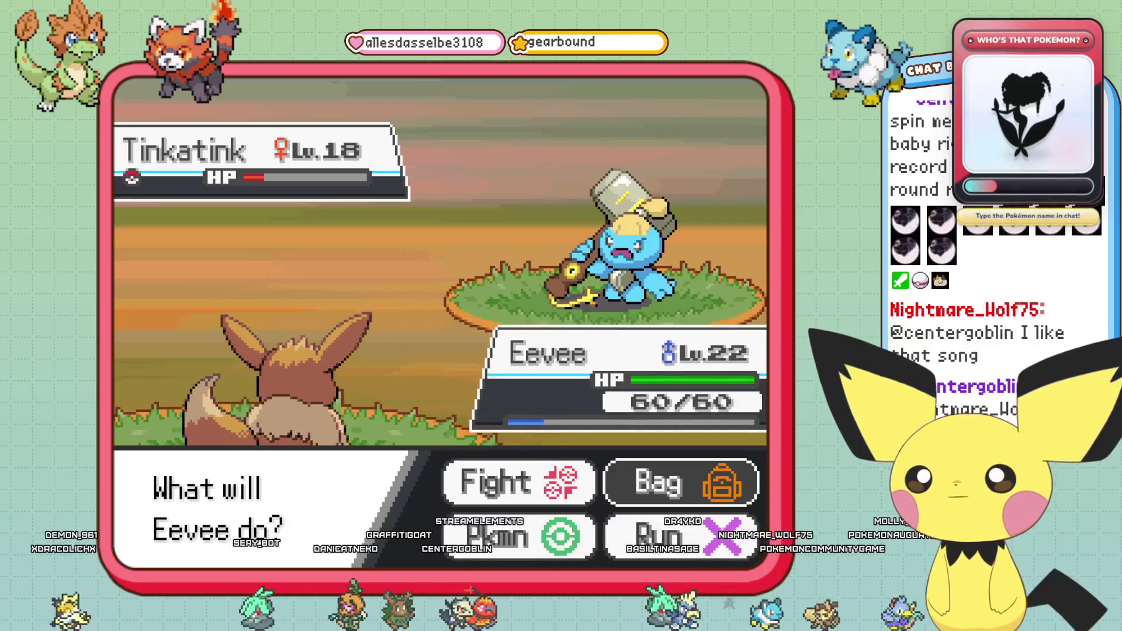
Have Eevee use Baby-Doll Eyes on the wild Tinkatink, then attack once more.
{"action": "key", "text": "Left"}
{"action": "key", "text": "Return"}
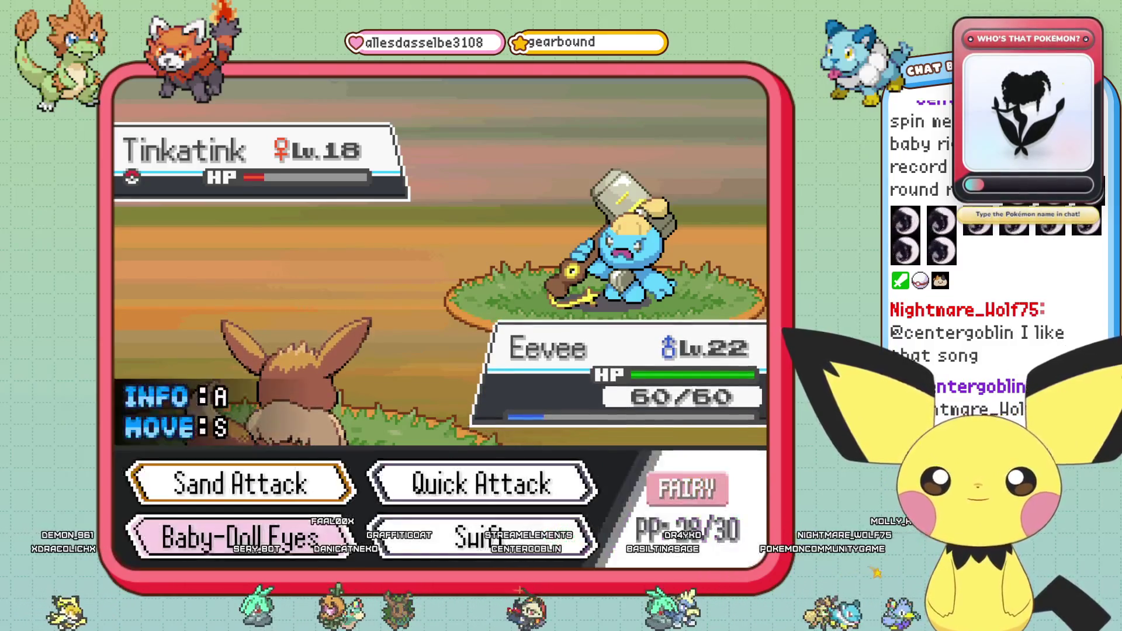
{"action": "key", "text": "Return"}
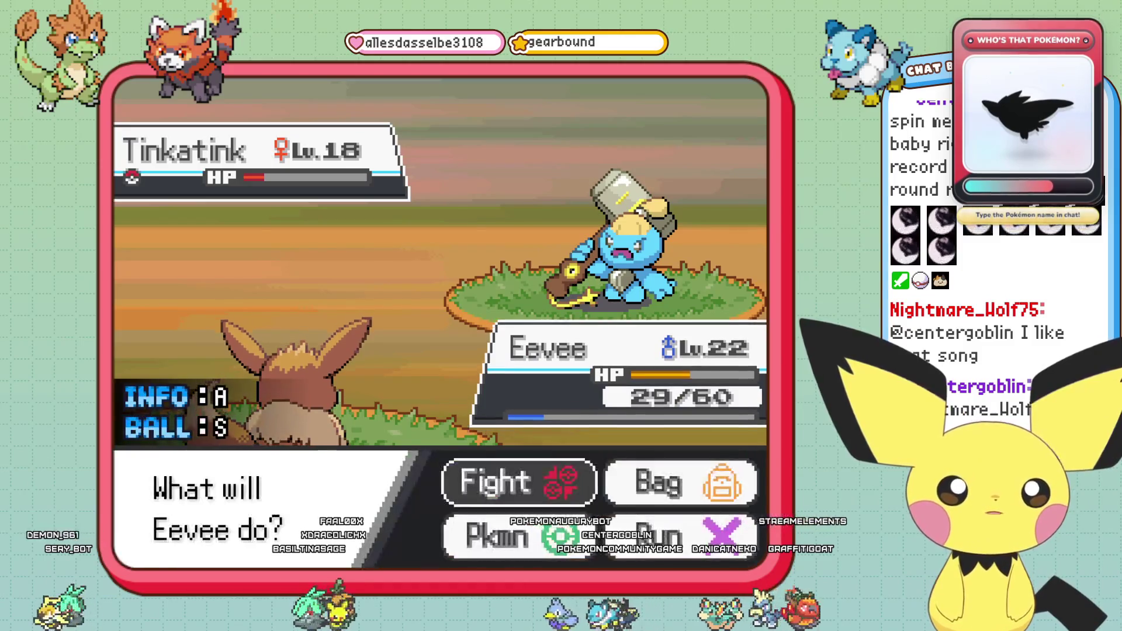
{"action": "key", "text": "Return"}
{"action": "key", "text": "Return"}
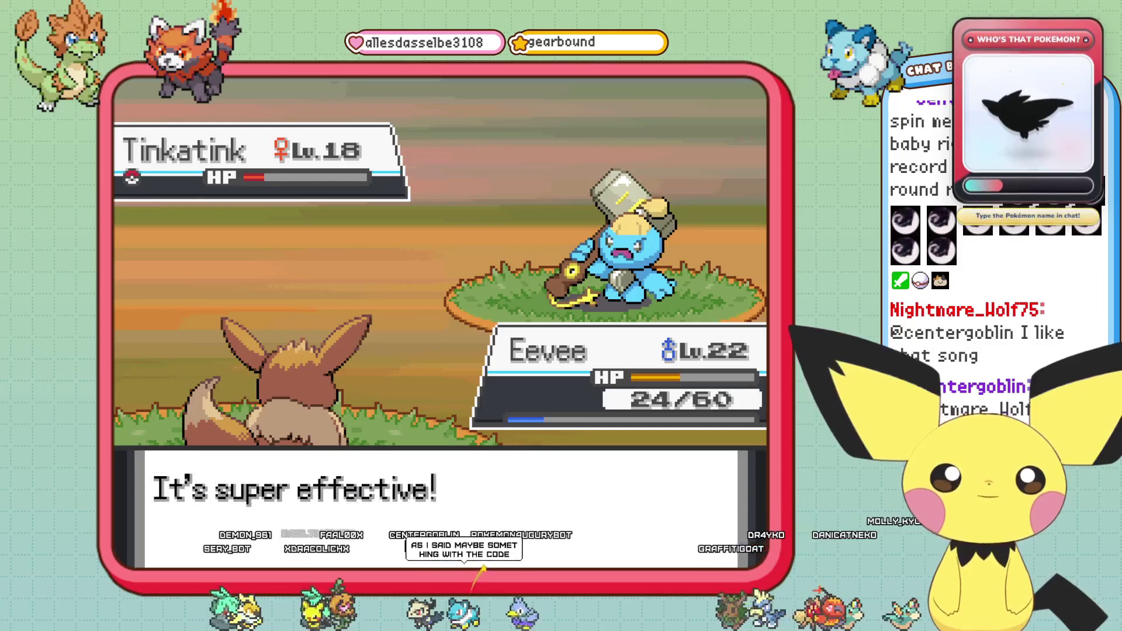
Back out of the move list and run from the battle to the Route 10 map.
{"action": "key", "text": "Return"}
{"action": "key", "text": "Escape"}
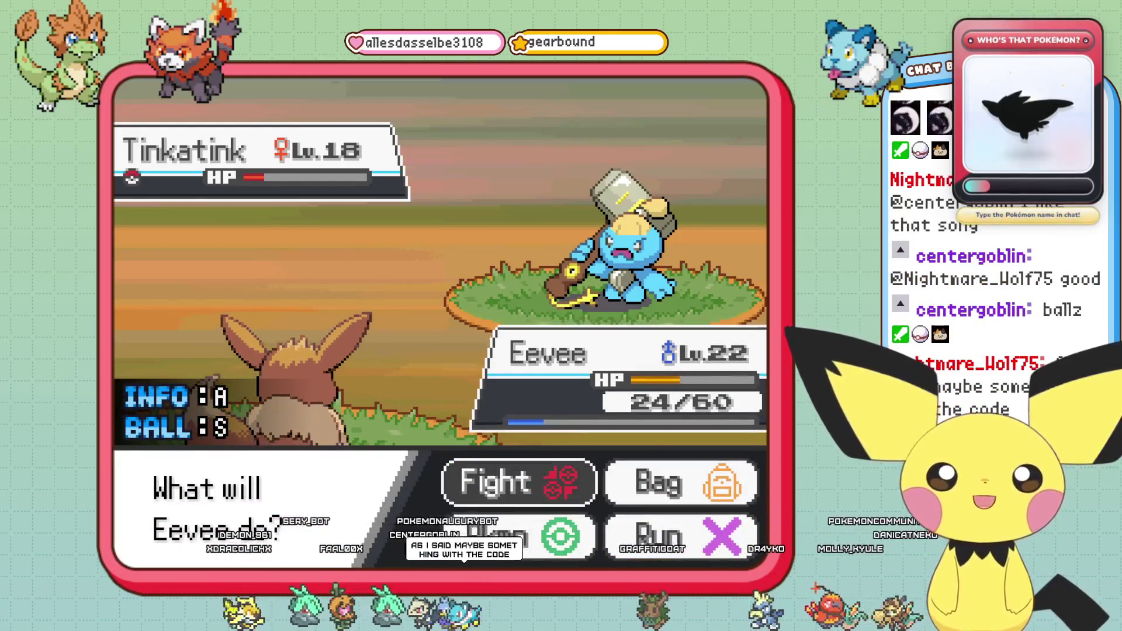
{"action": "key", "text": "Down"}
{"action": "key", "text": "Right"}
{"action": "key", "text": "Return"}
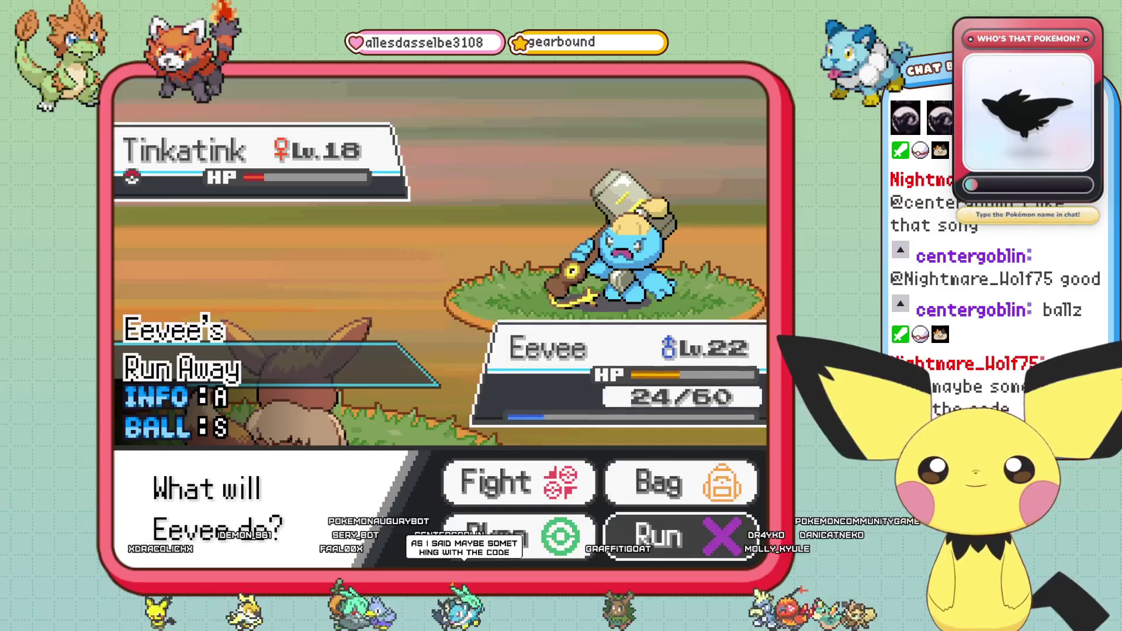
{"action": "key", "text": "Return"}
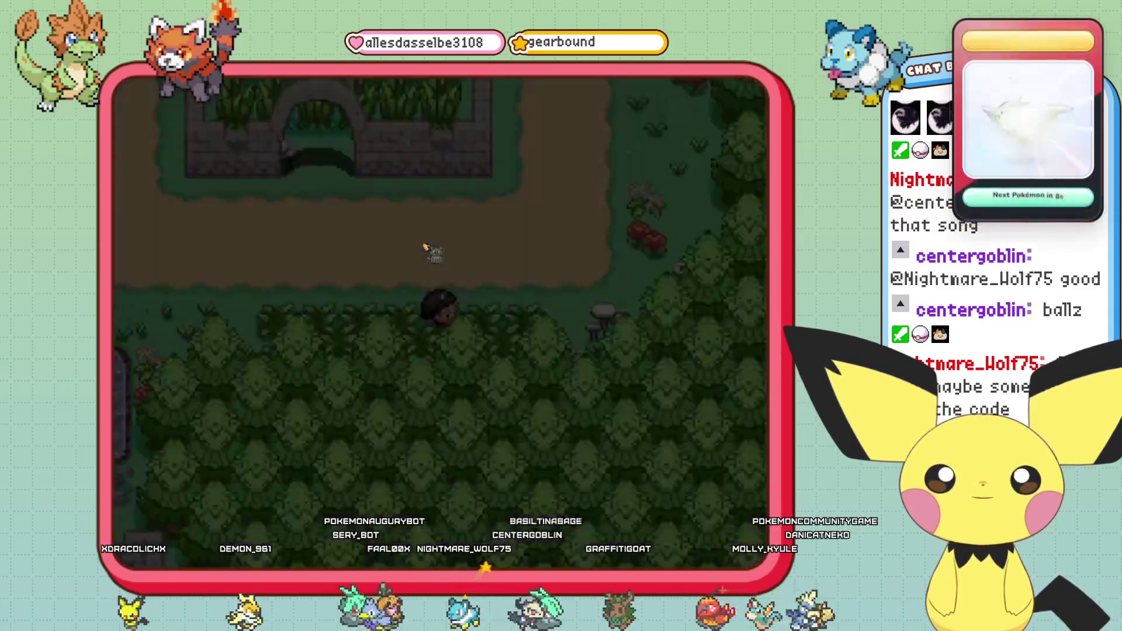
Walk north through the archway into the tall grass to trigger a double Ferrite encounter.
{"action": "key", "text": "Up"}
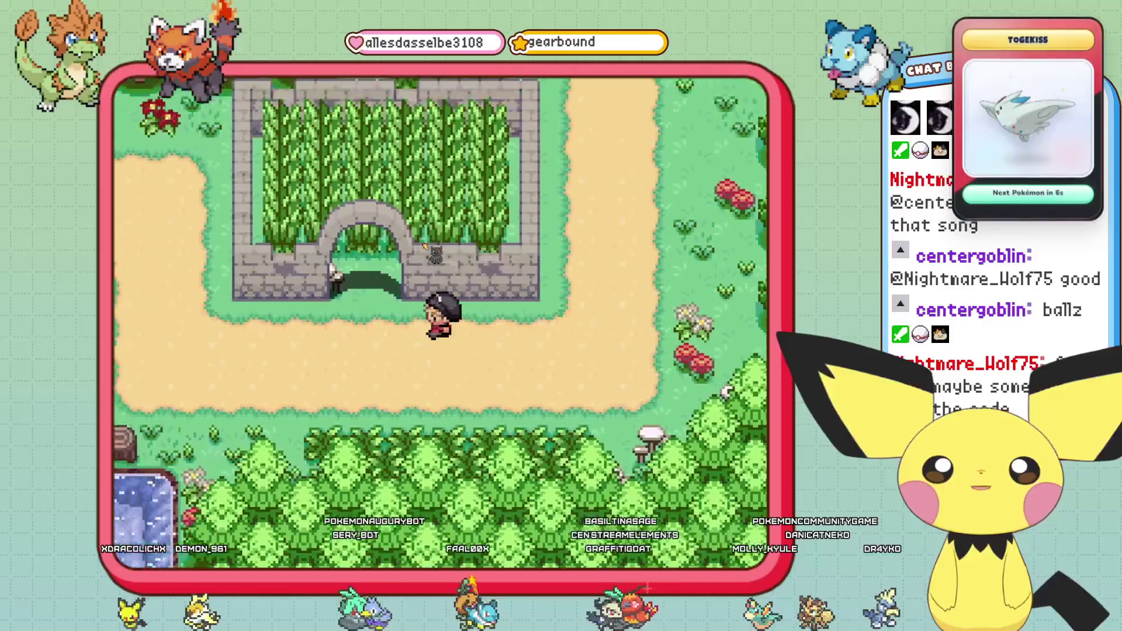
{"action": "key", "text": "Up"}
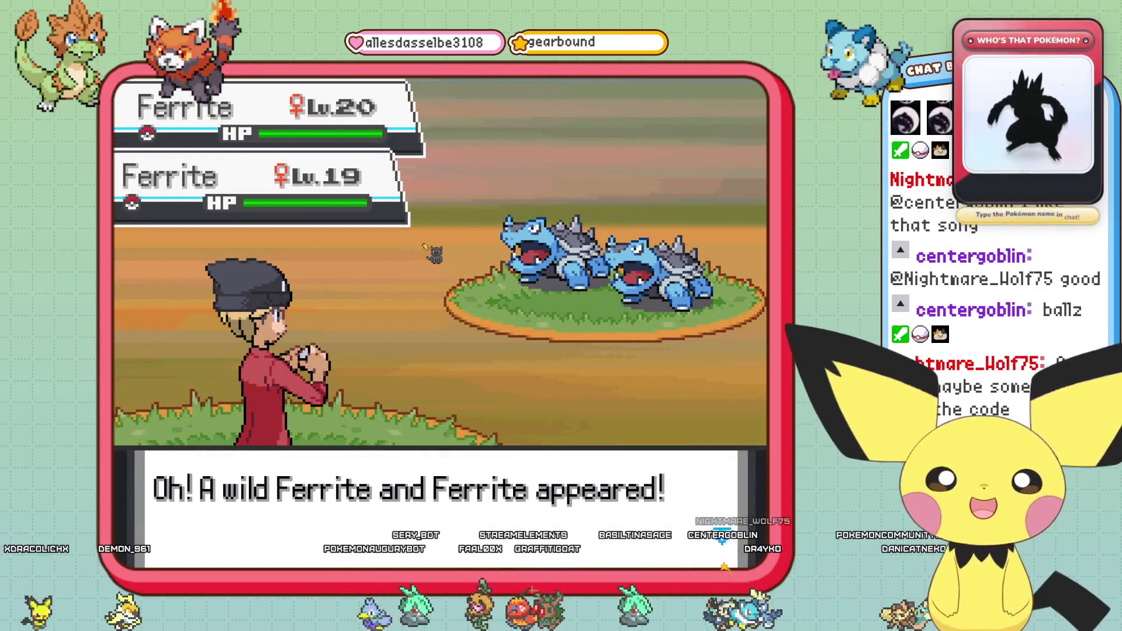
{"action": "key", "text": "c"}
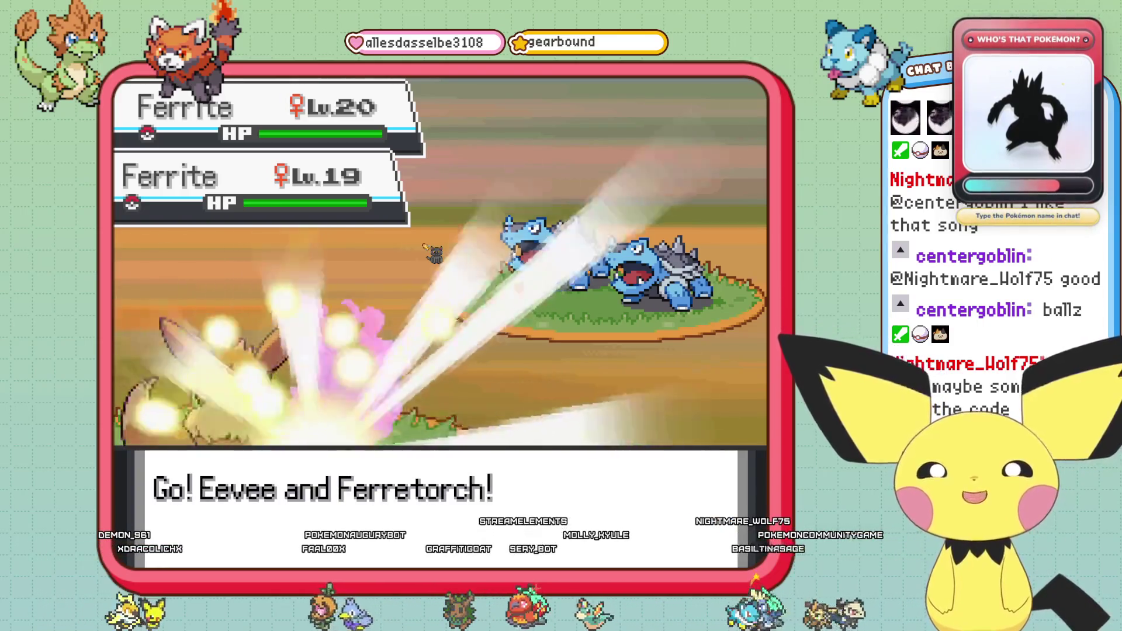
Choose Swift for Eevee, confirm its target, and move on to Ferretorch's move.
{"action": "key", "text": "c"}
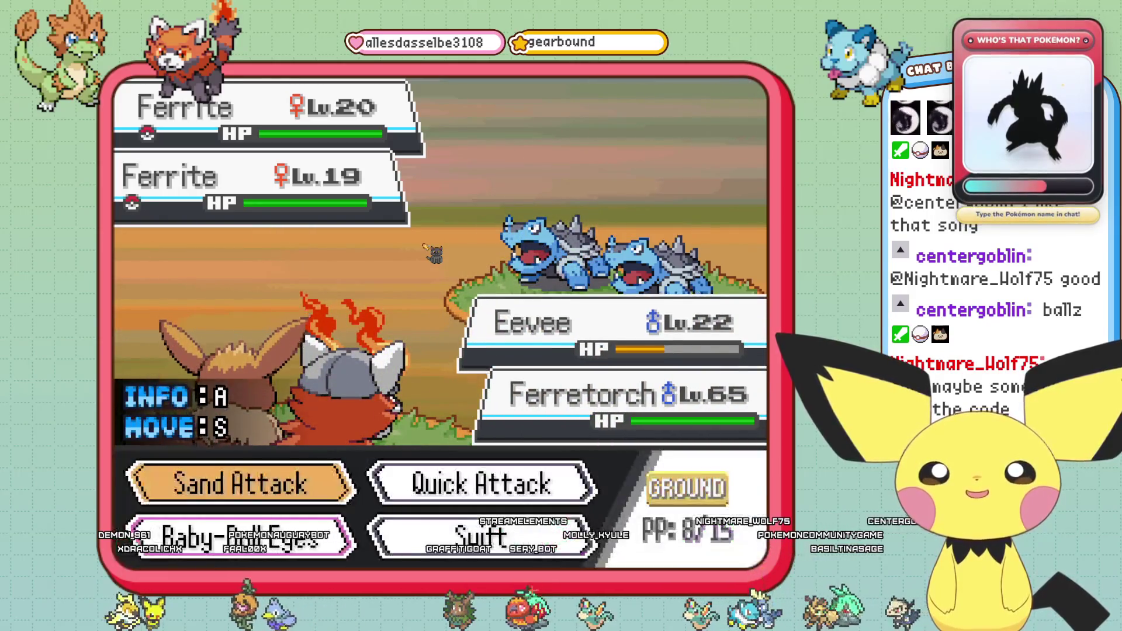
{"action": "key", "text": "Down"}
{"action": "key", "text": "Right"}
{"action": "key", "text": "c"}
{"action": "key", "text": "c"}
{"action": "key", "text": "c"}
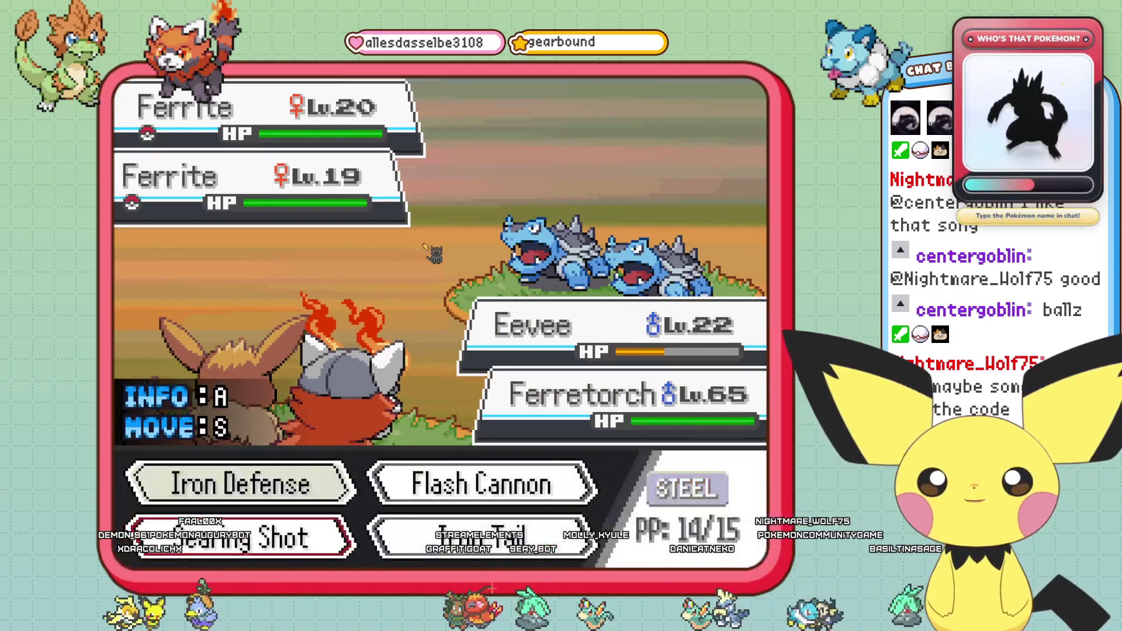
{"action": "key", "text": "c"}
{"action": "key", "text": "c"}
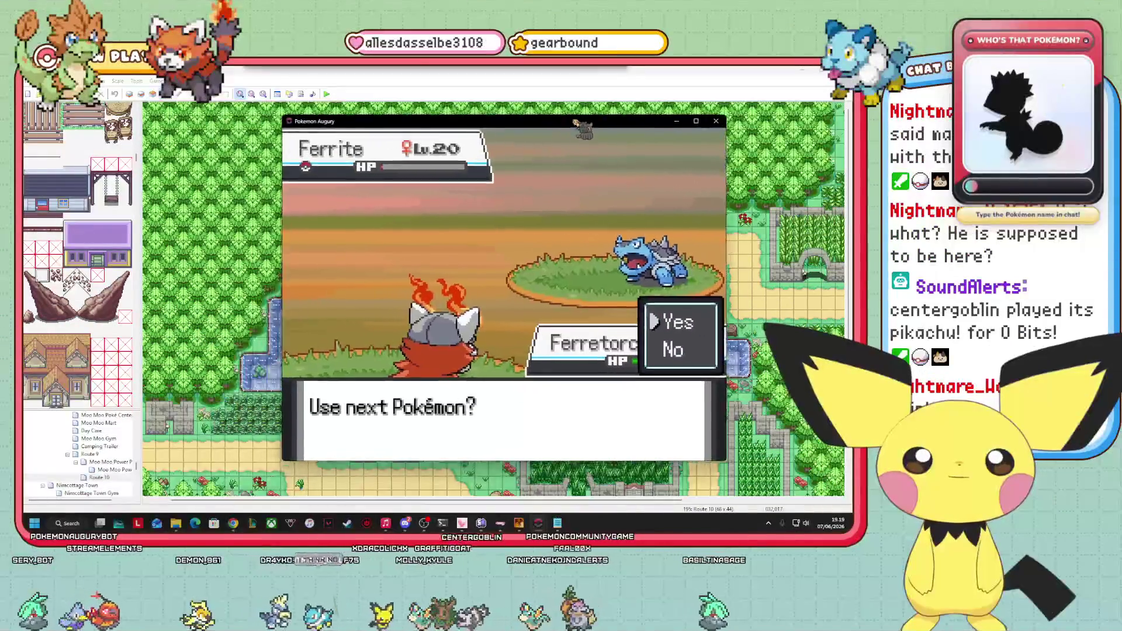
Check the Ferrite entry in the Notepad encounter file, then close the game's escape message.
{"action": "key", "text": "alt+Tab"}
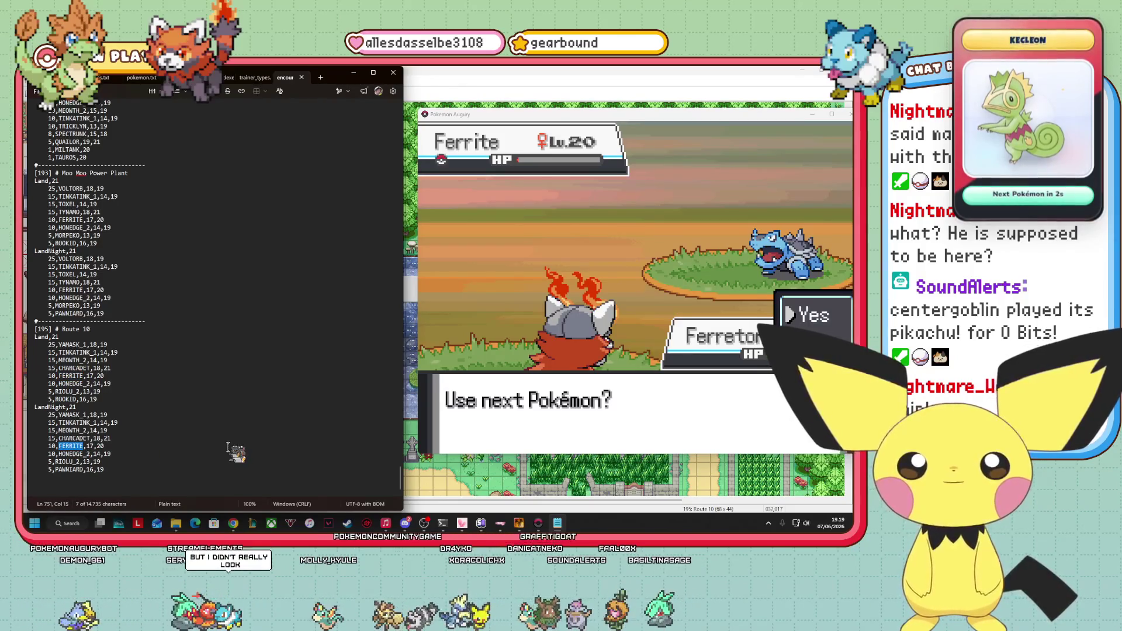
{"action": "key", "text": "alt+Tab"}
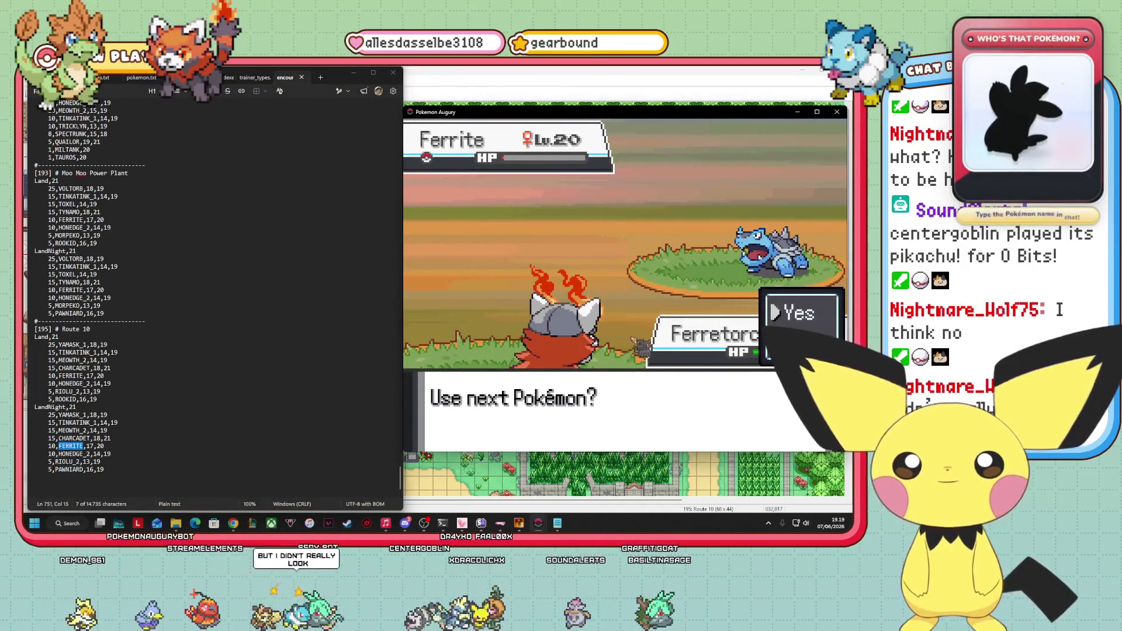
{"action": "key", "text": "Return"}
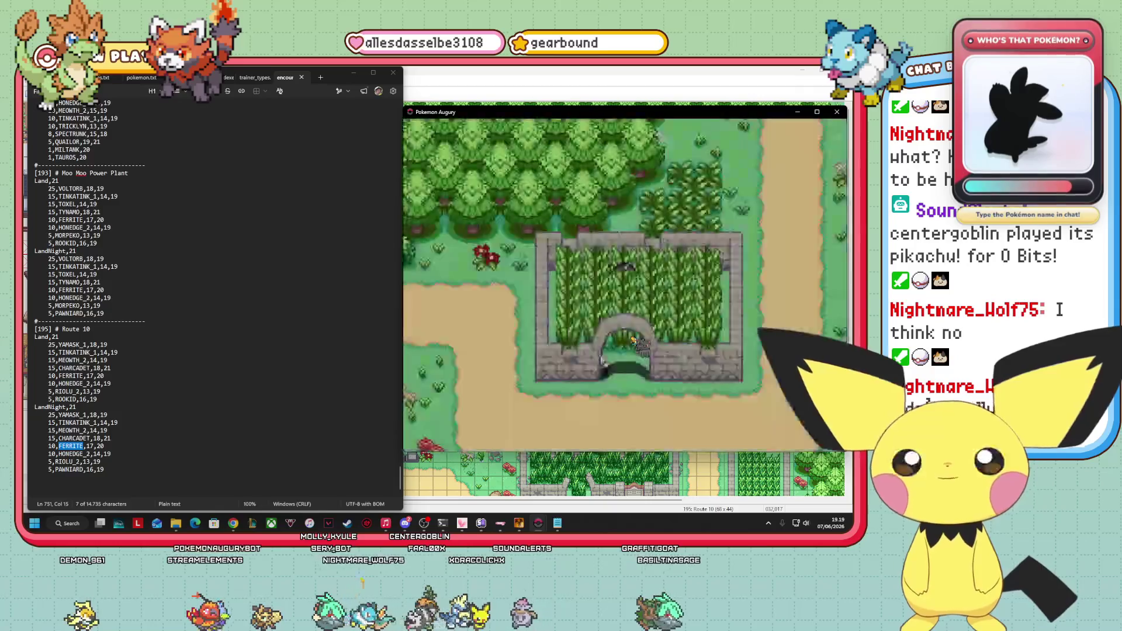
Fully heal the party through Debug > Pokémon options > Heal party.
{"action": "key", "text": "x"}
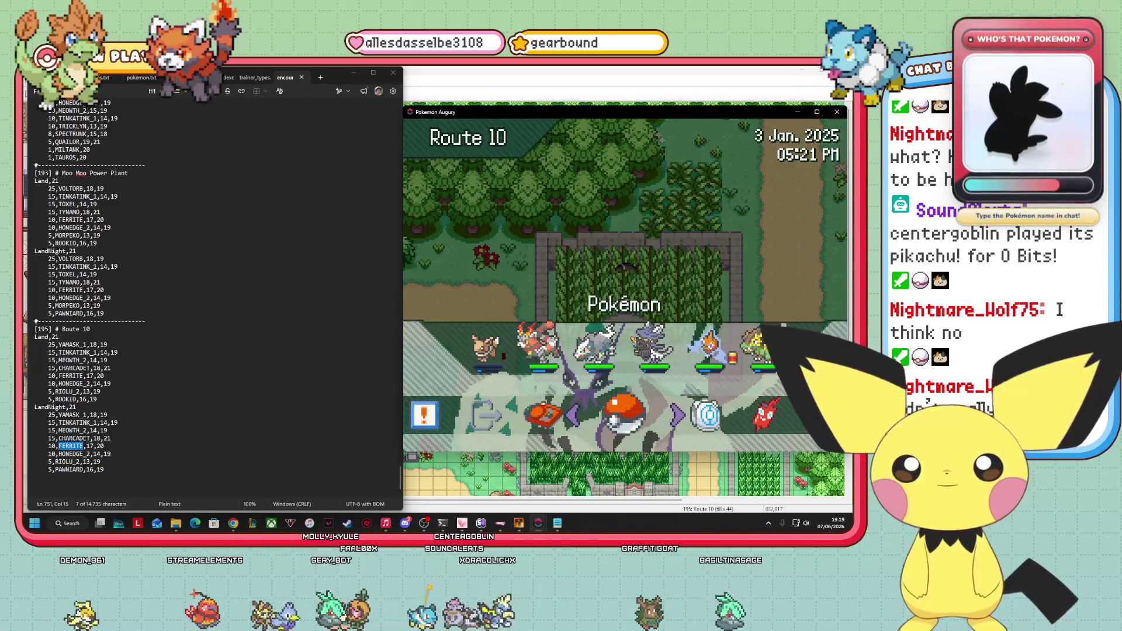
{"action": "key", "text": "Left"}
{"action": "key", "text": "Left"}
{"action": "key", "text": "Left"}
{"action": "key", "text": "Return"}
{"action": "key", "text": "Down"}
{"action": "key", "text": "Down"}
{"action": "key", "text": "Return"}
{"action": "key", "text": "Down"}
{"action": "key", "text": "Down"}
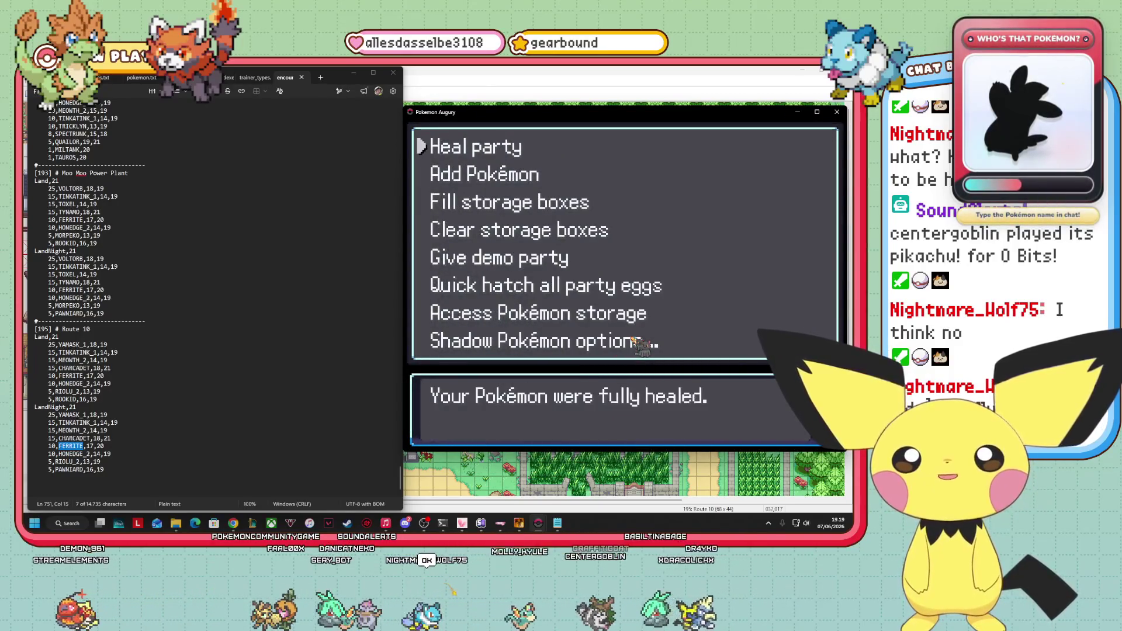
{"action": "key", "text": "Return"}
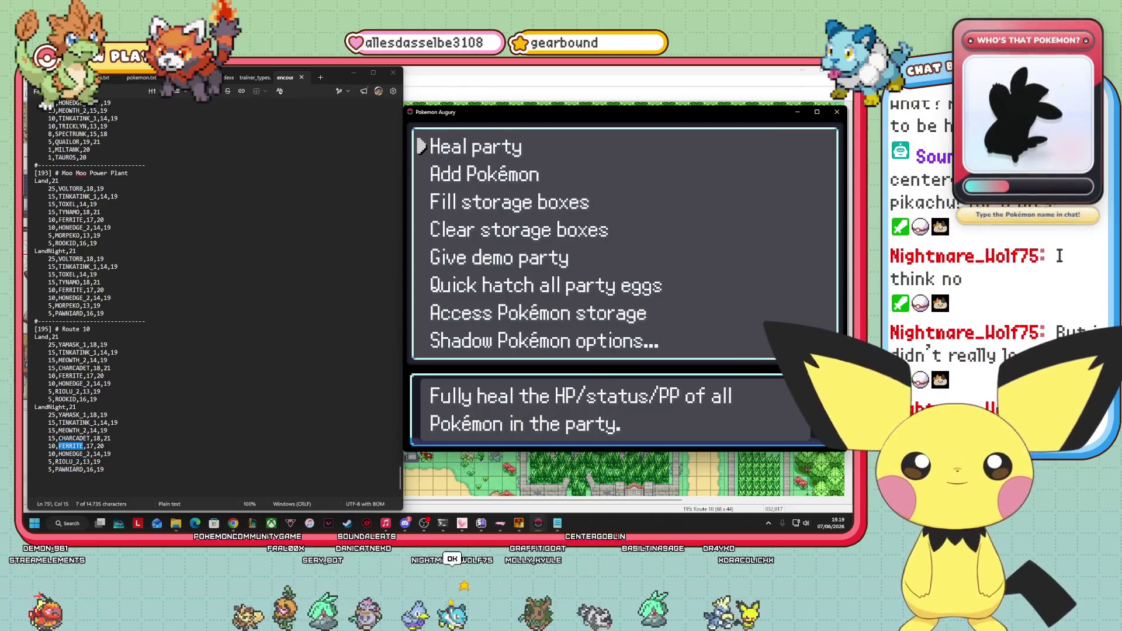
{"action": "key", "text": "Escape"}
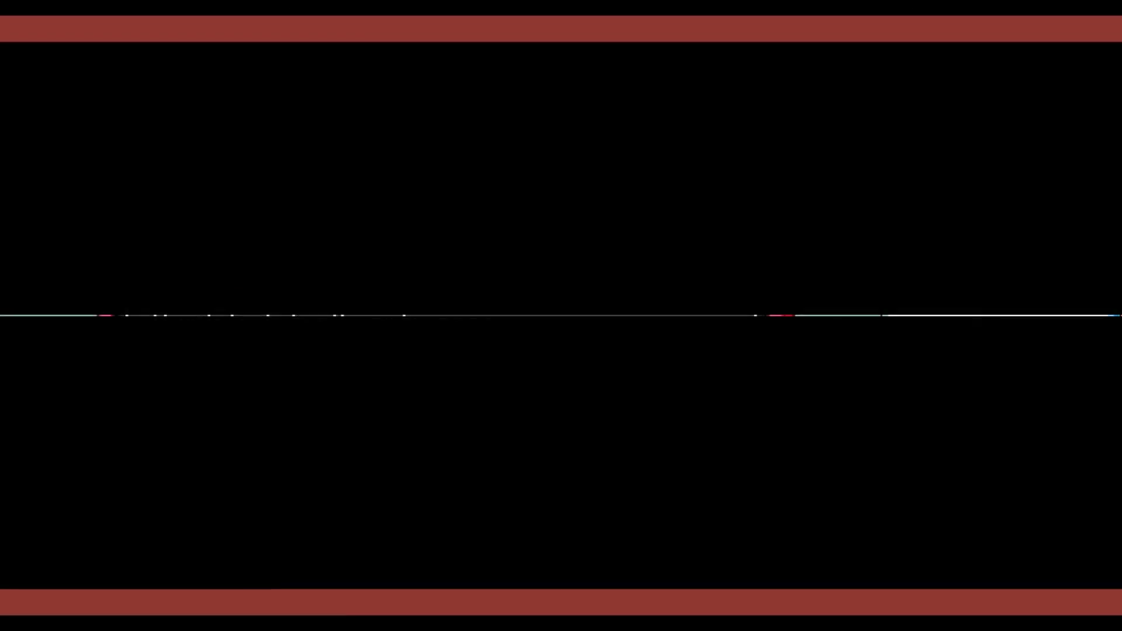
Close the debug menu and have Eevee use Swift on the wild Honedge.
{"action": "key", "text": "Escape"}
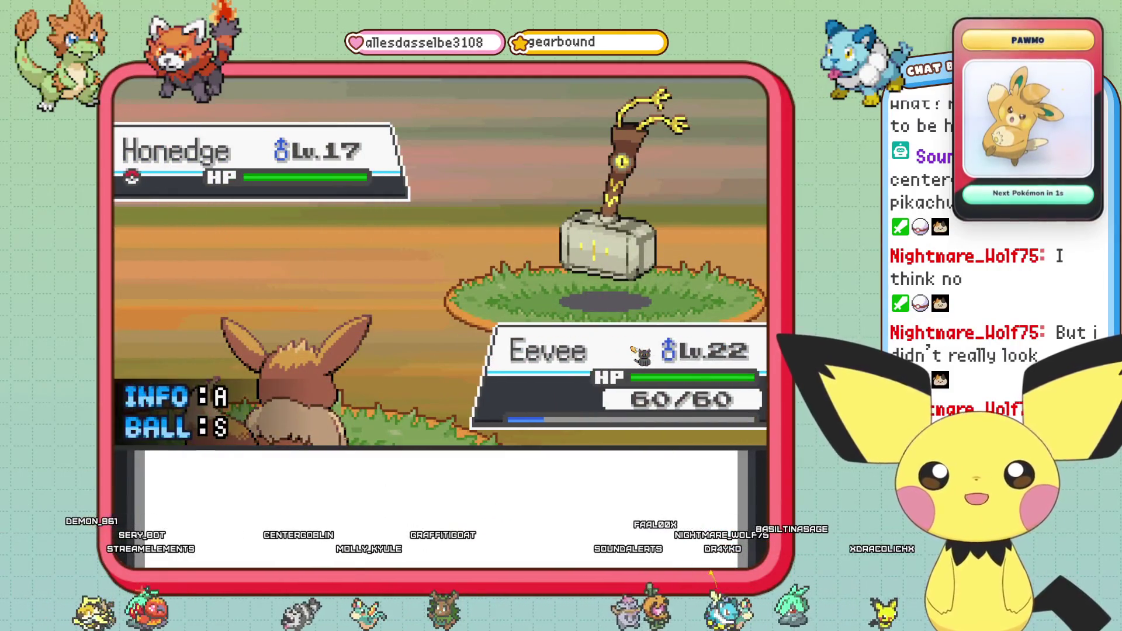
{"action": "key", "text": "Return"}
{"action": "key", "text": "Right"}
{"action": "key", "text": "Left"}
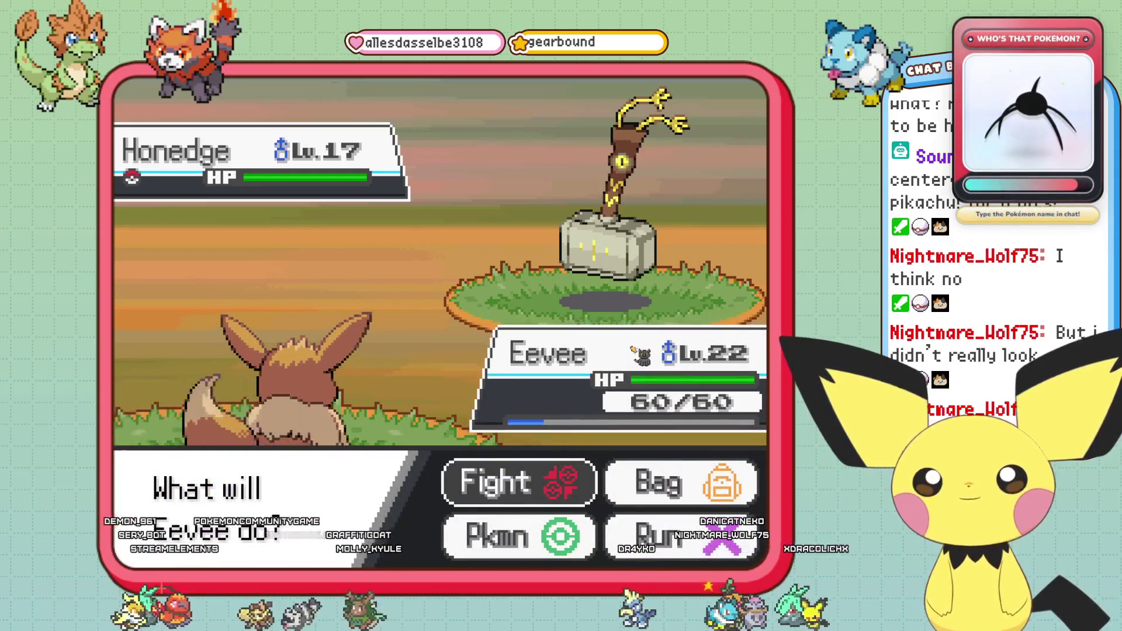
{"action": "key", "text": "Left"}
{"action": "key", "text": "Return"}
{"action": "key", "text": "Up"}
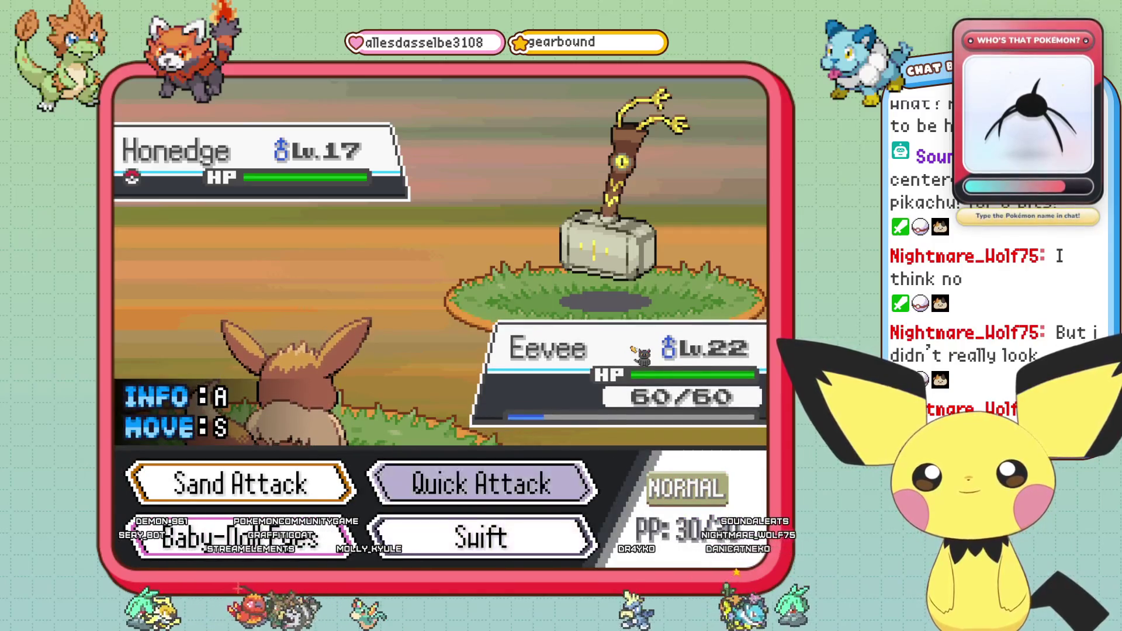
{"action": "key", "text": "Down"}
{"action": "key", "text": "Return"}
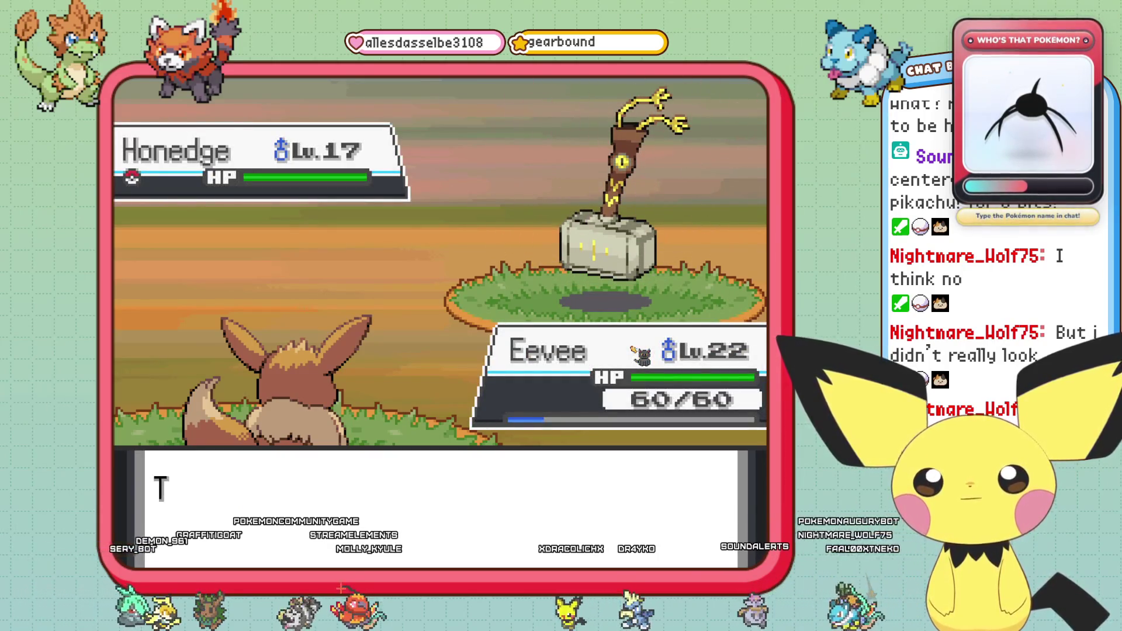
Check the Bag without using an item, then switch Eevee out for Rapieurr.
{"action": "key", "text": "Right"}
{"action": "key", "text": "Return"}
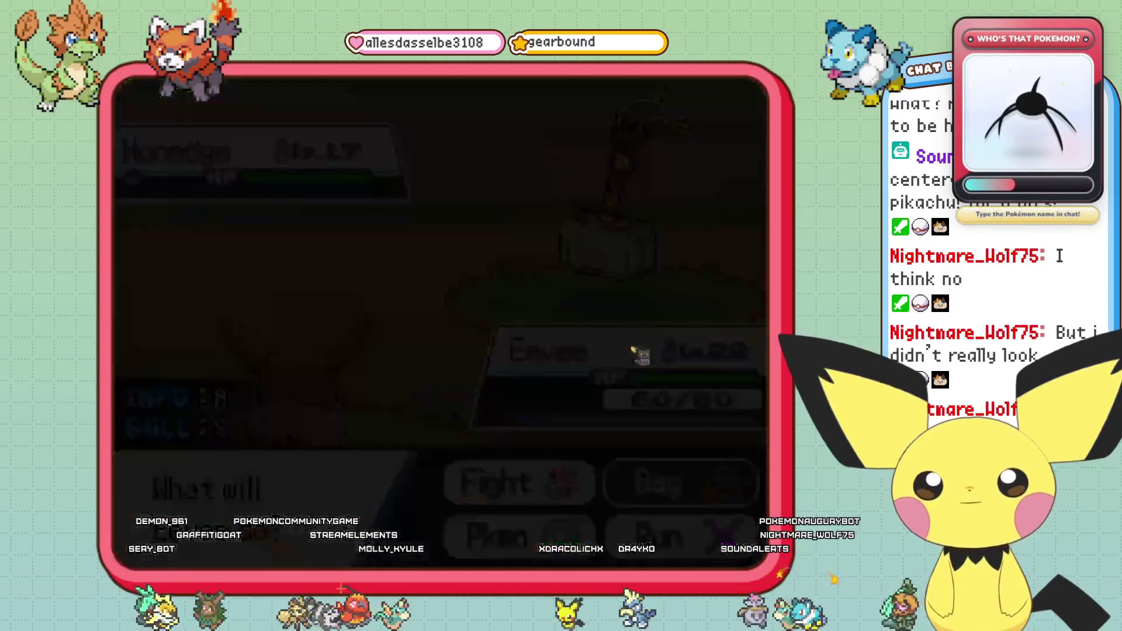
{"action": "key", "text": "Escape"}
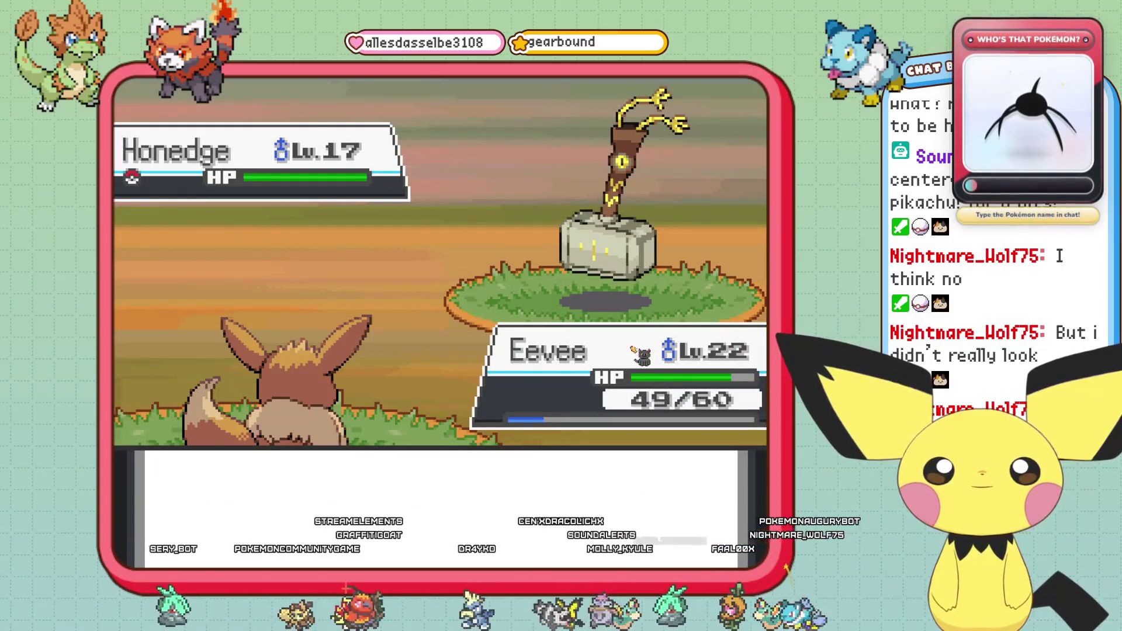
{"action": "key", "text": "Return"}
{"action": "key", "text": "Return"}
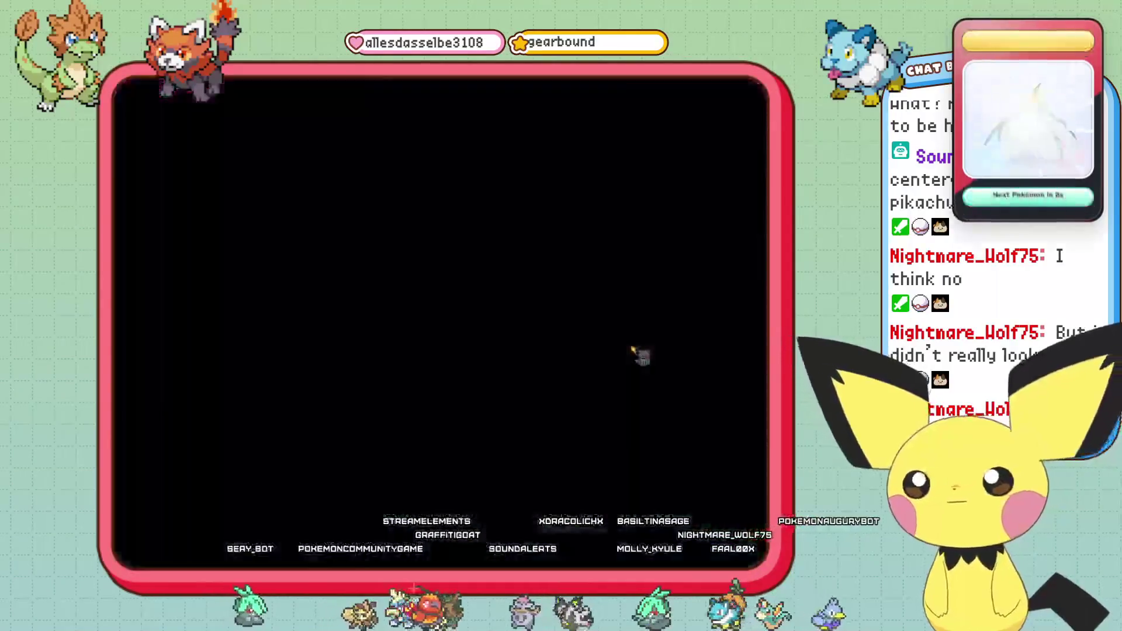
{"action": "key", "text": "Down"}
{"action": "key", "text": "Return"}
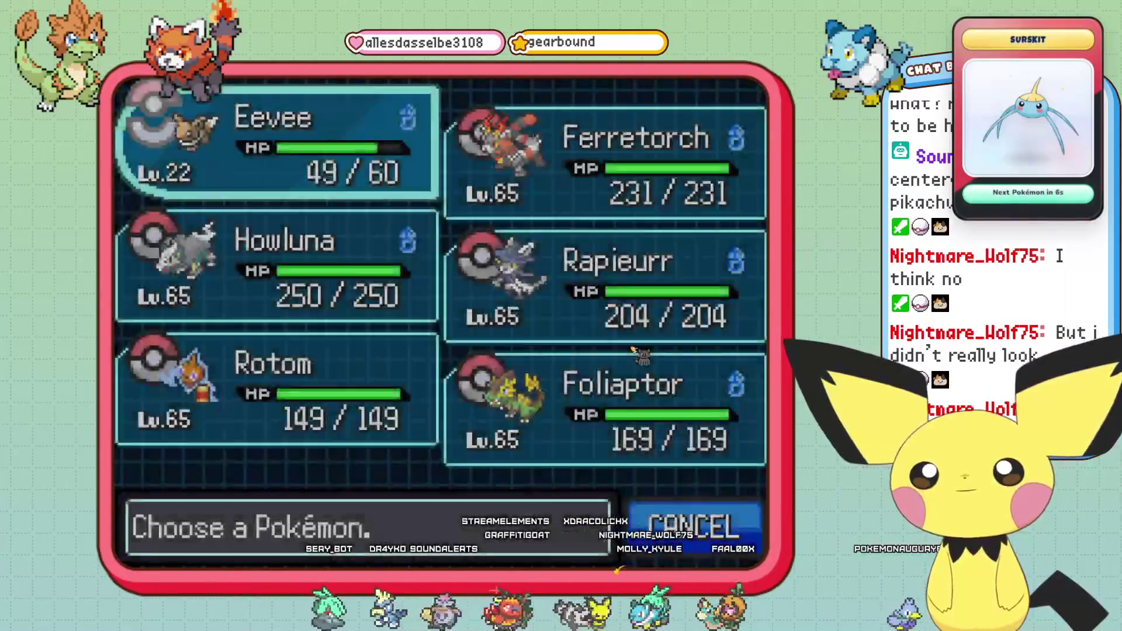
{"action": "key", "text": "Down"}
{"action": "key", "text": "Right"}
{"action": "key", "text": "Return"}
{"action": "key", "text": "Return"}
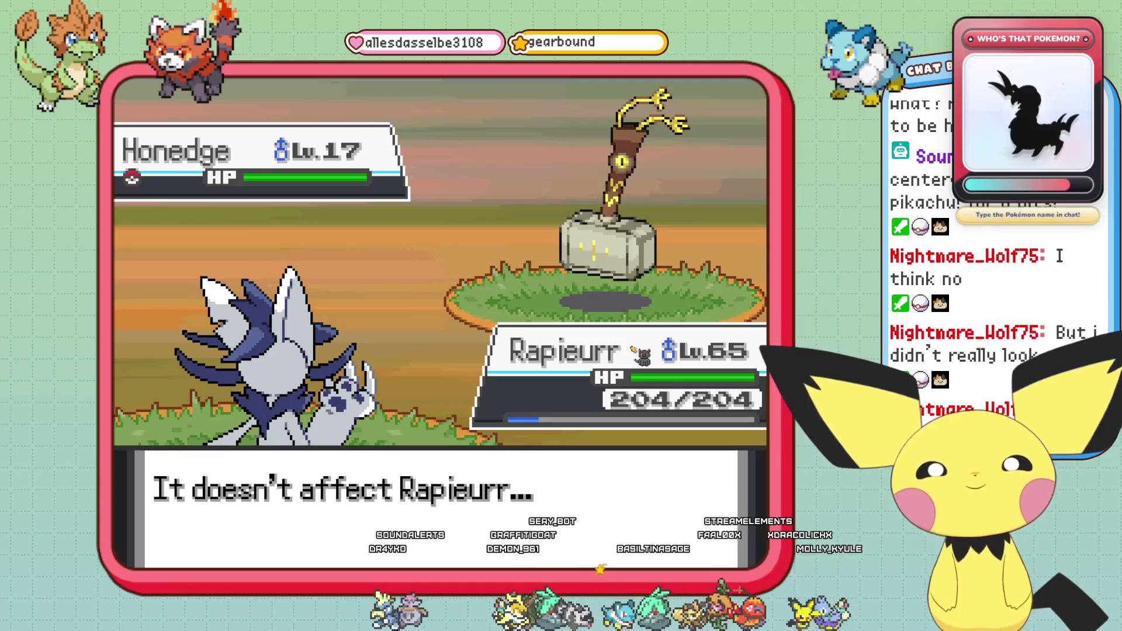
Have Rapieurr use Brutal Swing on Honedge.
{"action": "key", "text": "Return"}
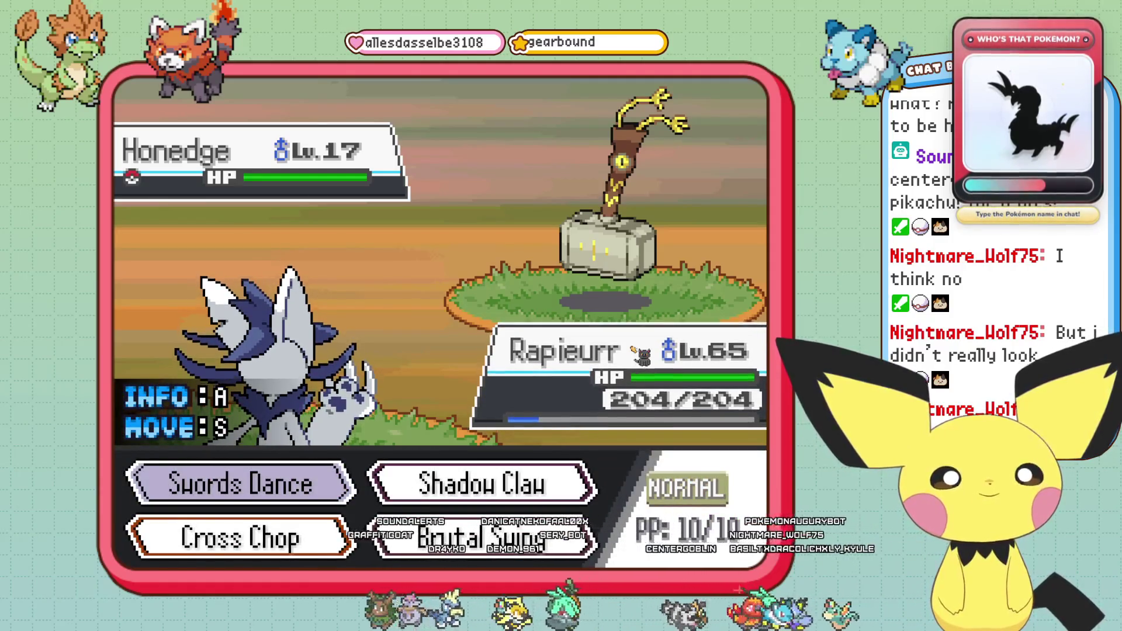
{"action": "key", "text": "Down"}
{"action": "key", "text": "Right"}
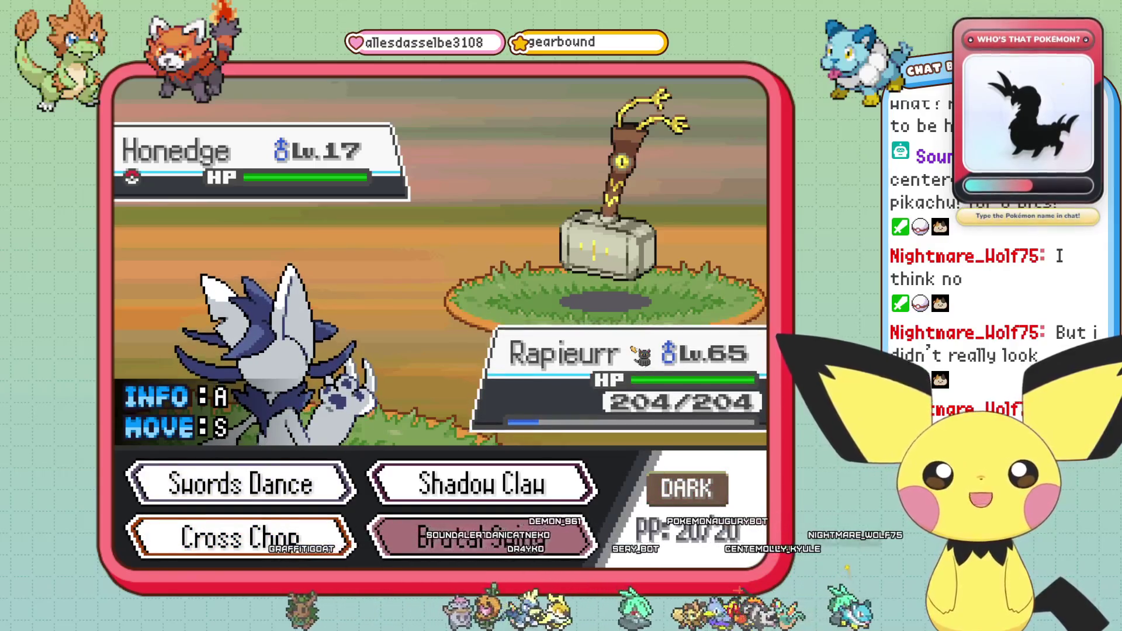
{"action": "key", "text": "Return"}
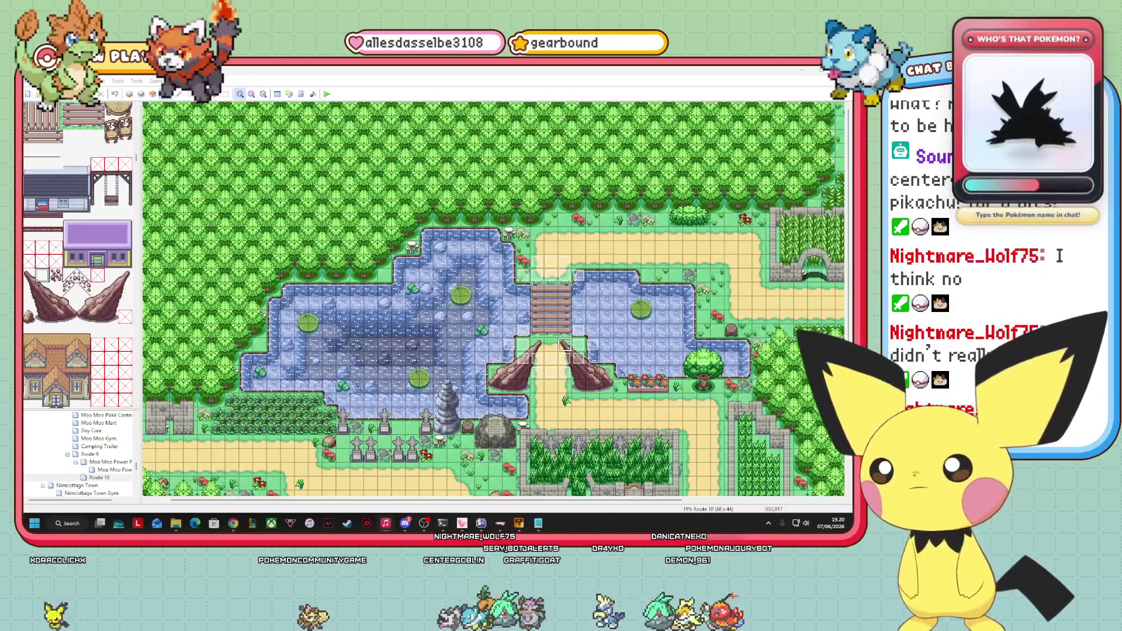
Scroll around Route 10 and switch the editor from layer 1 to layer 2 editing.
{"action": "left_click_drag", "start_coordinate": [426, 500], "coordinate": [492, 499]}
{"action": "scroll", "coordinate": [493, 298], "scroll_direction": "down", "scroll_amount": 5}
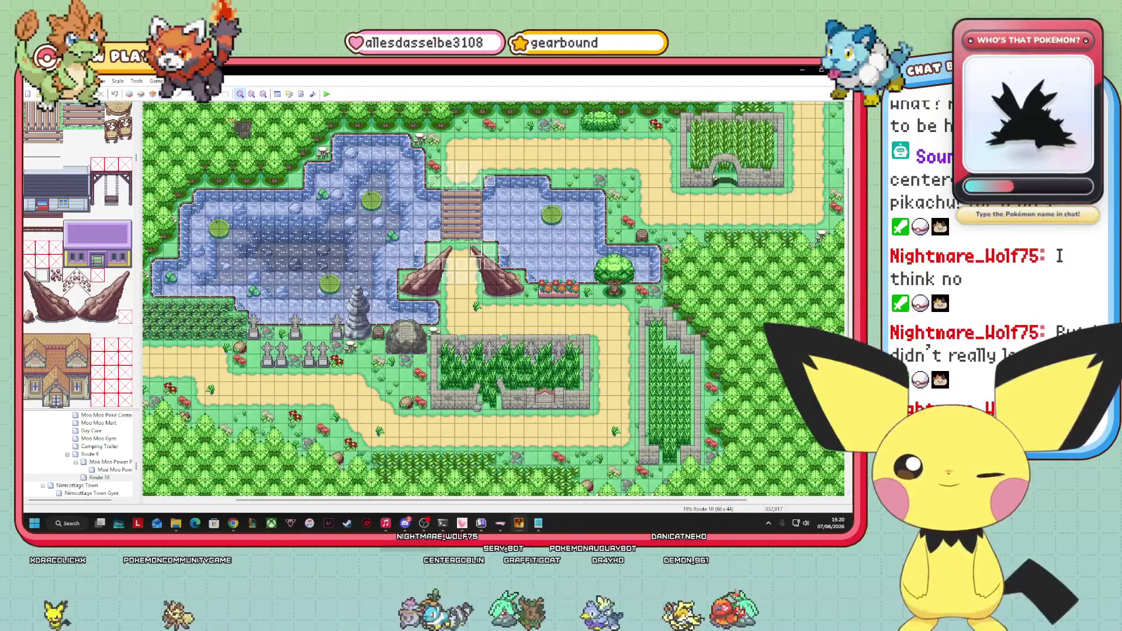
{"action": "left_click", "coordinate": [131, 95]}
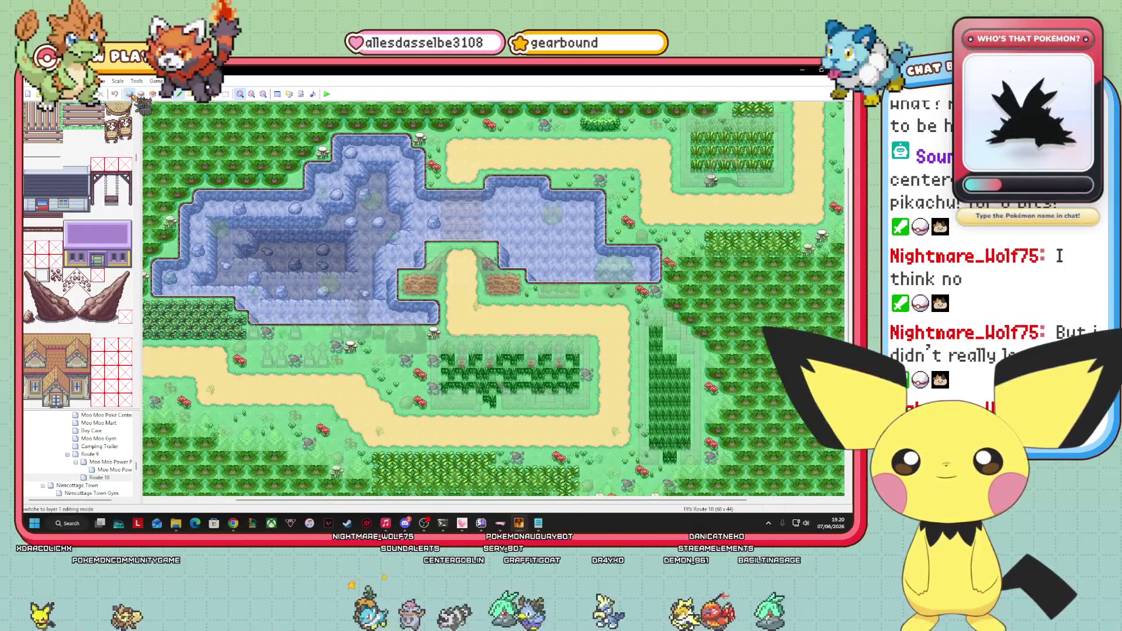
{"action": "scroll", "coordinate": [79, 255], "scroll_direction": "down", "scroll_amount": 10}
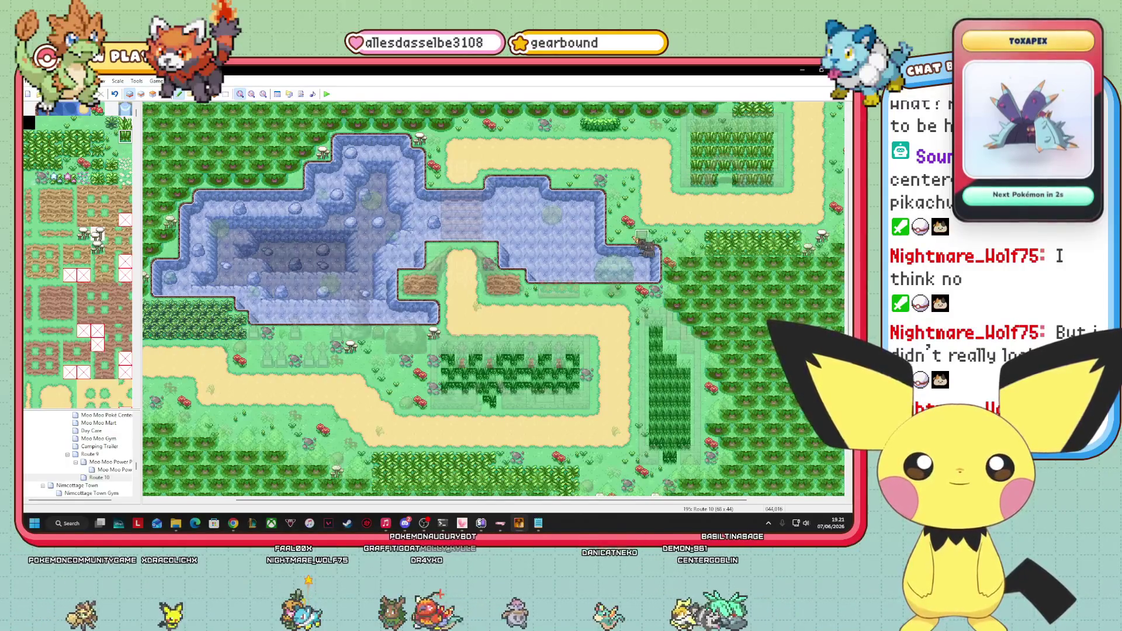
{"action": "left_click", "coordinate": [141, 94]}
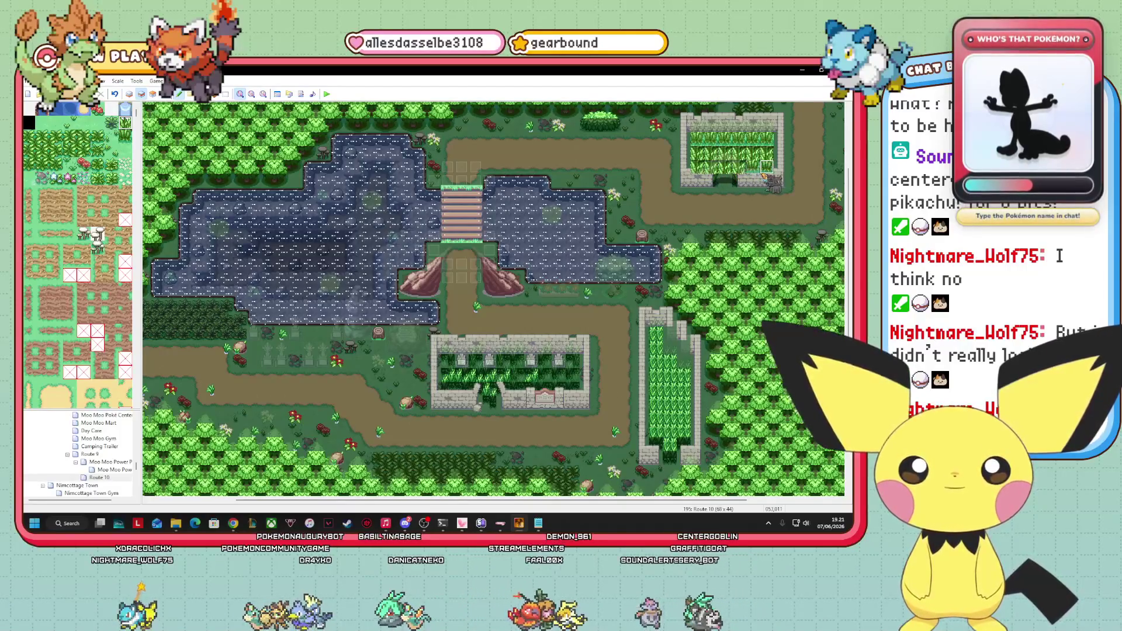
{"action": "key", "text": "super"}
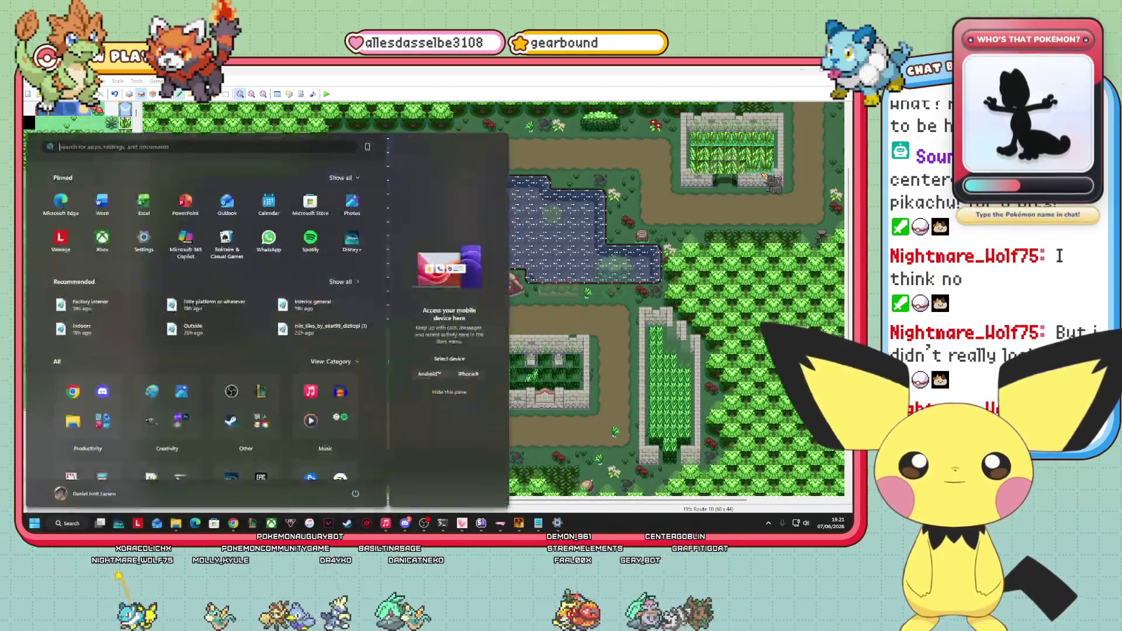
Close the Start menu, show all layers with F7, and switch to Events mode.
{"action": "key", "text": "super"}
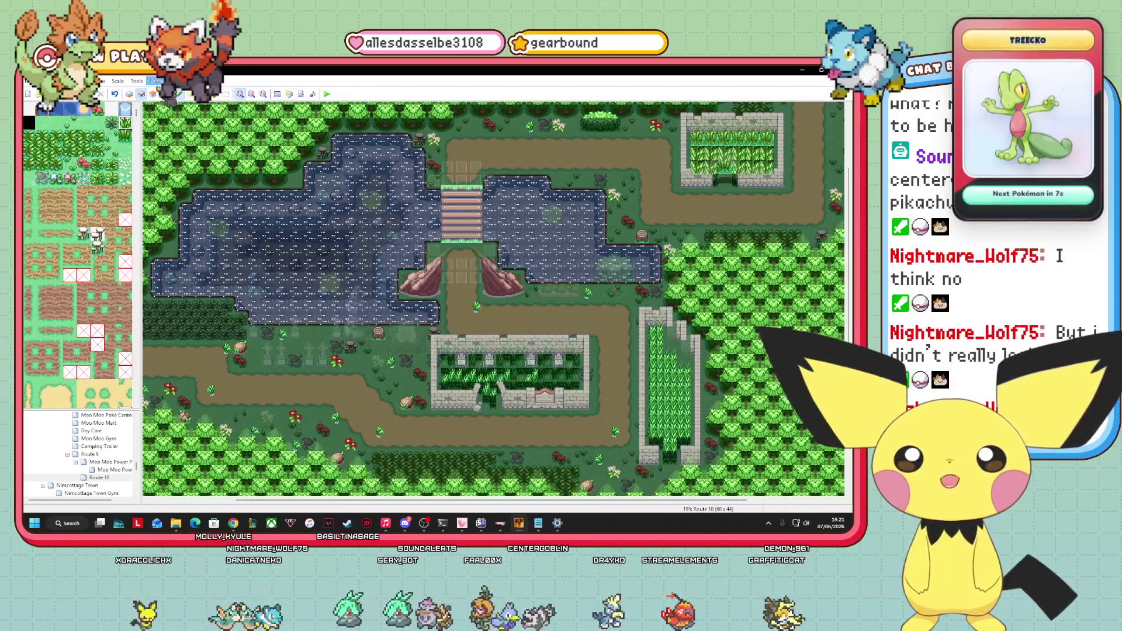
{"action": "key", "text": "F7"}
{"action": "scroll", "coordinate": [78, 254], "scroll_direction": "down", "scroll_amount": 5}
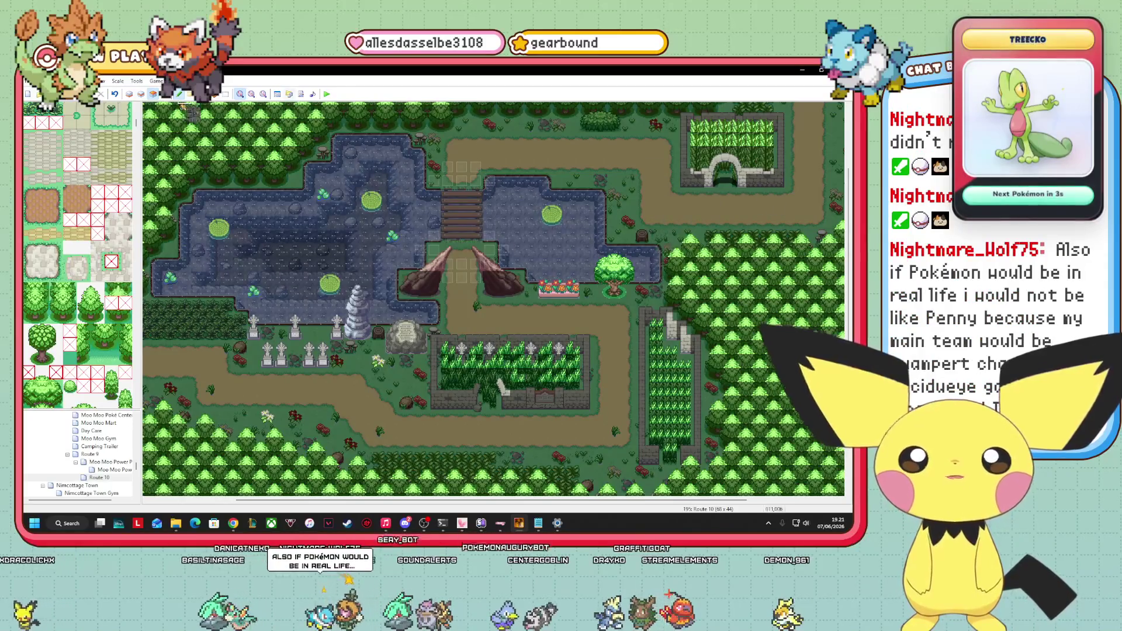
{"action": "left_click", "coordinate": [179, 94]}
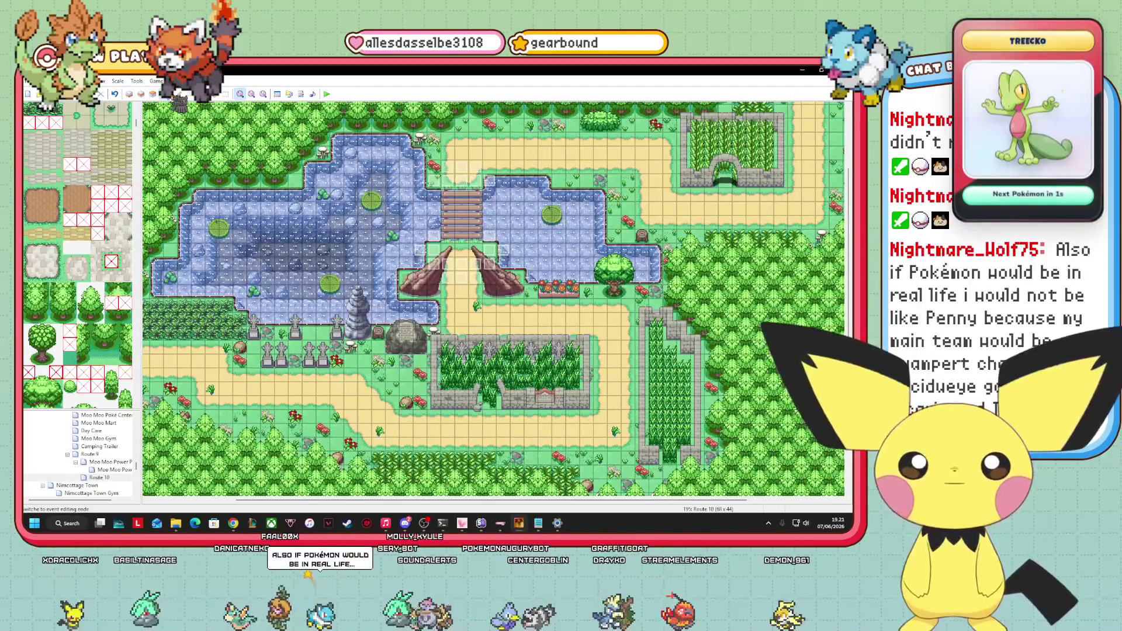
Scroll down through the tileset palette and switch back to layer 1 editing.
{"action": "scroll", "coordinate": [102, 321], "scroll_direction": "down", "scroll_amount": 3}
{"action": "scroll", "coordinate": [103, 321], "scroll_direction": "down", "scroll_amount": 10}
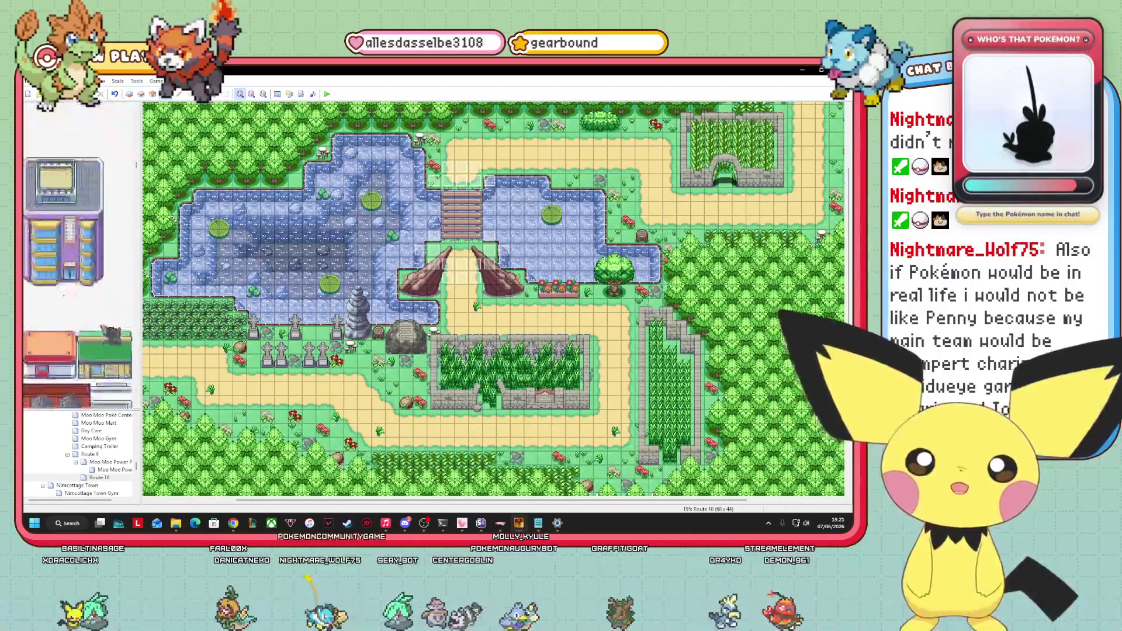
{"action": "scroll", "coordinate": [102, 321], "scroll_direction": "down", "scroll_amount": 10}
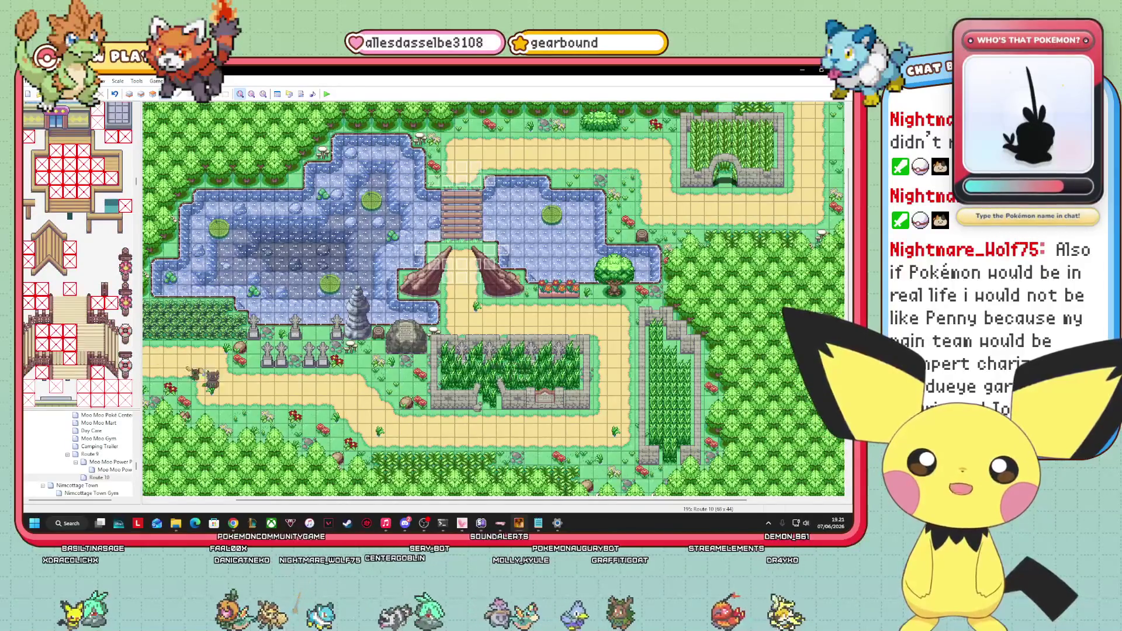
{"action": "scroll", "coordinate": [74, 358], "scroll_direction": "down", "scroll_amount": 5}
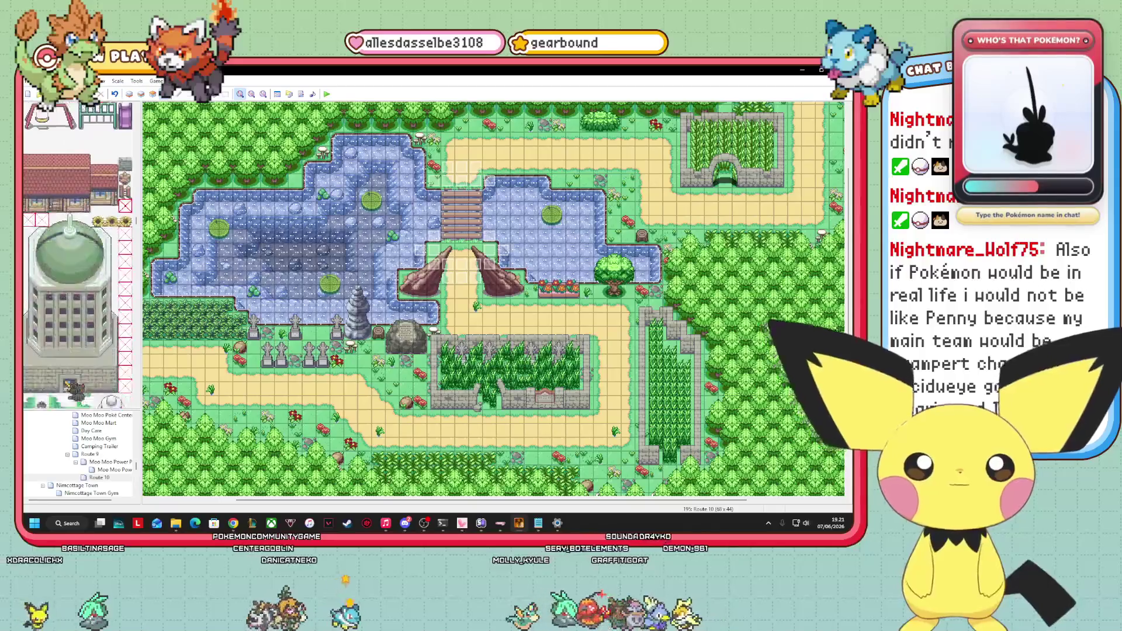
{"action": "scroll", "coordinate": [78, 257], "scroll_direction": "down", "scroll_amount": 5}
{"action": "scroll", "coordinate": [78, 257], "scroll_direction": "down", "scroll_amount": 10}
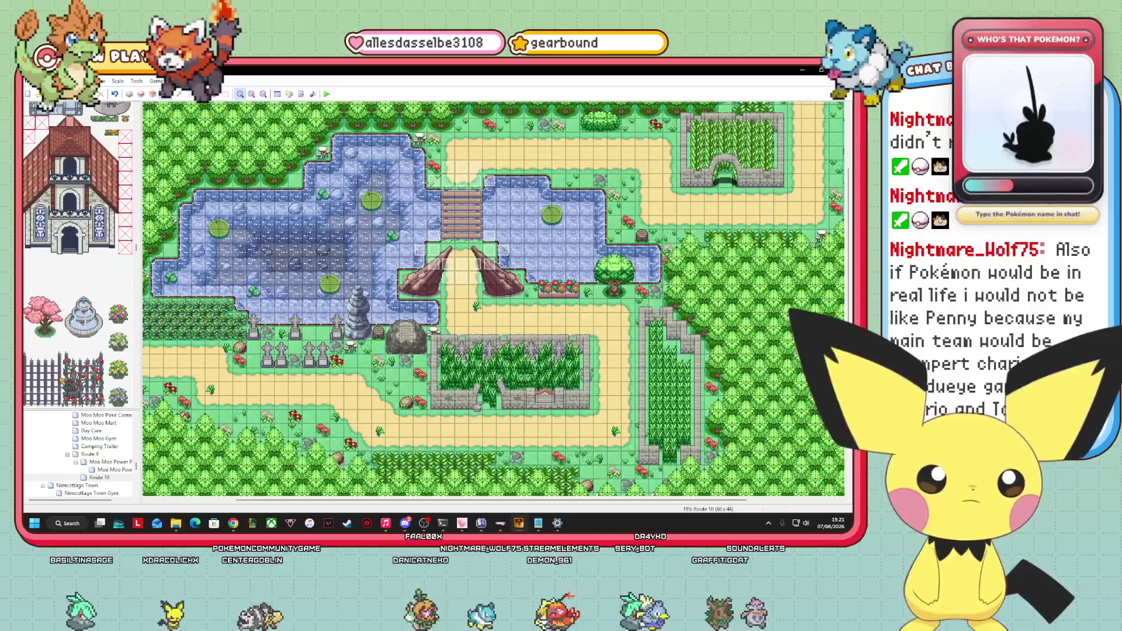
{"action": "scroll", "coordinate": [60, 378], "scroll_direction": "down", "scroll_amount": 5}
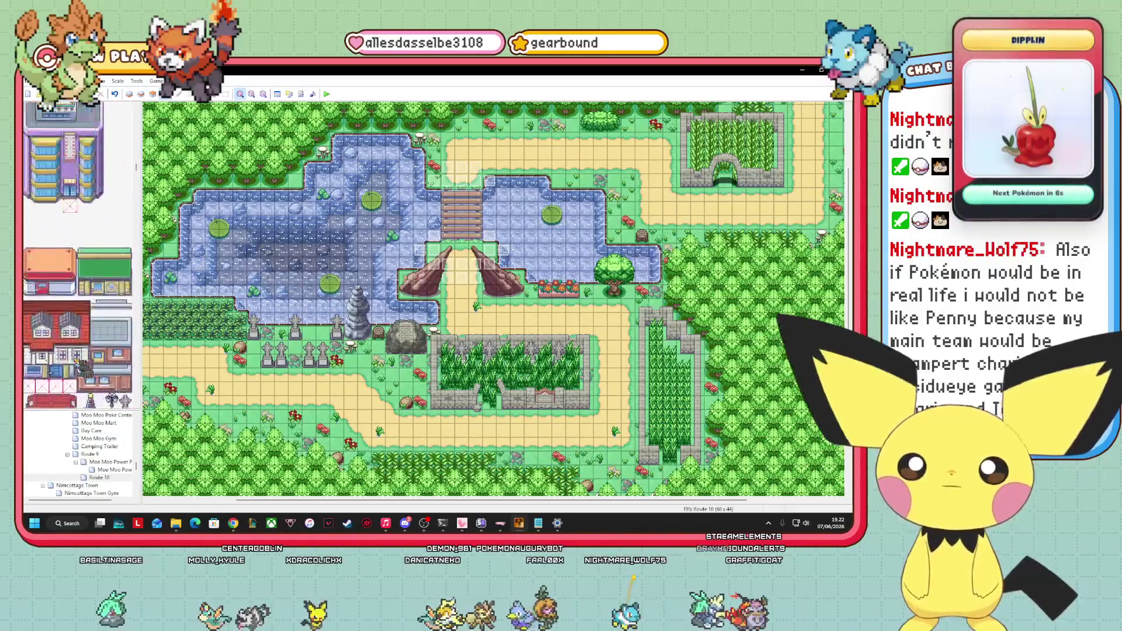
{"action": "scroll", "coordinate": [110, 368], "scroll_direction": "down", "scroll_amount": 5}
{"action": "scroll", "coordinate": [79, 257], "scroll_direction": "down", "scroll_amount": 5}
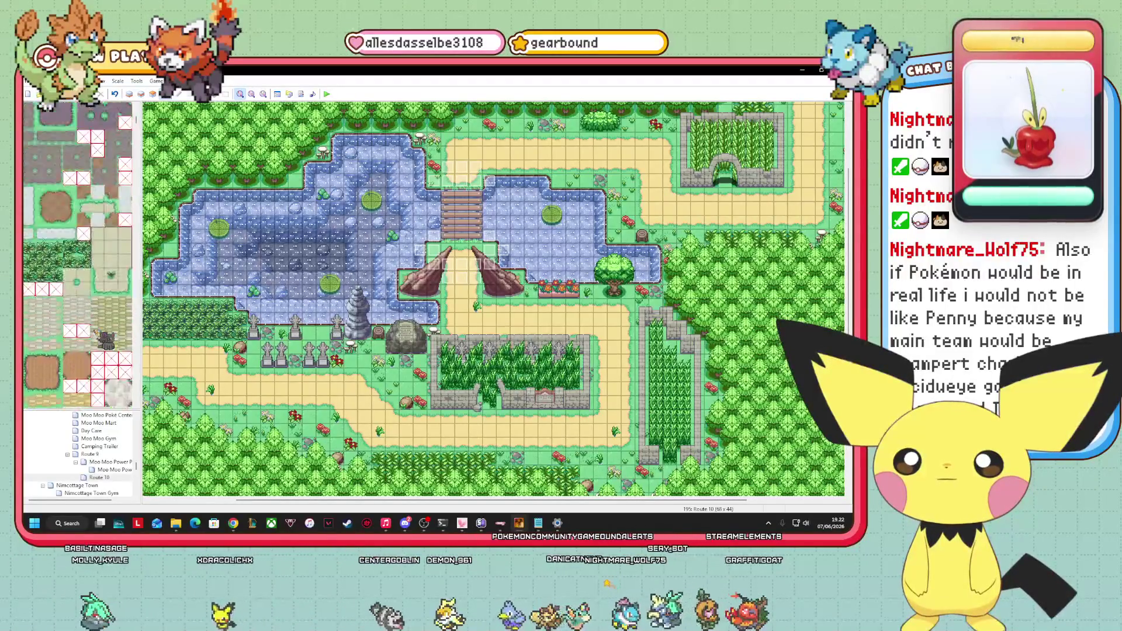
{"action": "scroll", "coordinate": [77, 257], "scroll_direction": "down", "scroll_amount": 5}
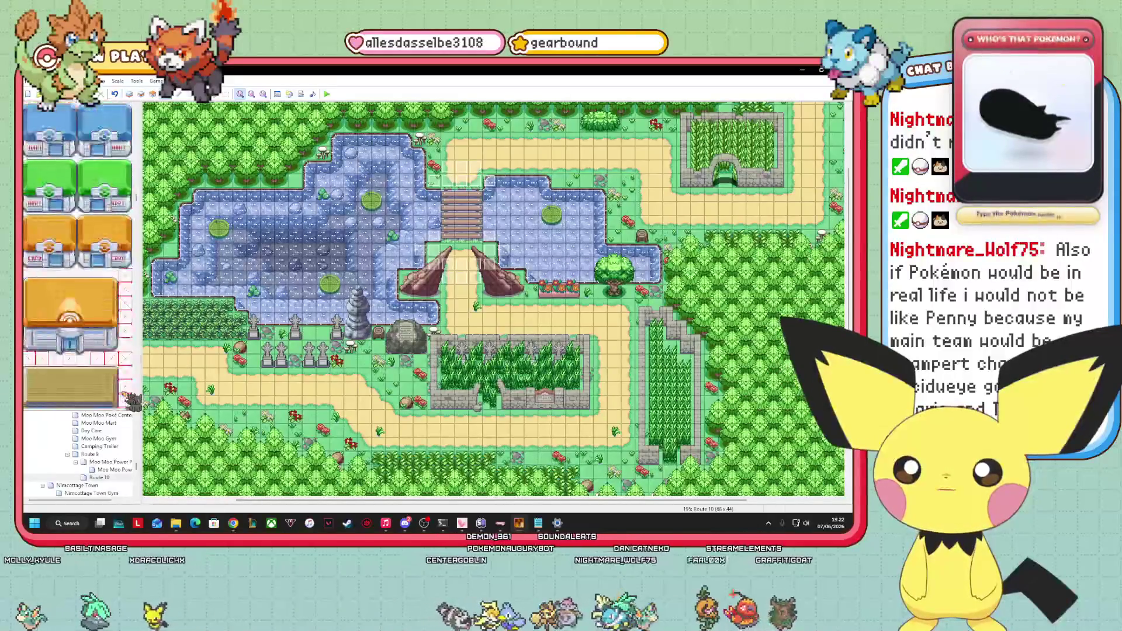
{"action": "scroll", "coordinate": [77, 257], "scroll_direction": "down", "scroll_amount": 5}
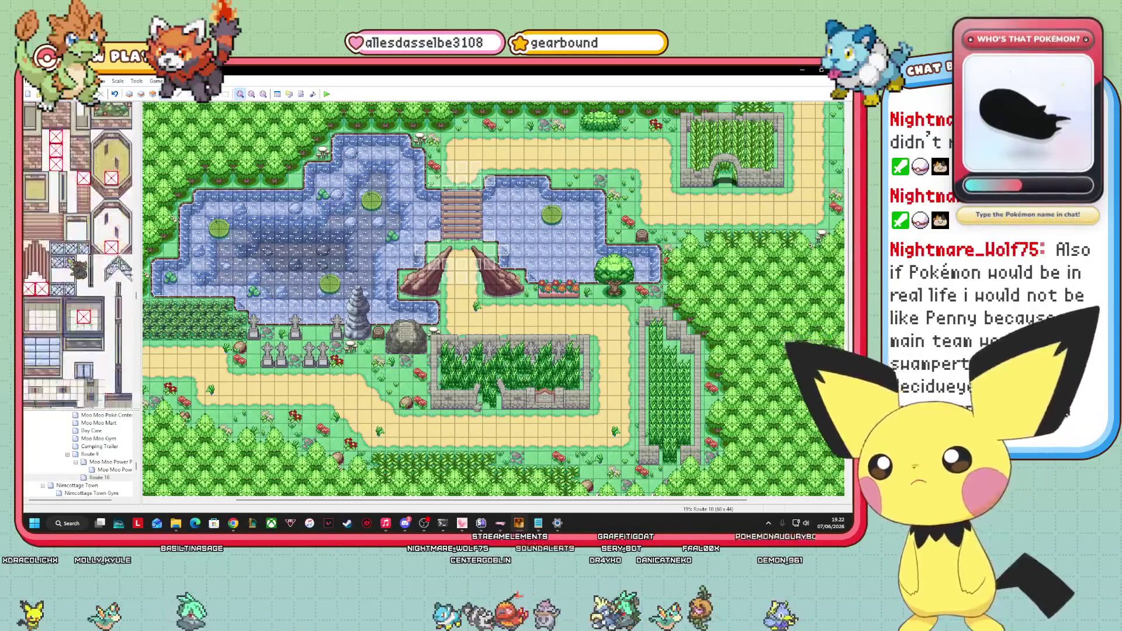
{"action": "scroll", "coordinate": [78, 257], "scroll_direction": "down", "scroll_amount": 10}
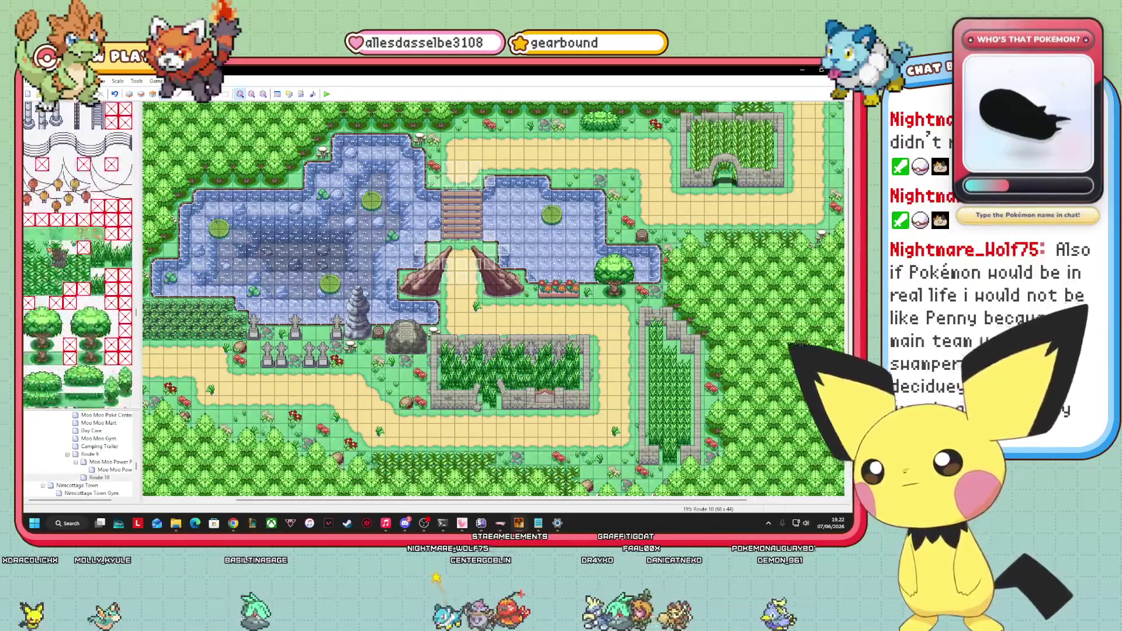
{"action": "scroll", "coordinate": [78, 257], "scroll_direction": "down", "scroll_amount": 2}
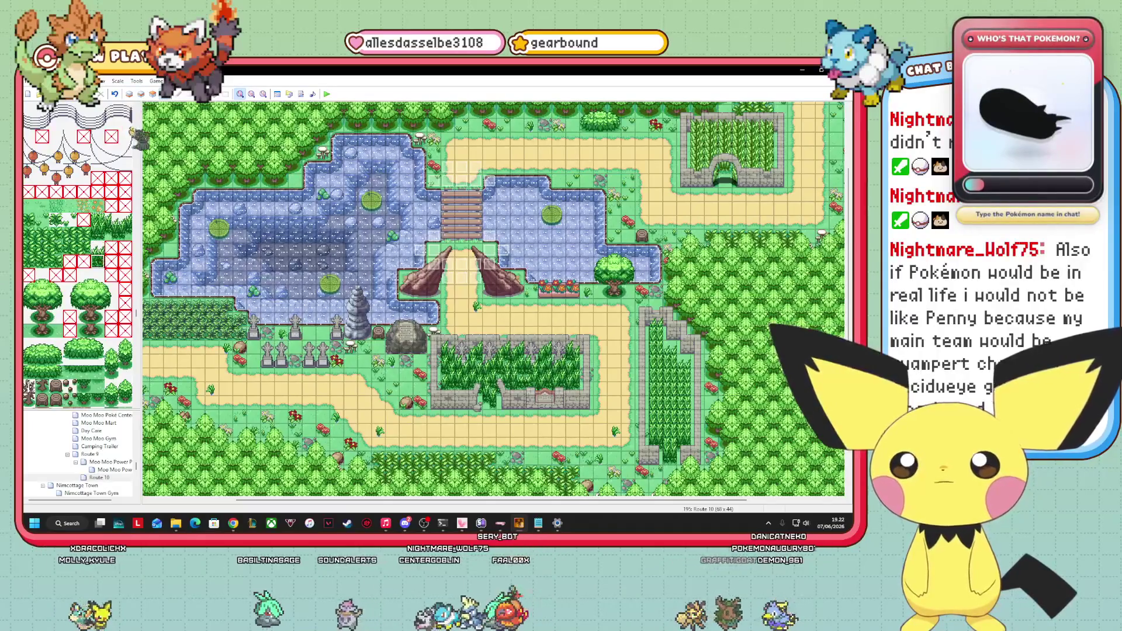
{"action": "left_click", "coordinate": [130, 94]}
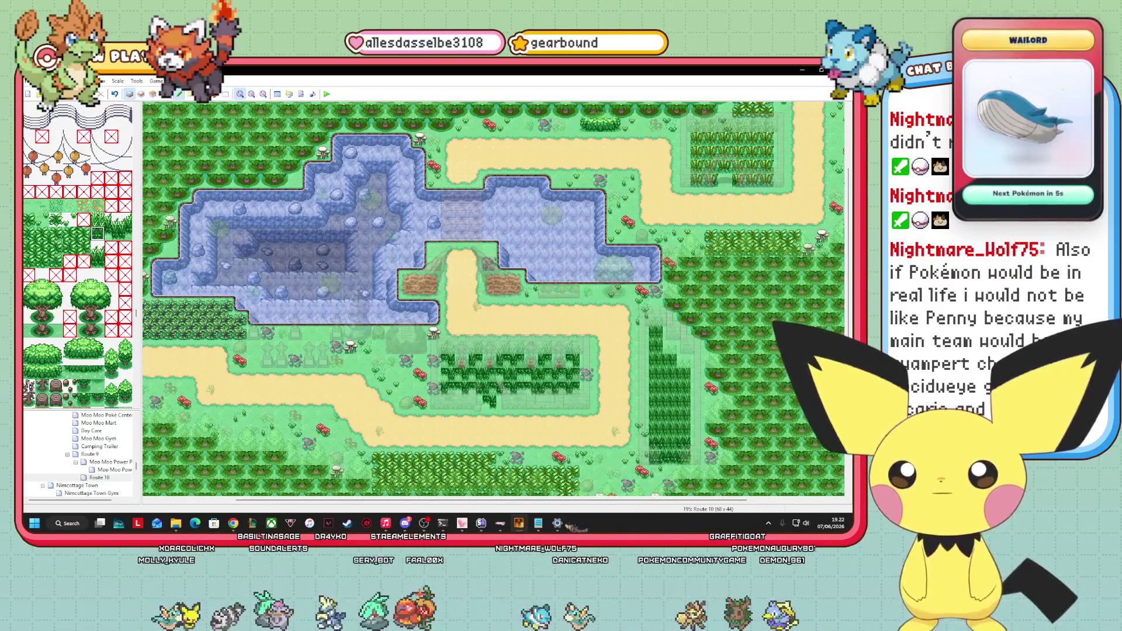
Cycle through layers 2 and 3, pick a new tile on layer 2, and return to layer 3.
{"action": "left_click", "coordinate": [142, 93]}
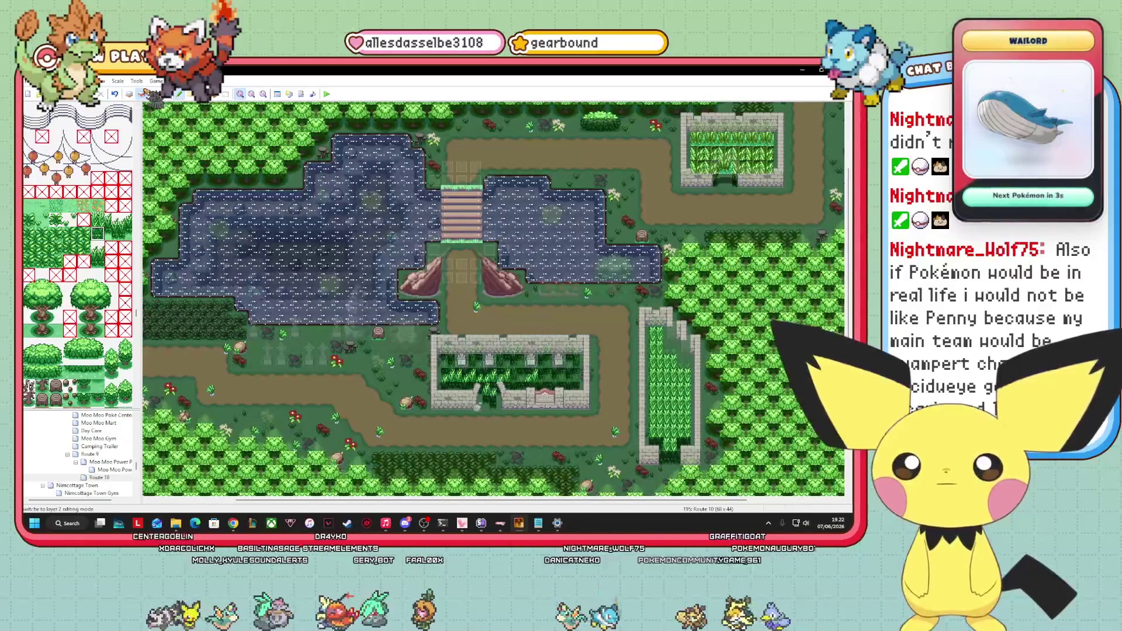
{"action": "left_click", "coordinate": [153, 94]}
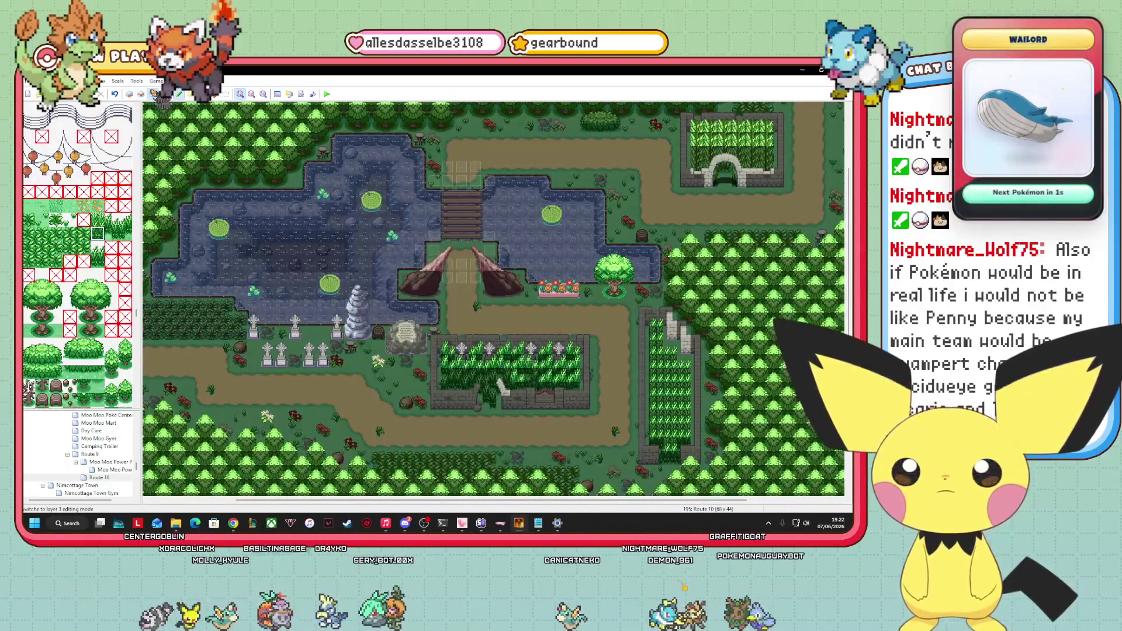
{"action": "left_click", "coordinate": [145, 94]}
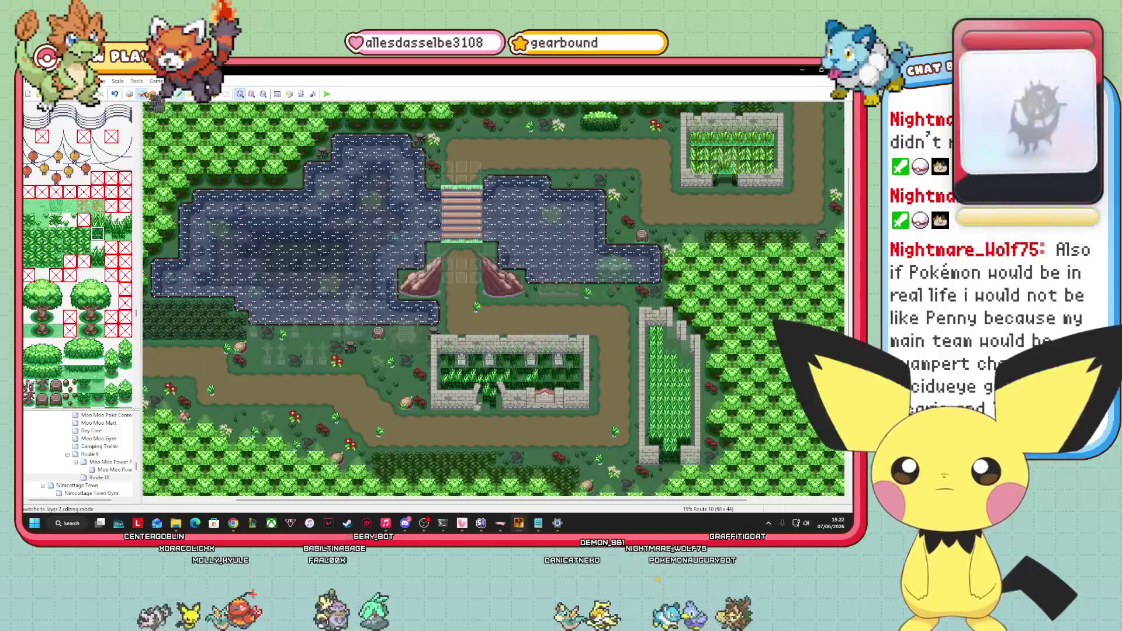
{"action": "left_click", "coordinate": [100, 222]}
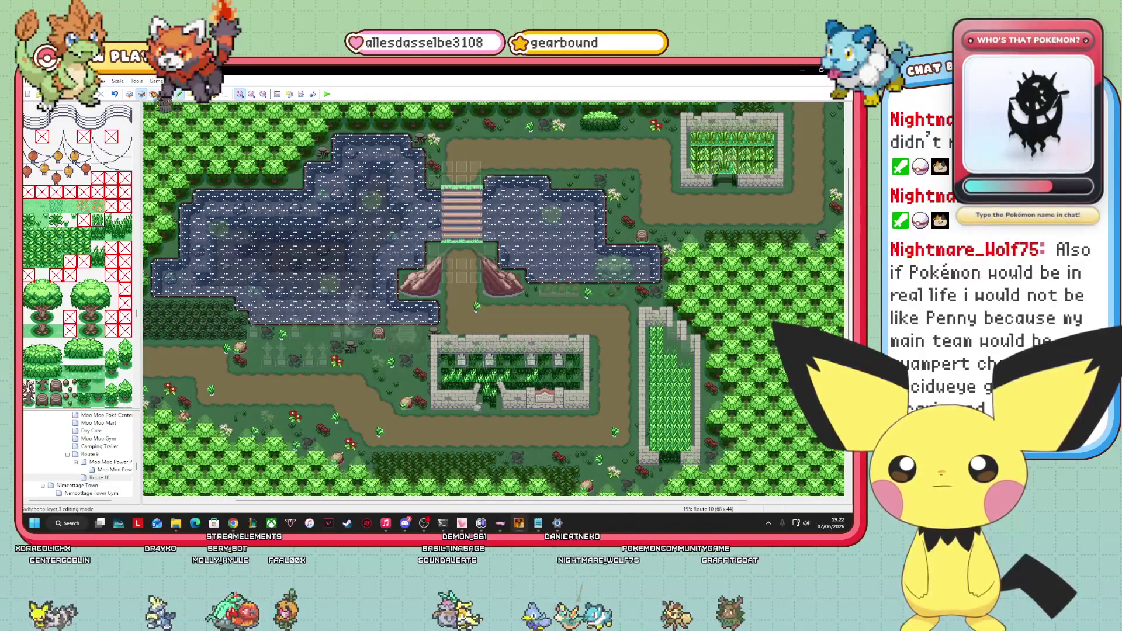
{"action": "left_click", "coordinate": [154, 94]}
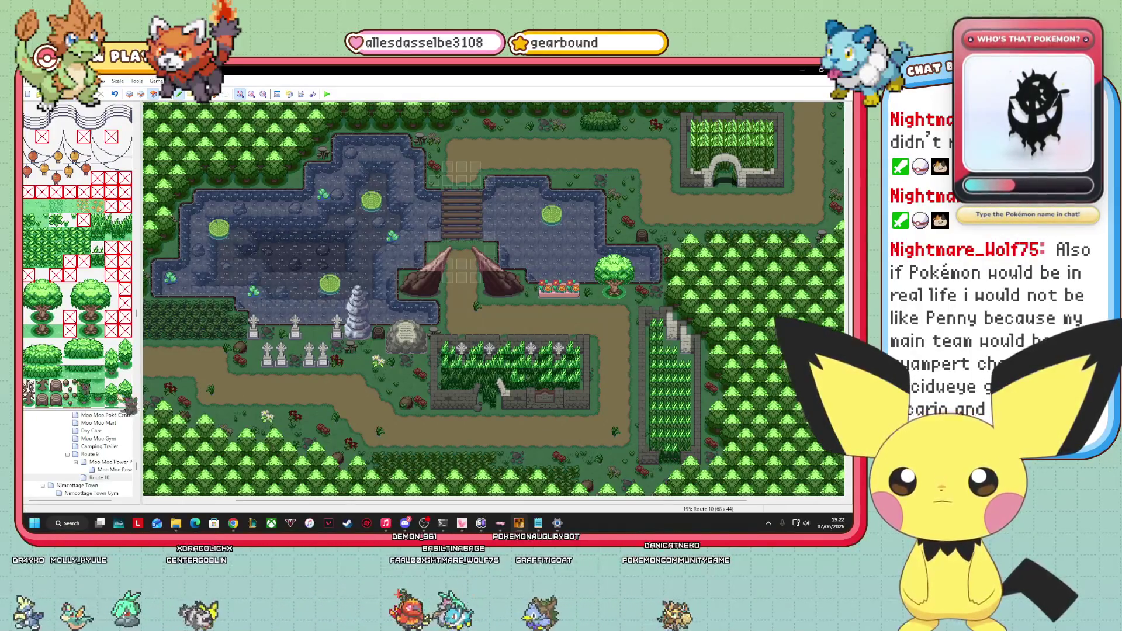
{"action": "scroll", "coordinate": [78, 255], "scroll_direction": "down", "scroll_amount": 10}
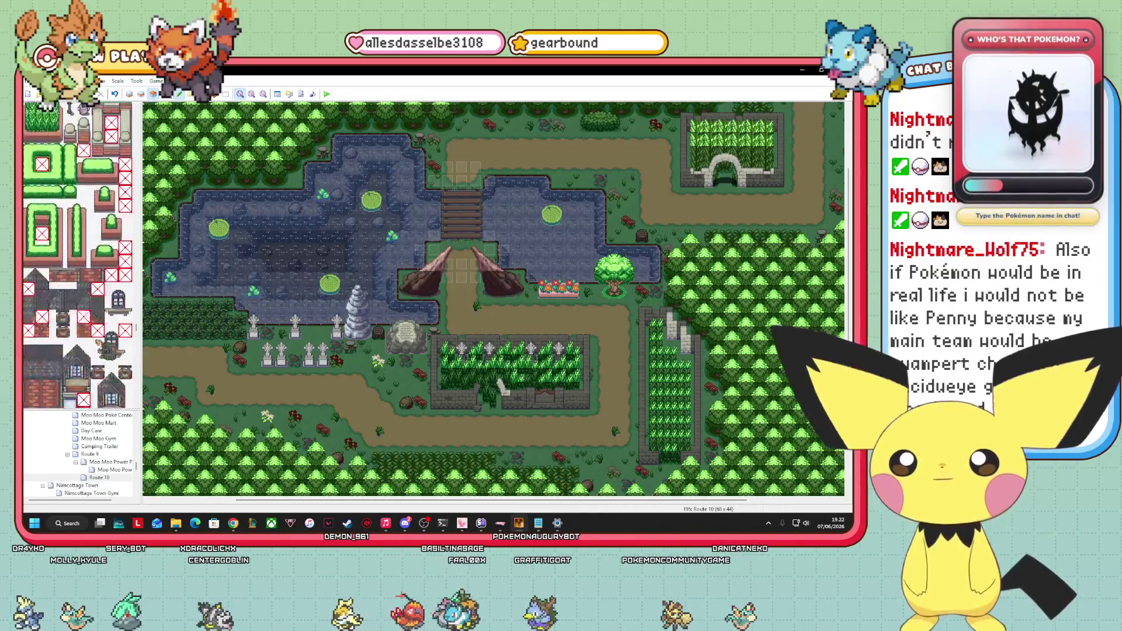
{"action": "scroll", "coordinate": [78, 281], "scroll_direction": "down", "scroll_amount": 15}
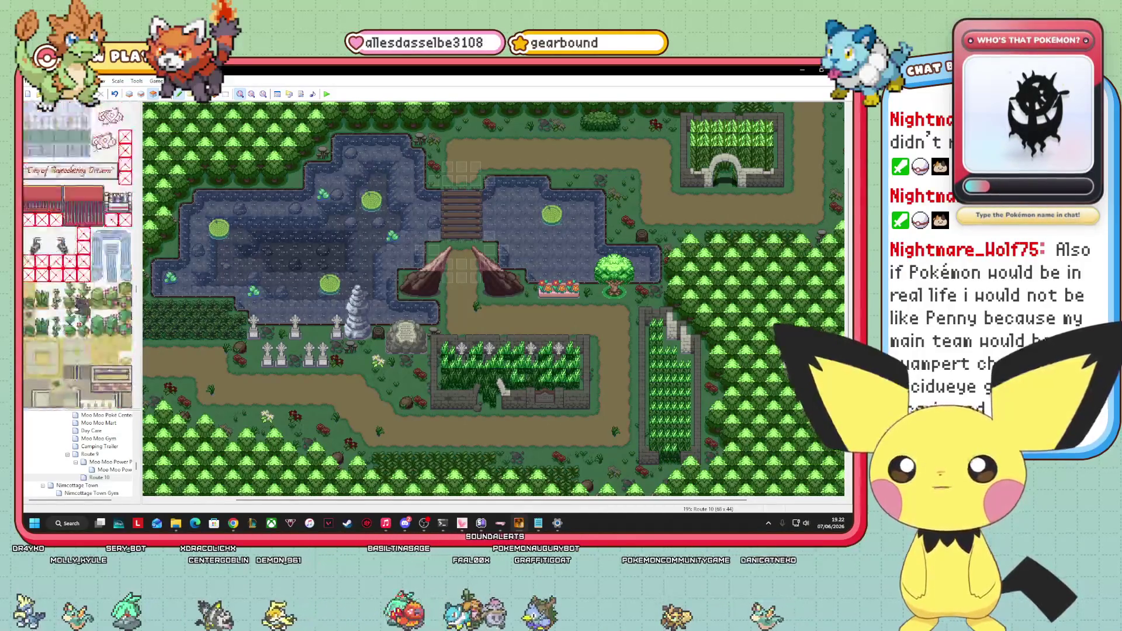
{"action": "scroll", "coordinate": [81, 304], "scroll_direction": "down", "scroll_amount": 15}
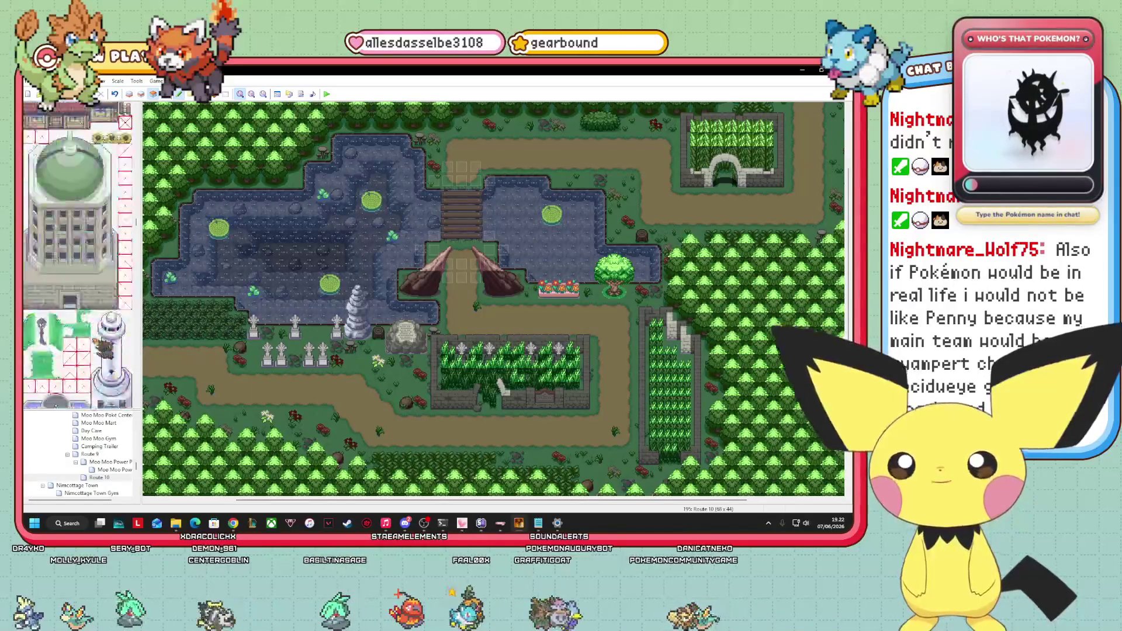
{"action": "scroll", "coordinate": [78, 255], "scroll_direction": "down", "scroll_amount": 15}
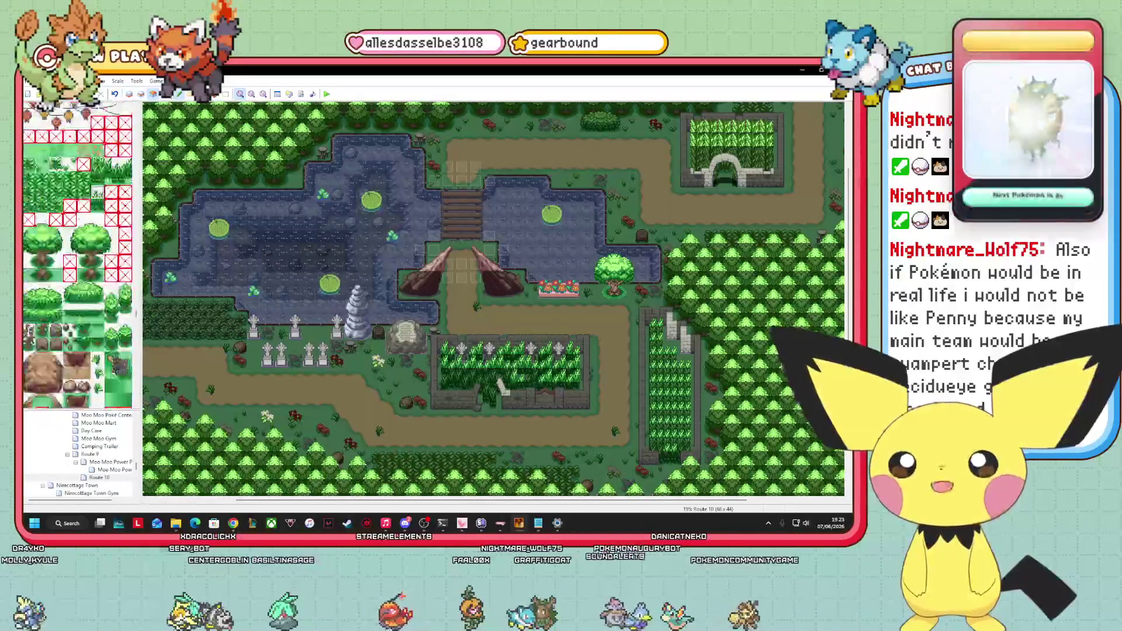
{"action": "scroll", "coordinate": [78, 255], "scroll_direction": "down", "scroll_amount": 10}
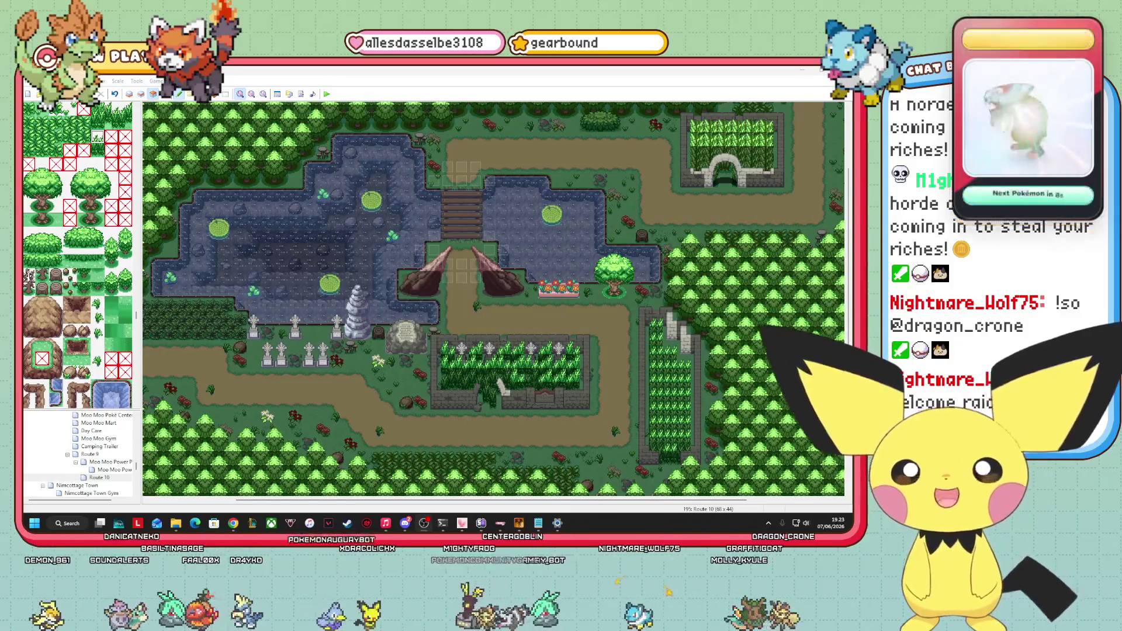
{"action": "left_click", "coordinate": [165, 93]}
{"action": "left_click_drag", "start_coordinate": [672, 501], "coordinate": [761, 501]}
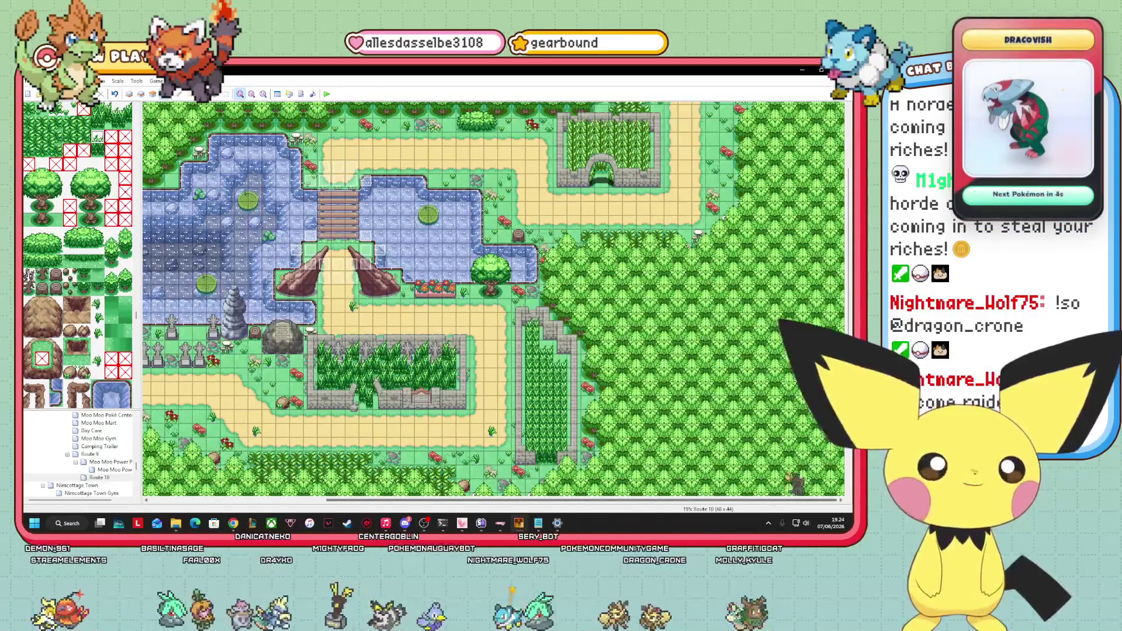
{"action": "scroll", "coordinate": [848, 311], "scroll_direction": "up", "scroll_amount": 5}
{"action": "mouse_move", "coordinate": [847, 284]}
{"action": "left_mouse_down"}
{"action": "mouse_move", "coordinate": [847, 434]}
{"action": "mouse_move", "coordinate": [847, 290]}
{"action": "mouse_move", "coordinate": [847, 356]}
{"action": "left_mouse_up"}
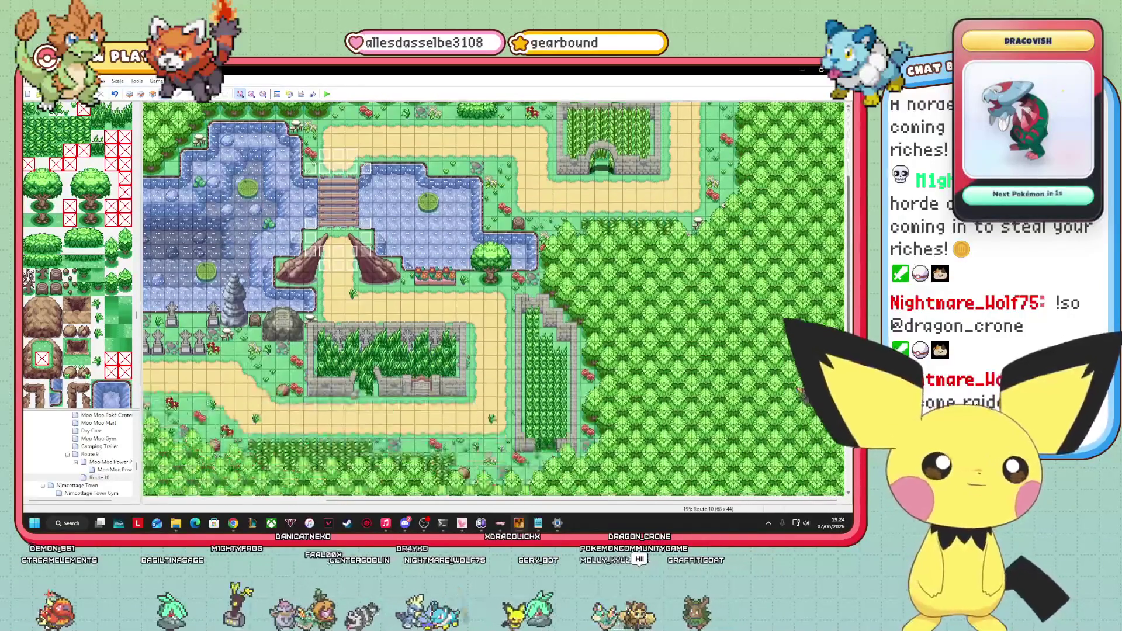
{"action": "mouse_move", "coordinate": [672, 500]}
{"action": "left_mouse_down"}
{"action": "mouse_move", "coordinate": [561, 501]}
{"action": "mouse_move", "coordinate": [672, 501]}
{"action": "left_mouse_up"}
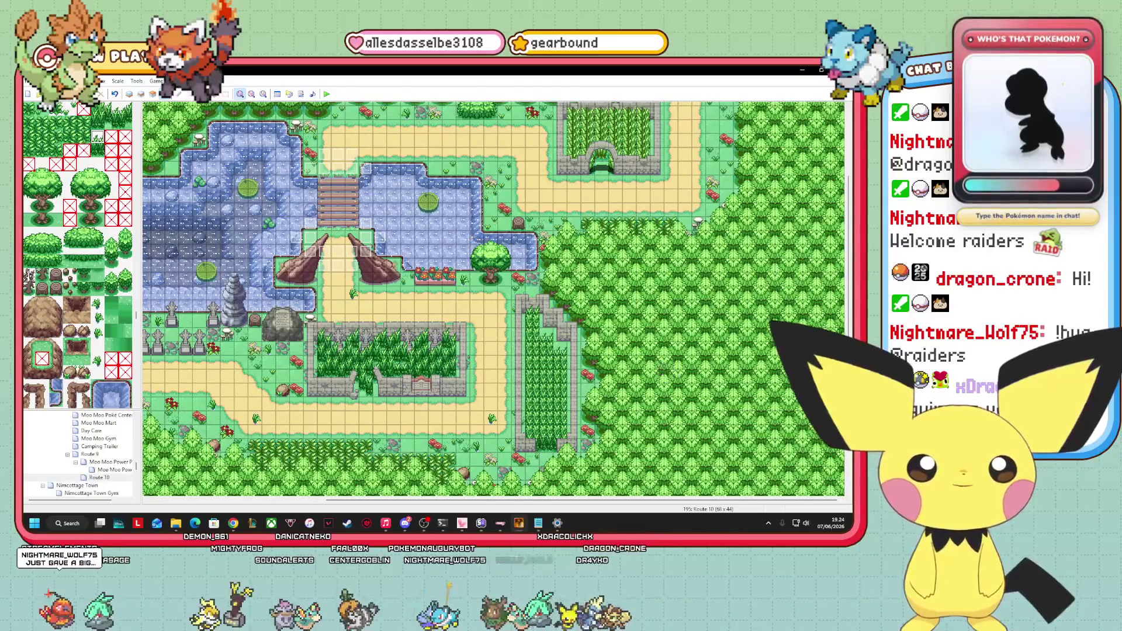
{"action": "mouse_move", "coordinate": [511, 501]}
{"action": "left_mouse_down"}
{"action": "mouse_move", "coordinate": [336, 501]}
{"action": "mouse_move", "coordinate": [540, 501]}
{"action": "mouse_move", "coordinate": [362, 501]}
{"action": "left_mouse_up"}
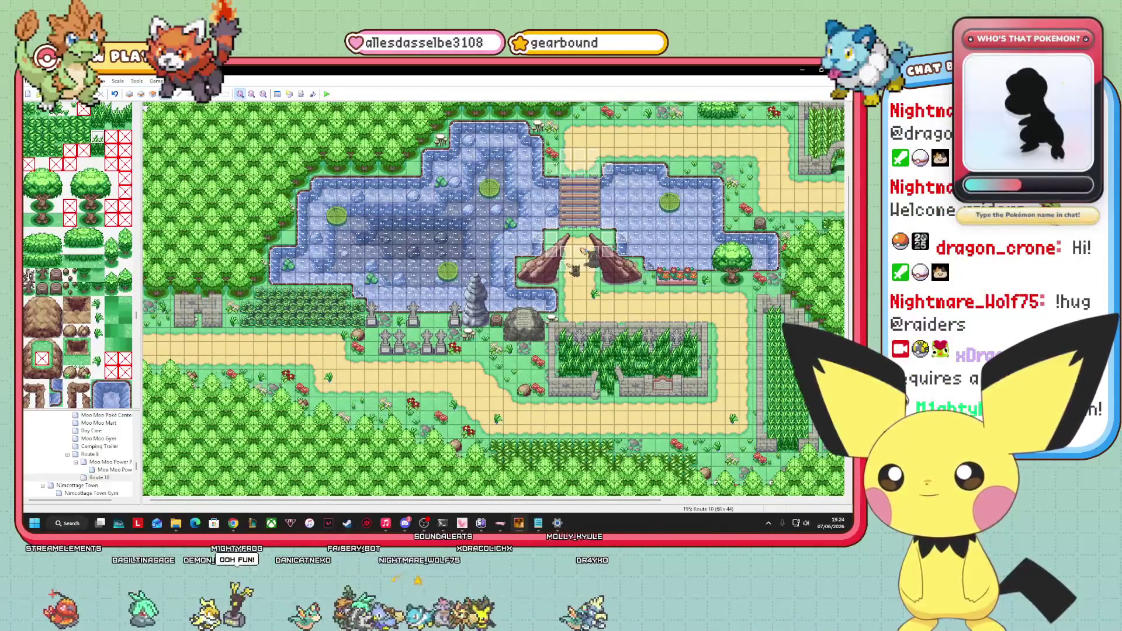
{"action": "mouse_move", "coordinate": [362, 501]}
{"action": "left_mouse_down"}
{"action": "mouse_move", "coordinate": [537, 501]}
{"action": "mouse_move", "coordinate": [362, 501]}
{"action": "left_mouse_up"}
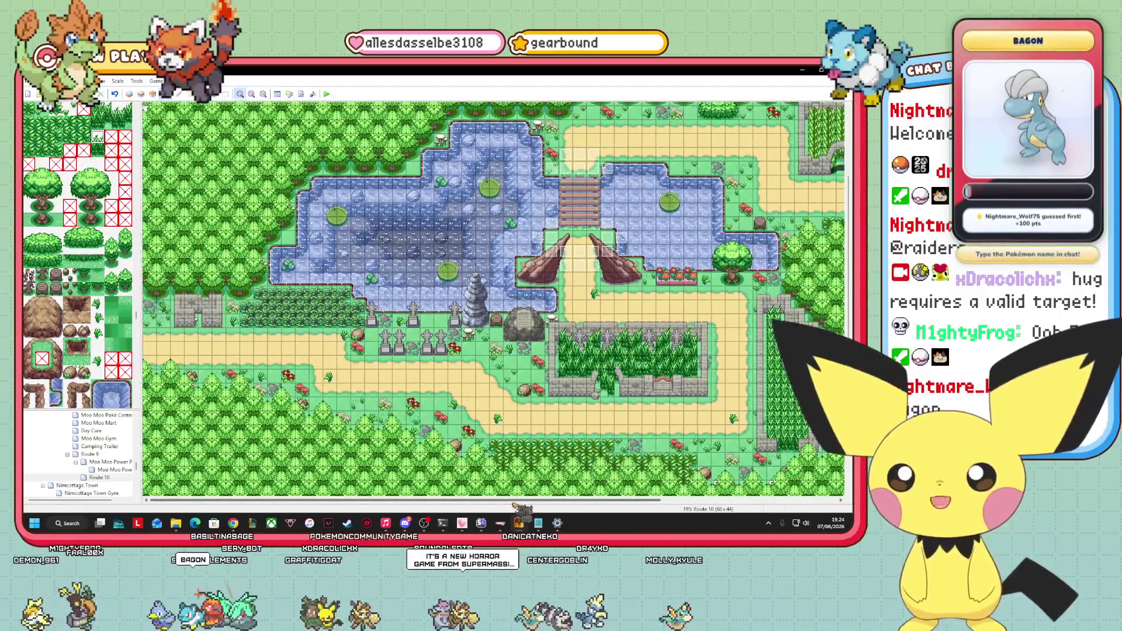
{"action": "left_click_drag", "start_coordinate": [549, 501], "coordinate": [777, 522]}
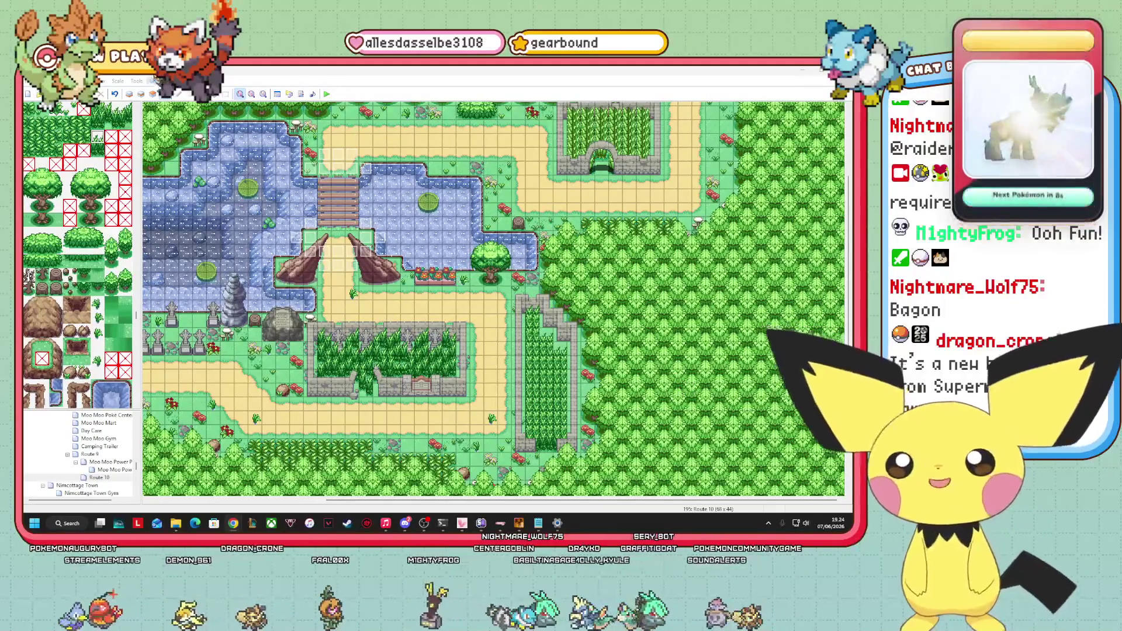
Switch to layer 3 and scroll the tileset down to the farm tiles.
{"action": "left_click", "coordinate": [152, 94]}
{"action": "scroll", "coordinate": [76, 254], "scroll_direction": "down", "scroll_amount": 10}
{"action": "scroll", "coordinate": [76, 254], "scroll_direction": "down", "scroll_amount": 15}
{"action": "scroll", "coordinate": [76, 254], "scroll_direction": "down", "scroll_amount": 15}
{"action": "scroll", "coordinate": [76, 254], "scroll_direction": "down", "scroll_amount": 15}
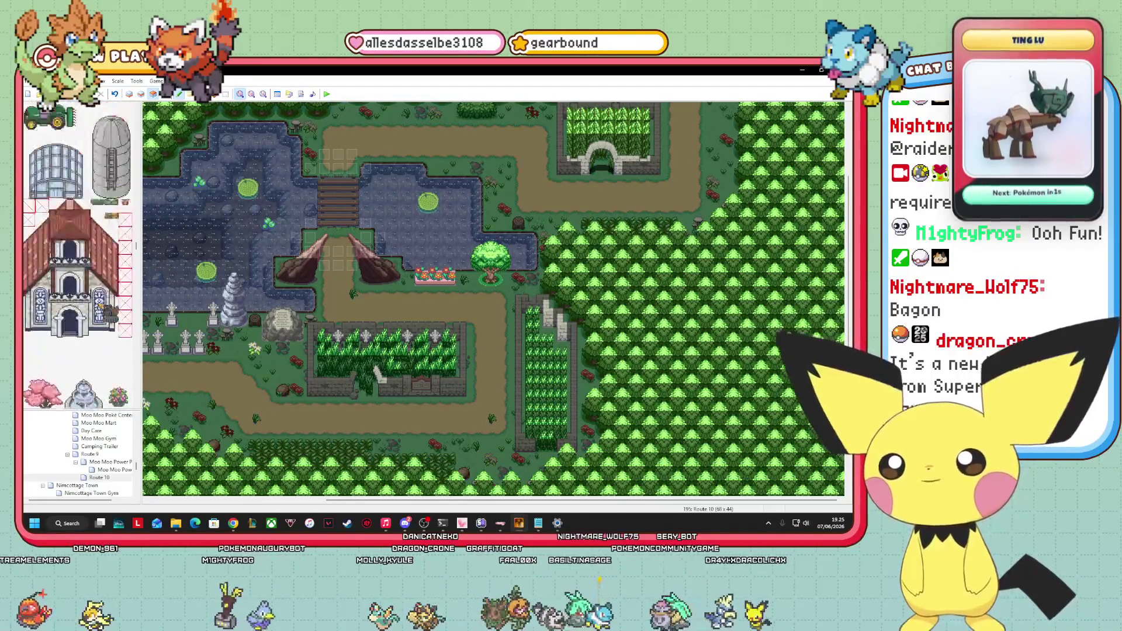
{"action": "scroll", "coordinate": [76, 254], "scroll_direction": "down", "scroll_amount": 5}
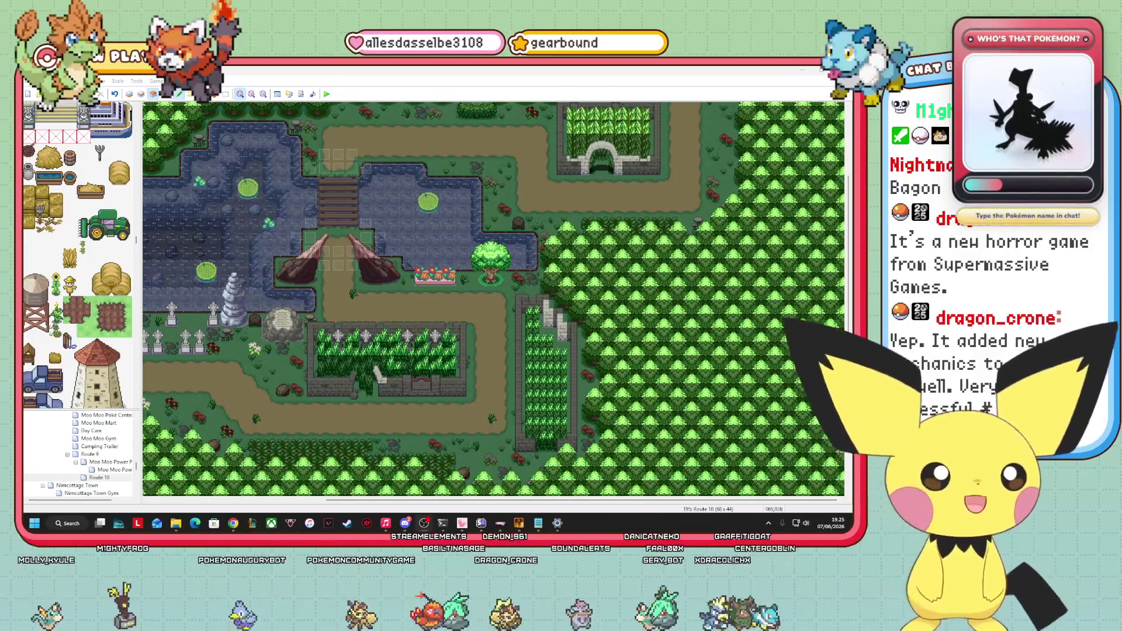
{"action": "scroll", "coordinate": [493, 299], "scroll_direction": "up", "scroll_amount": 3}
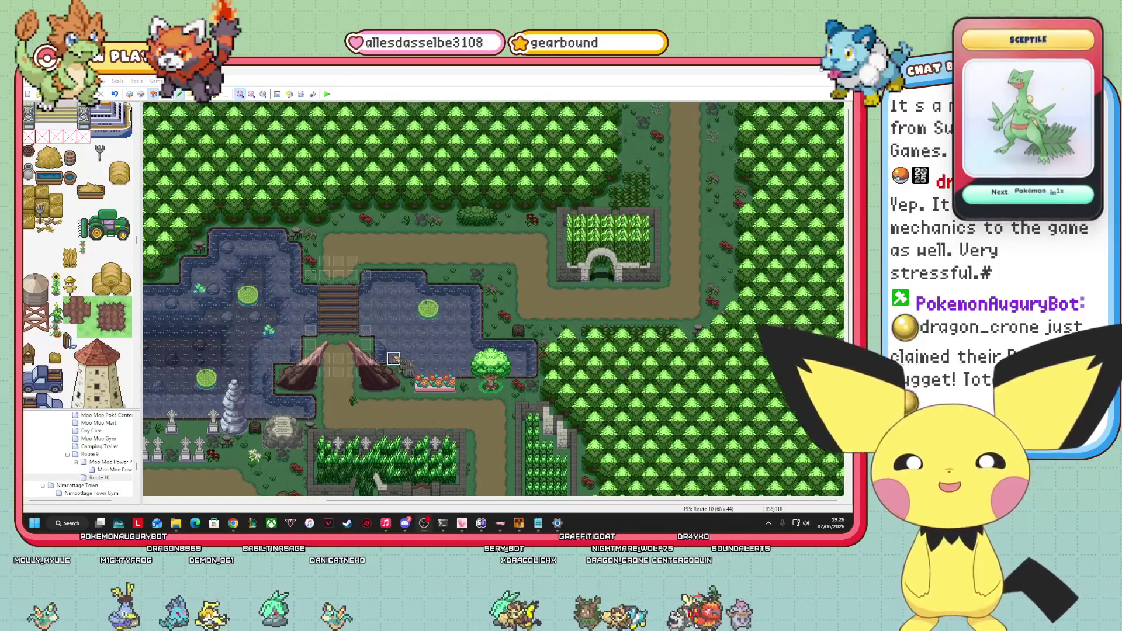
Paint a tall-grass tile near the bottom of Route 10 on the ground layer.
{"action": "scroll", "coordinate": [77, 254], "scroll_direction": "down", "scroll_amount": 15}
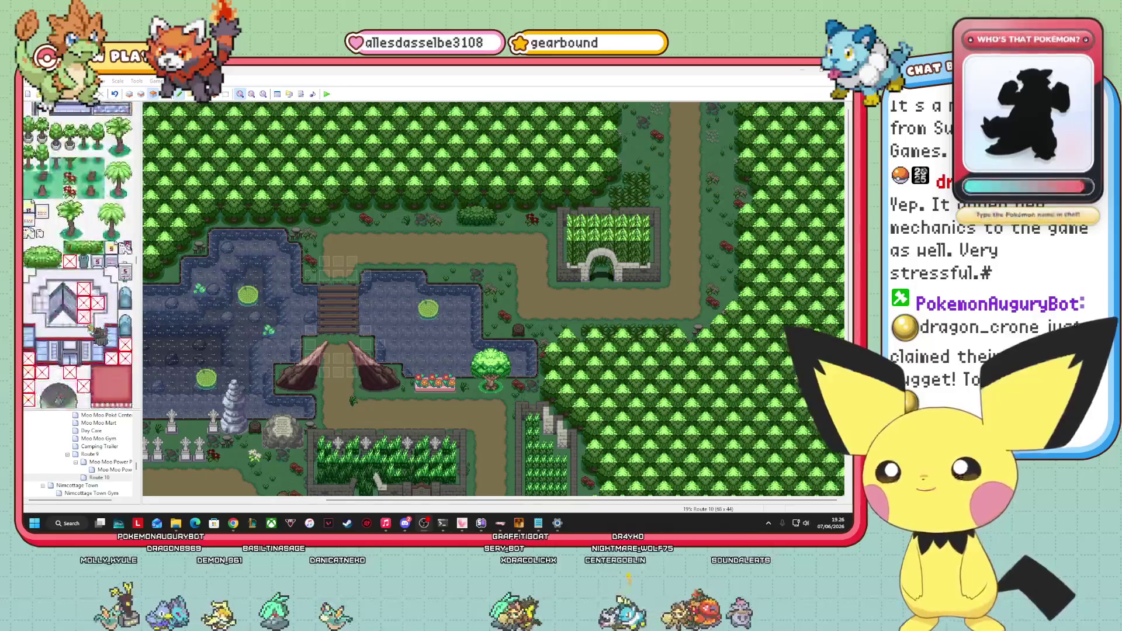
{"action": "scroll", "coordinate": [91, 328], "scroll_direction": "down", "scroll_amount": 15}
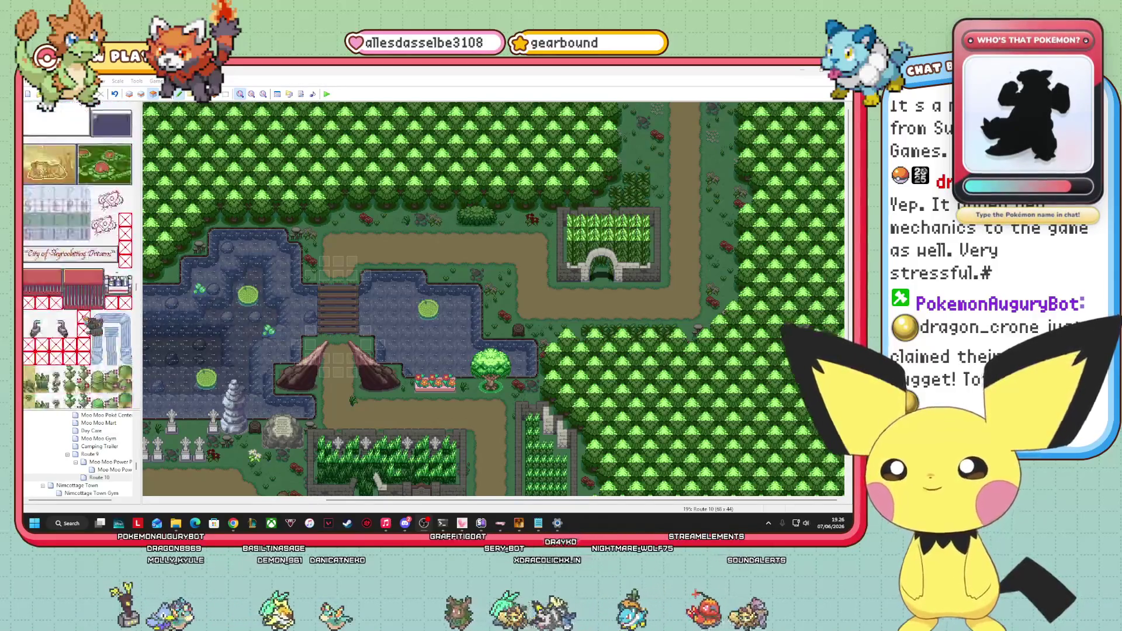
{"action": "scroll", "coordinate": [88, 327], "scroll_direction": "down", "scroll_amount": 10}
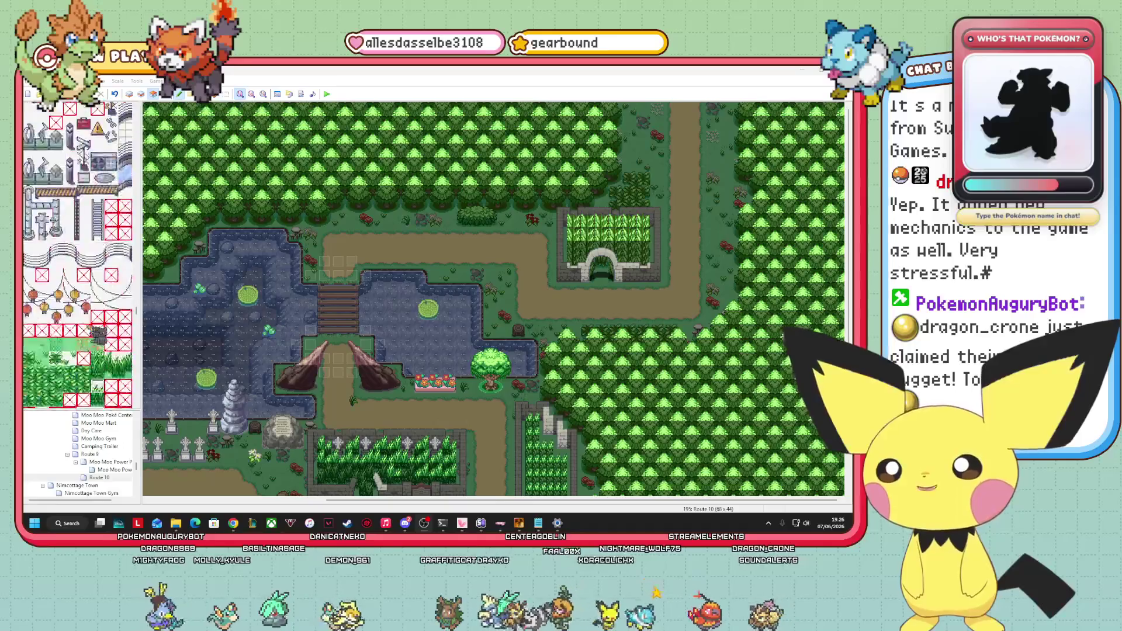
{"action": "left_click", "coordinate": [117, 262]}
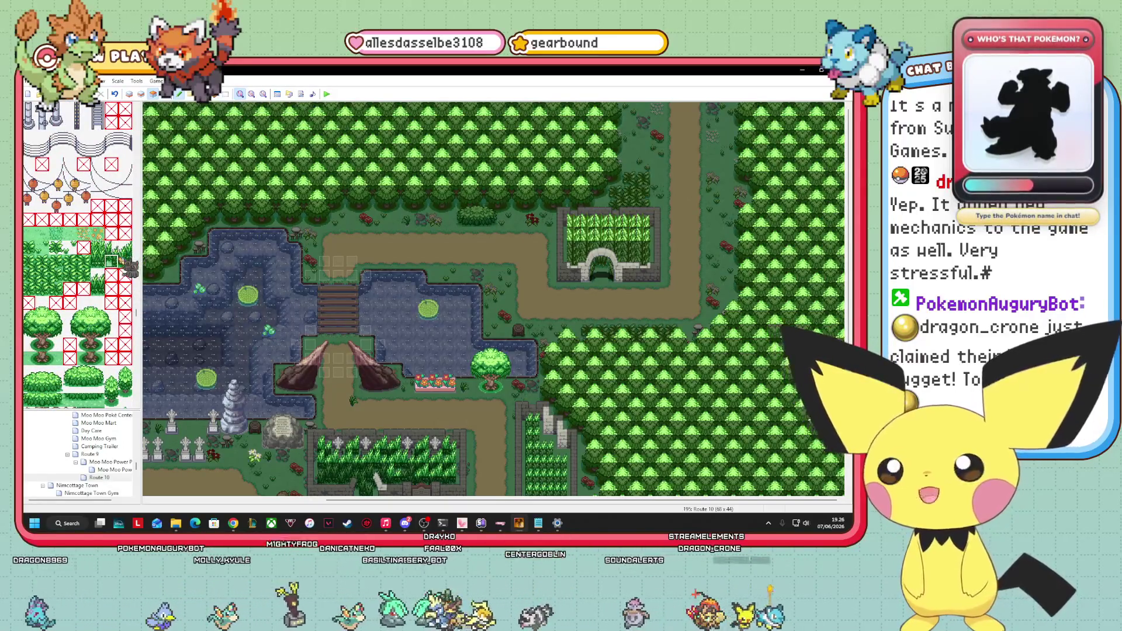
{"action": "left_click", "coordinate": [130, 94]}
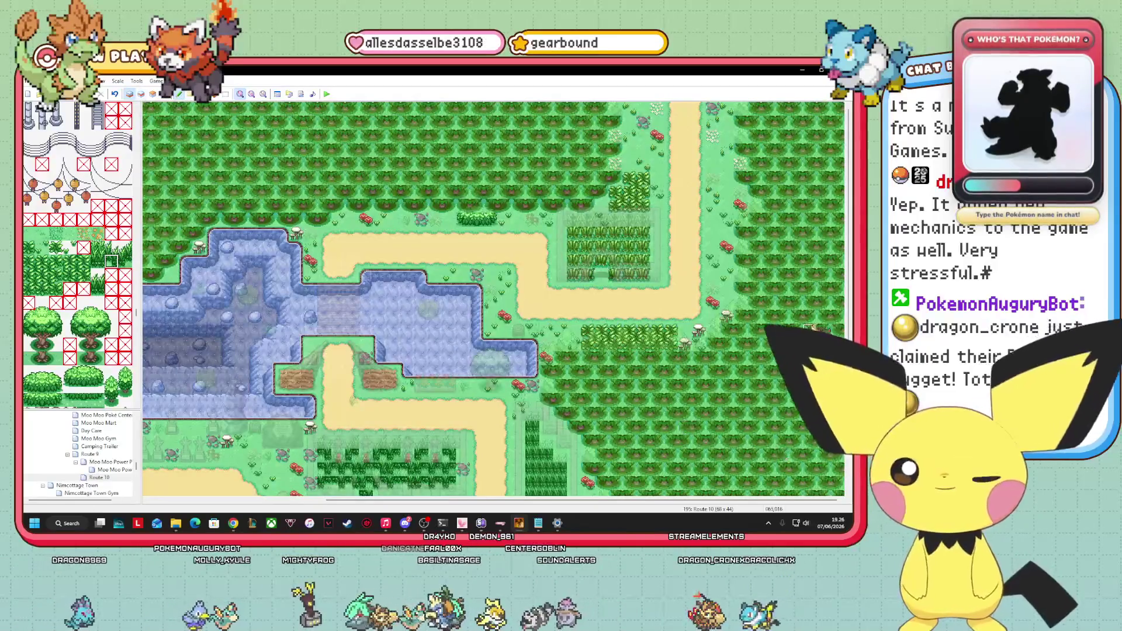
{"action": "scroll", "coordinate": [670, 369], "scroll_direction": "down", "scroll_amount": 3}
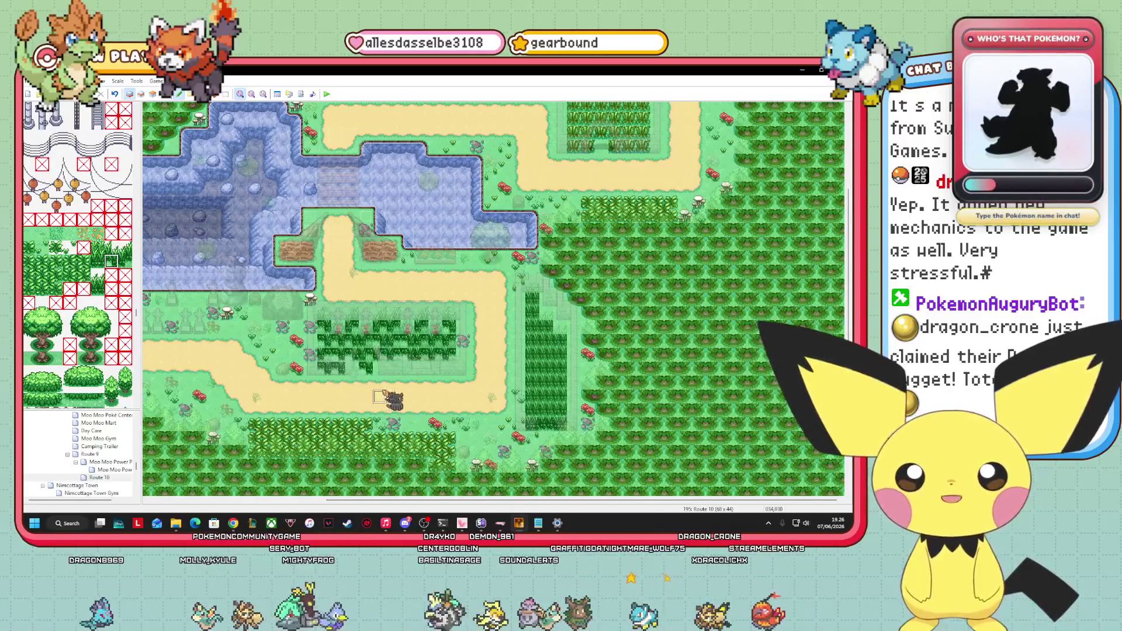
{"action": "left_click", "coordinate": [125, 261]}
{"action": "left_click", "coordinate": [111, 261]}
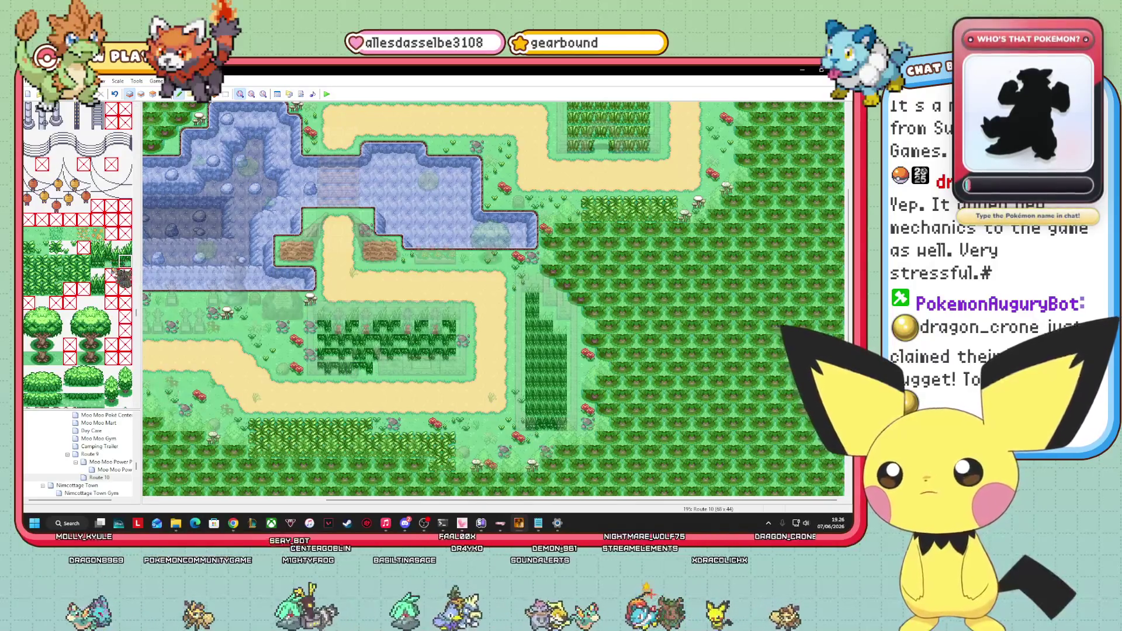
{"action": "left_click", "coordinate": [380, 369]}
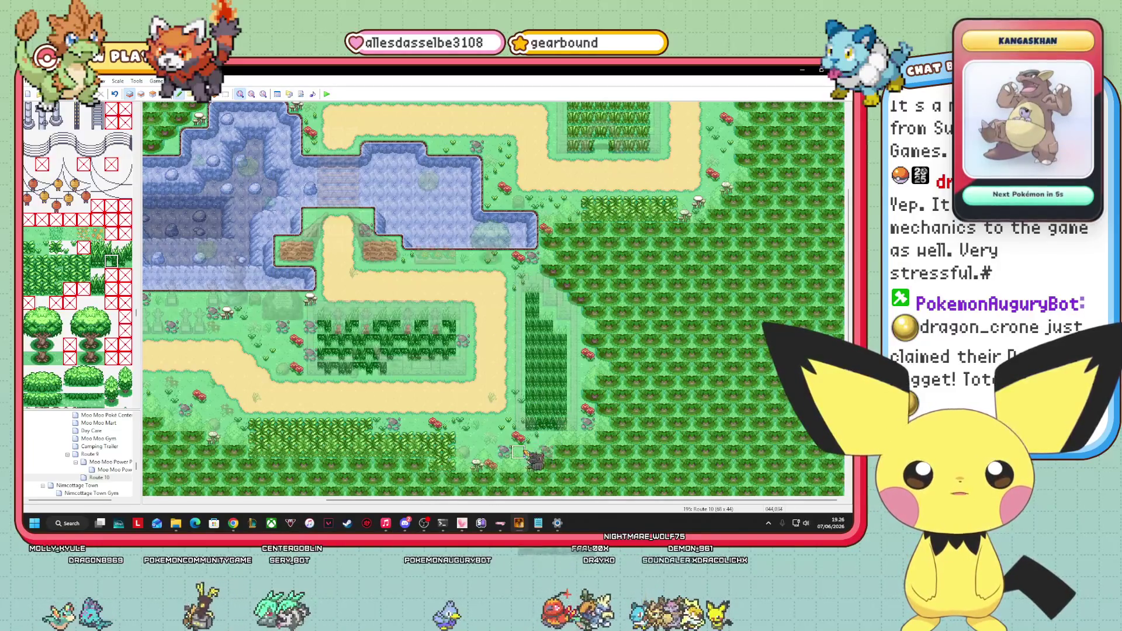
Cycle through the third, ground and second layers and pick the tile just above.
{"action": "left_click", "coordinate": [153, 94]}
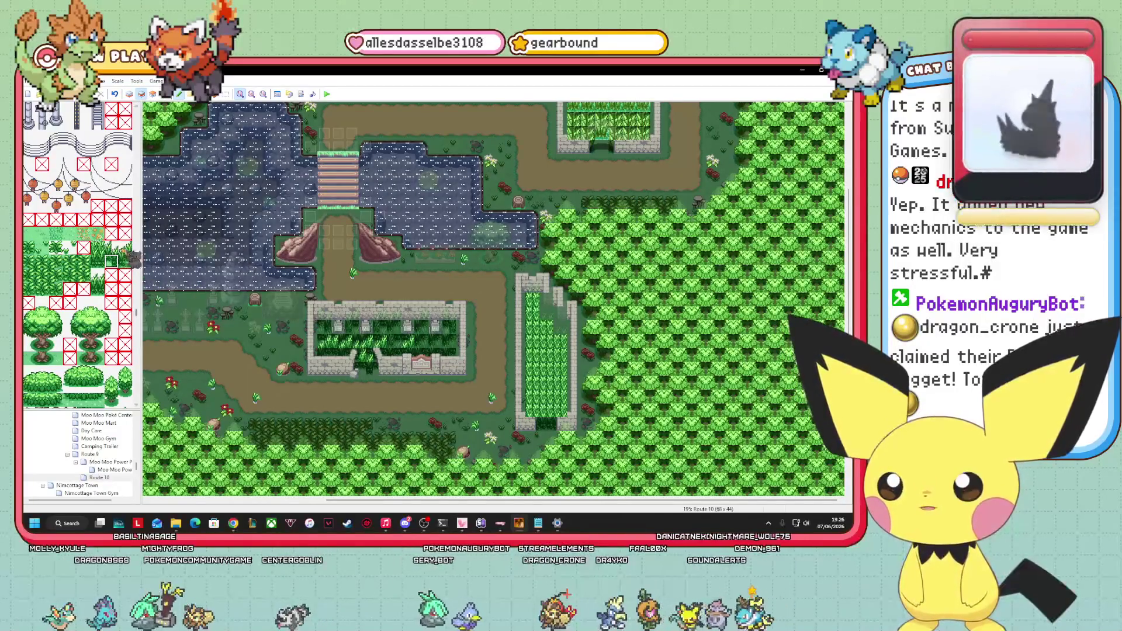
{"action": "left_click", "coordinate": [153, 94]}
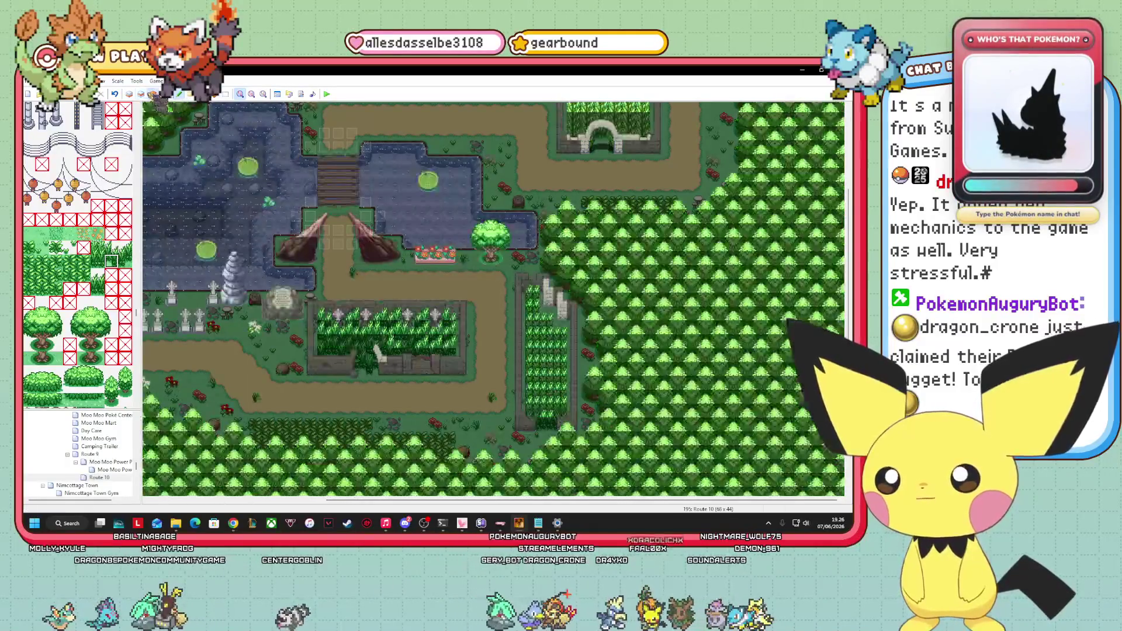
{"action": "left_click", "coordinate": [130, 94]}
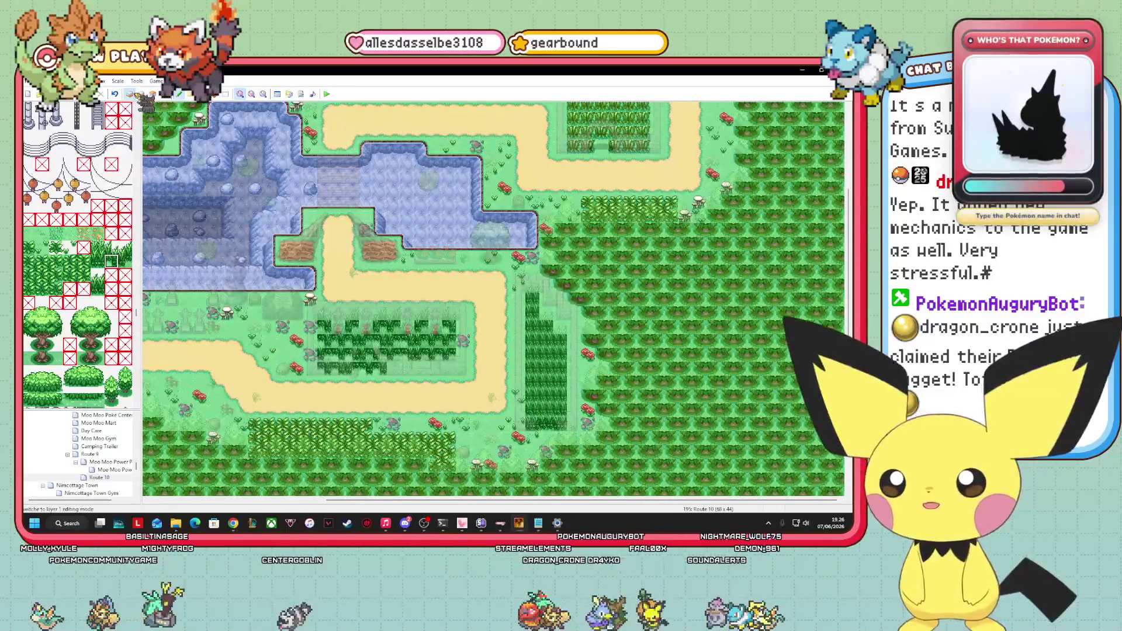
{"action": "left_click", "coordinate": [141, 95]}
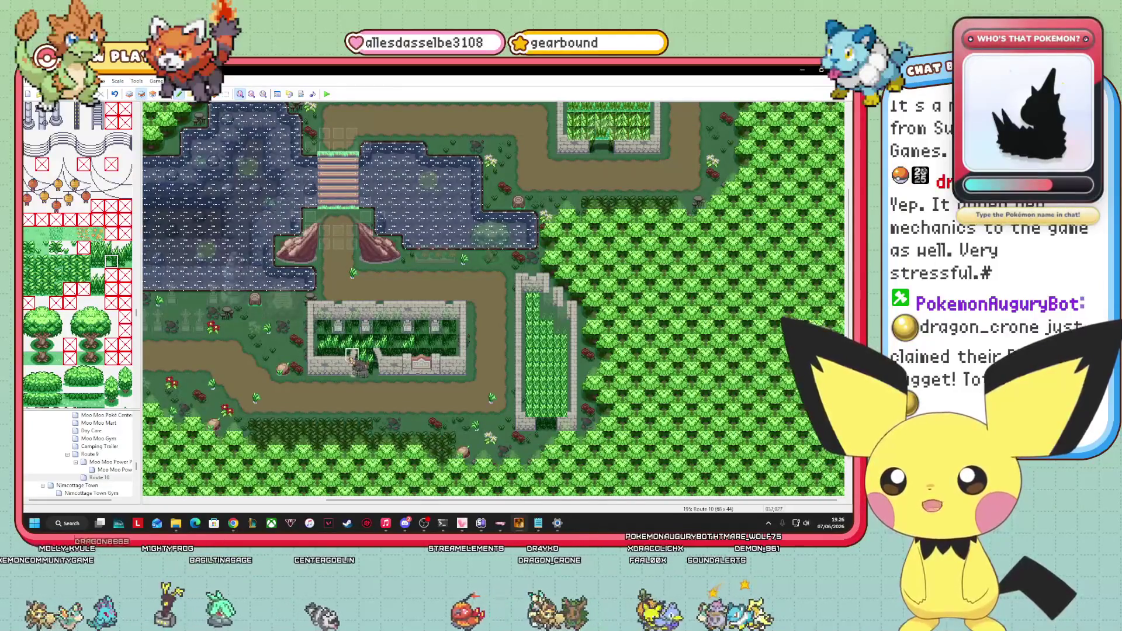
{"action": "left_click", "coordinate": [111, 247]}
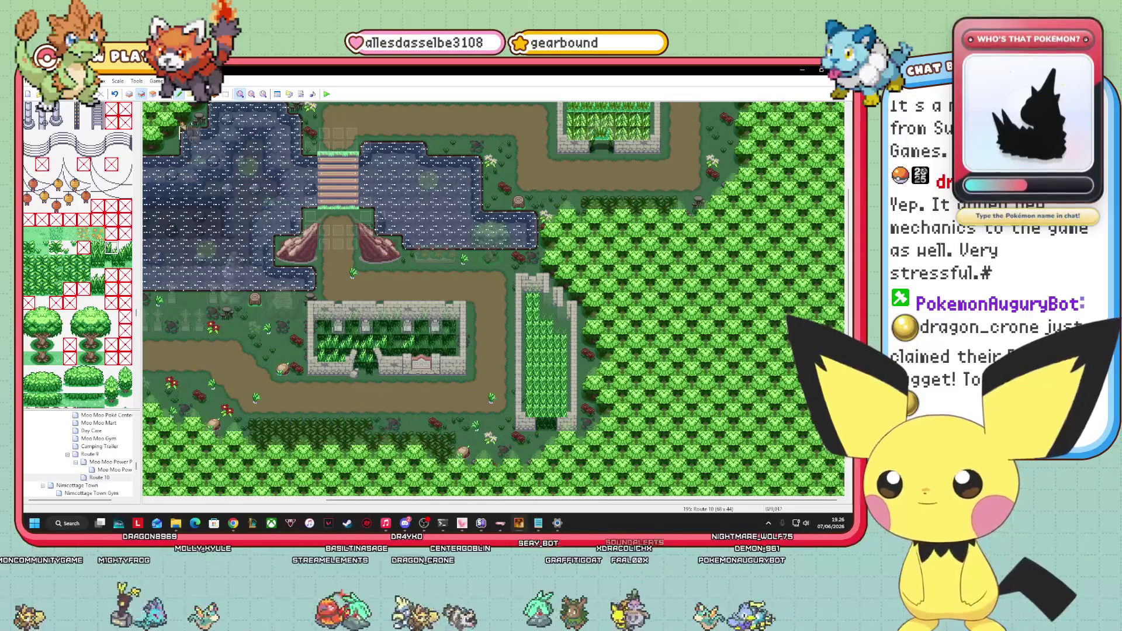
{"action": "left_click", "coordinate": [153, 94]}
Recheck the ground, second and third layers and pick the neighbouring tile on the ground layer.
{"action": "left_click", "coordinate": [129, 94]}
{"action": "left_click", "coordinate": [141, 94]}
{"action": "left_click", "coordinate": [153, 94]}
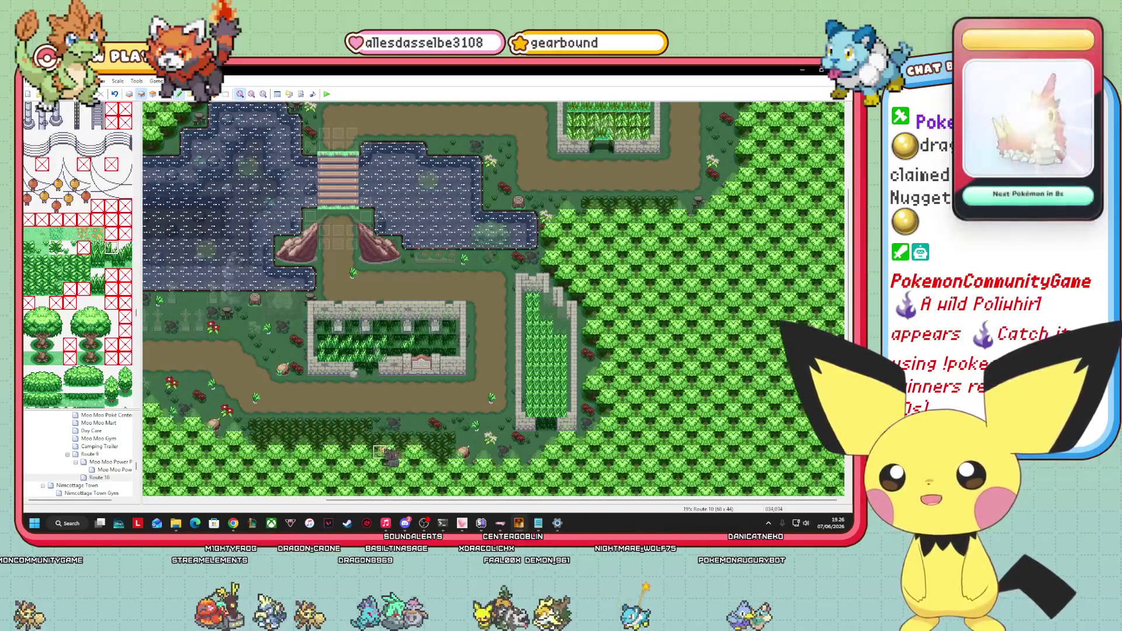
{"action": "left_click", "coordinate": [129, 94]}
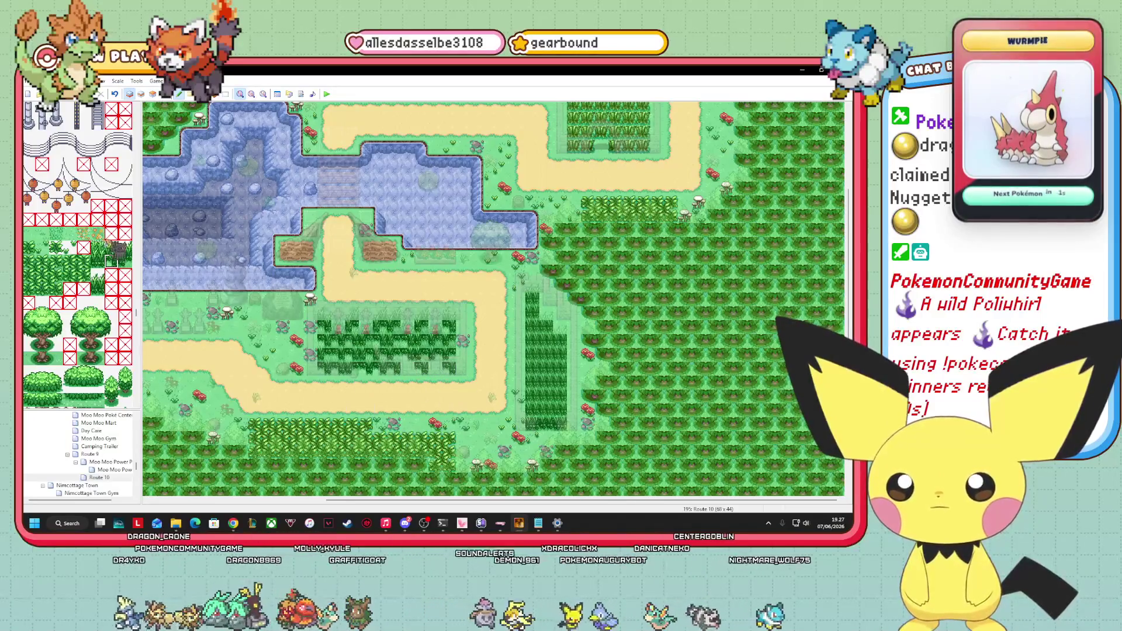
{"action": "left_click", "coordinate": [125, 261]}
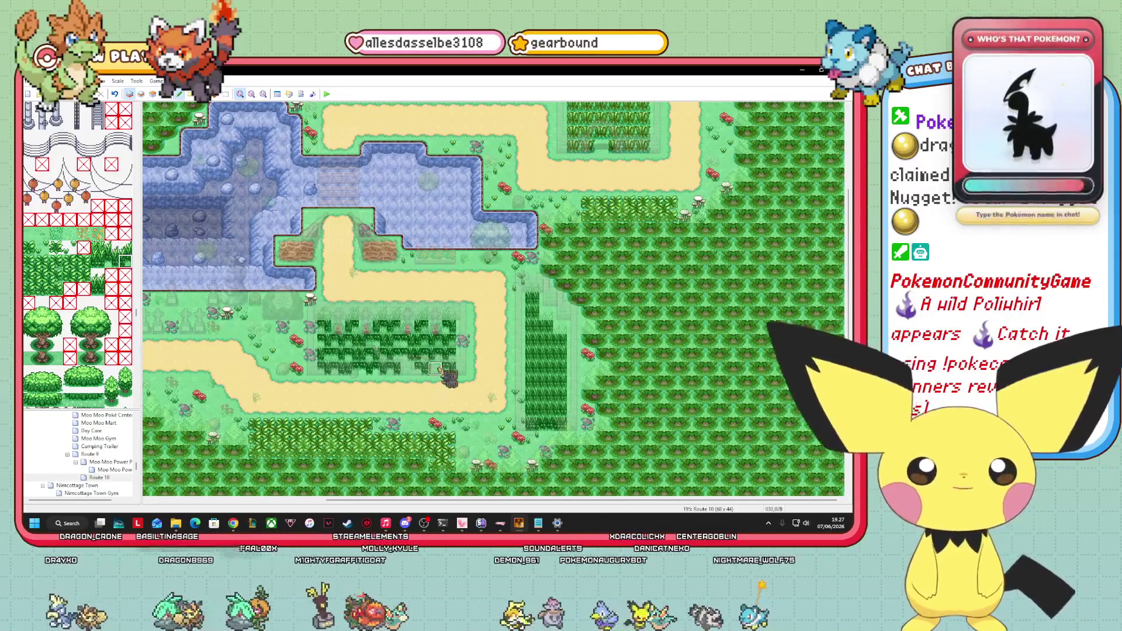
{"action": "left_click", "coordinate": [152, 94]}
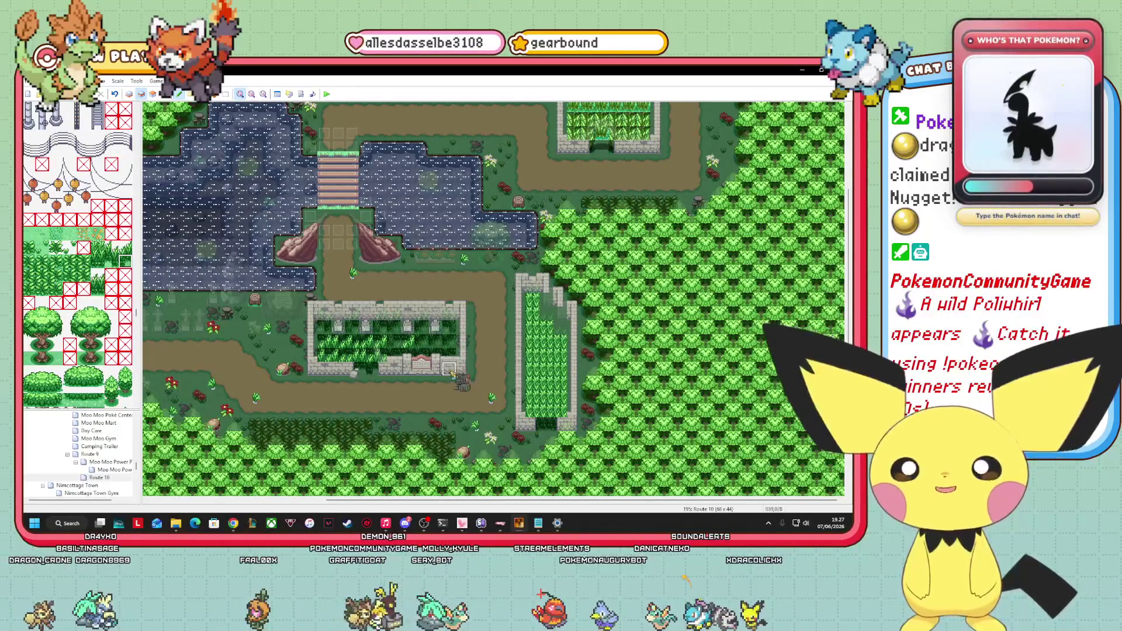
Scroll the map right, compare ground and second layers, pick a tile, and show upper-layer decorations.
{"action": "left_click_drag", "start_coordinate": [532, 501], "coordinate": [469, 502]}
{"action": "scroll", "coordinate": [492, 298], "scroll_direction": "right", "scroll_amount": 2}
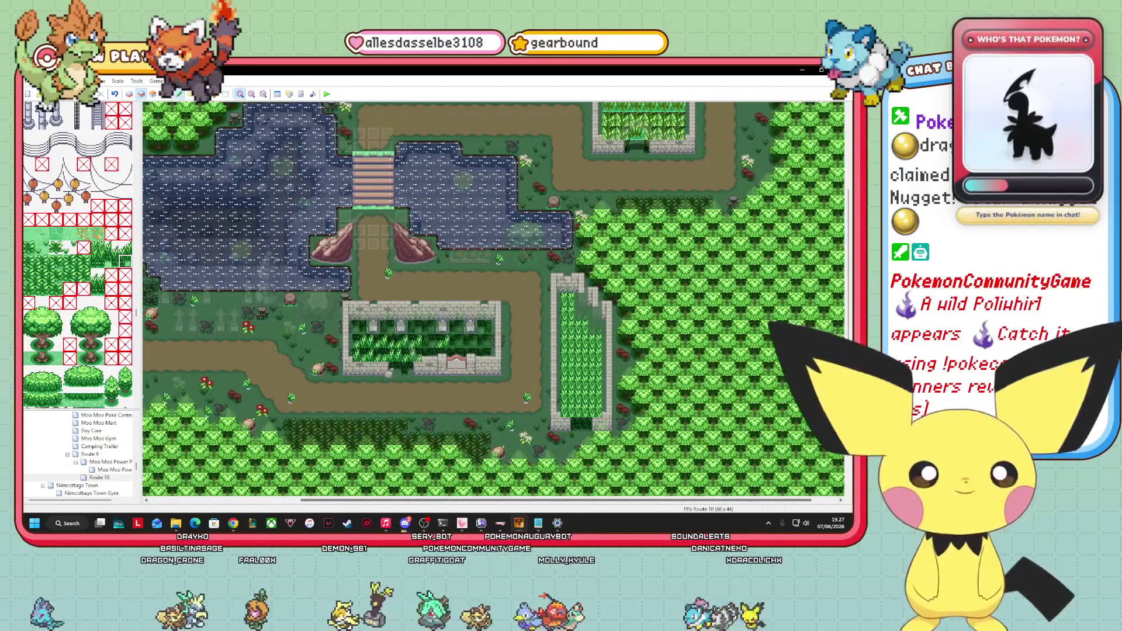
{"action": "scroll", "coordinate": [493, 298], "scroll_direction": "right", "scroll_amount": 2}
{"action": "mouse_move", "coordinate": [481, 523]}
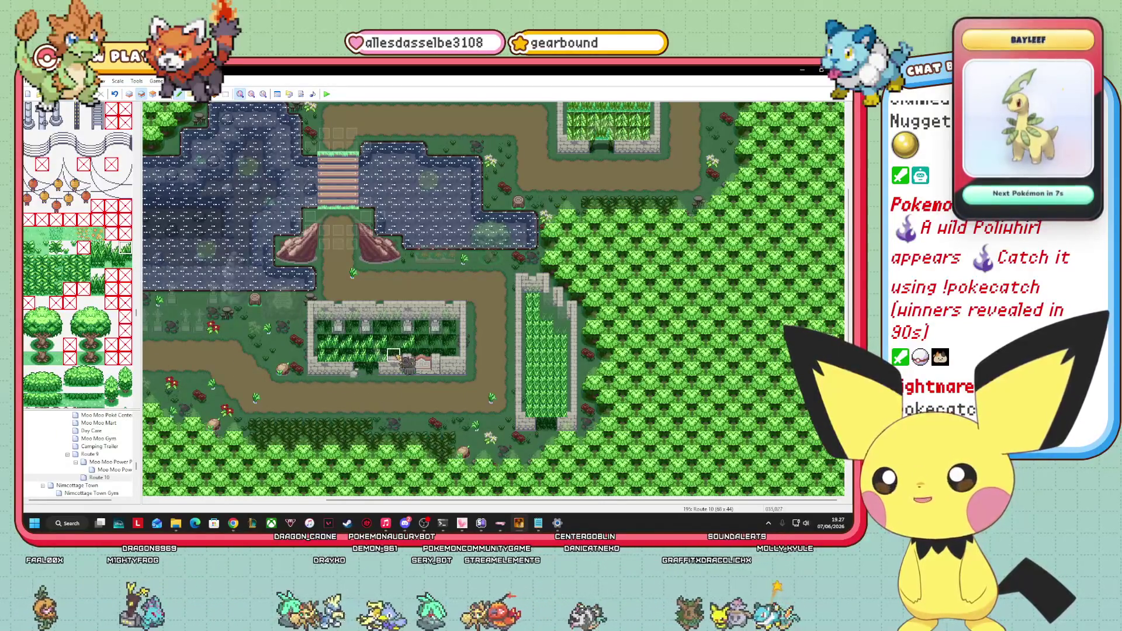
{"action": "left_click", "coordinate": [129, 94]}
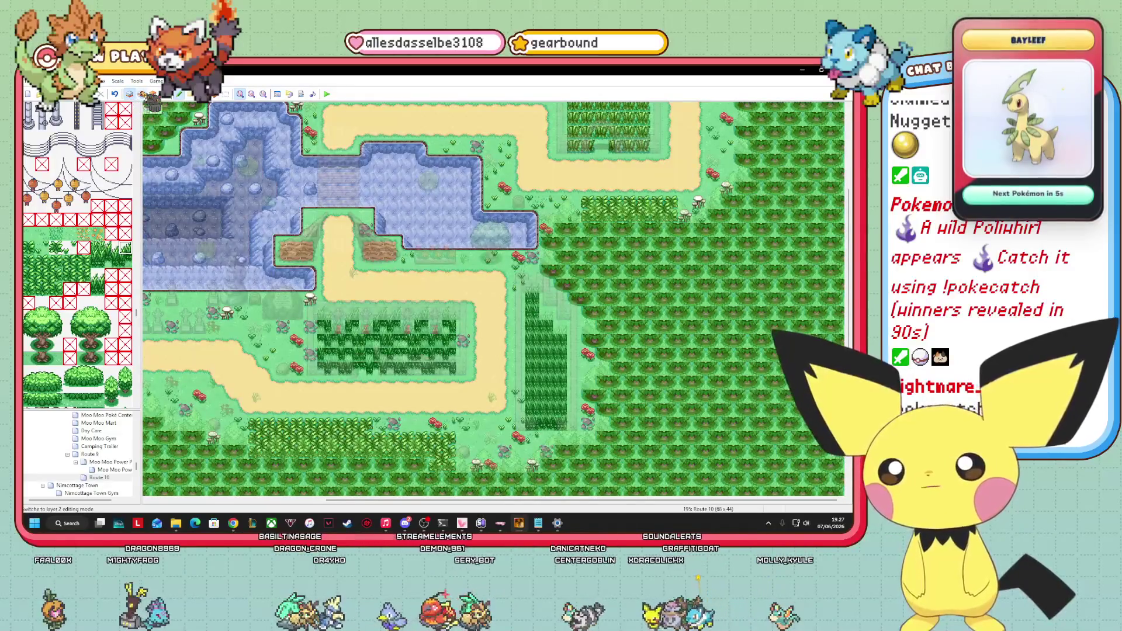
{"action": "left_click", "coordinate": [141, 94]}
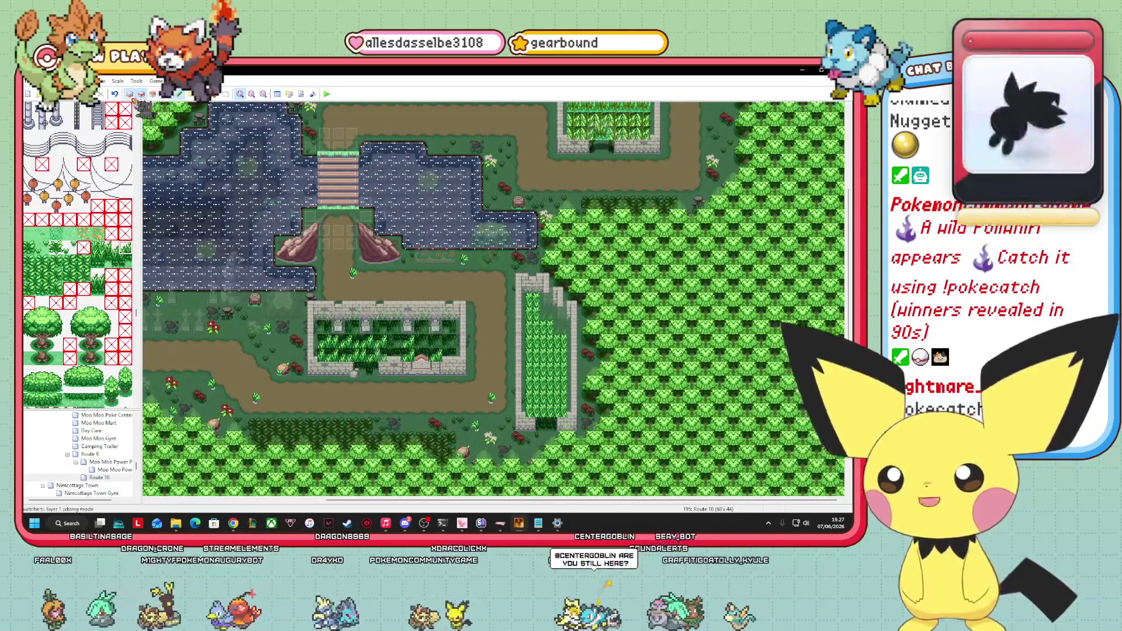
{"action": "left_click", "coordinate": [130, 94]}
{"action": "left_click", "coordinate": [140, 94]}
{"action": "left_click", "coordinate": [130, 94]}
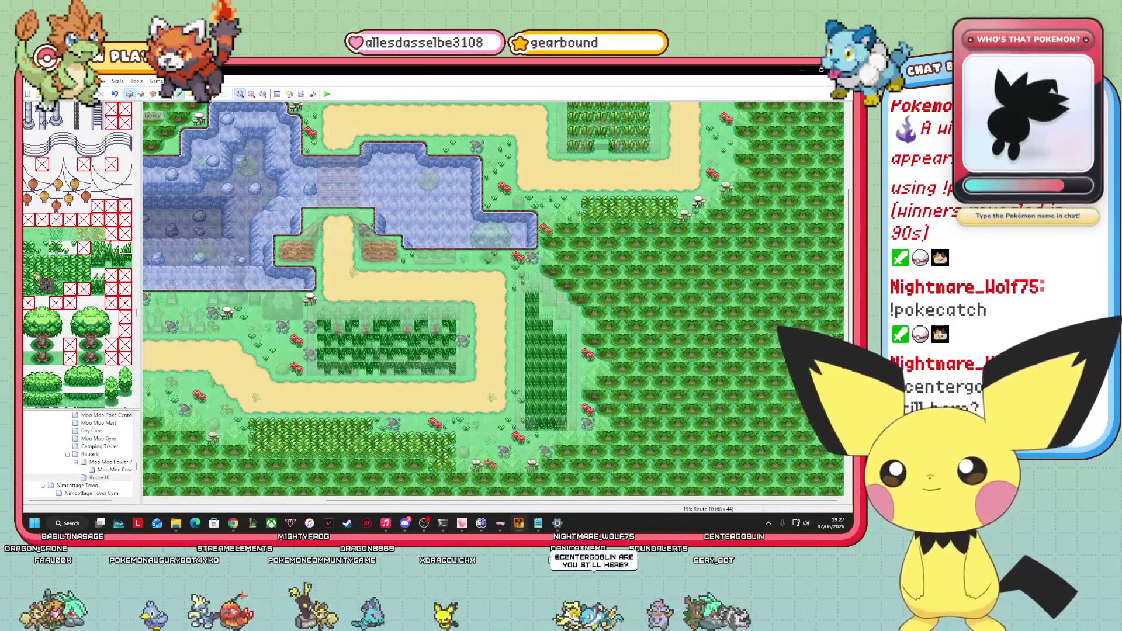
{"action": "left_click", "coordinate": [111, 248]}
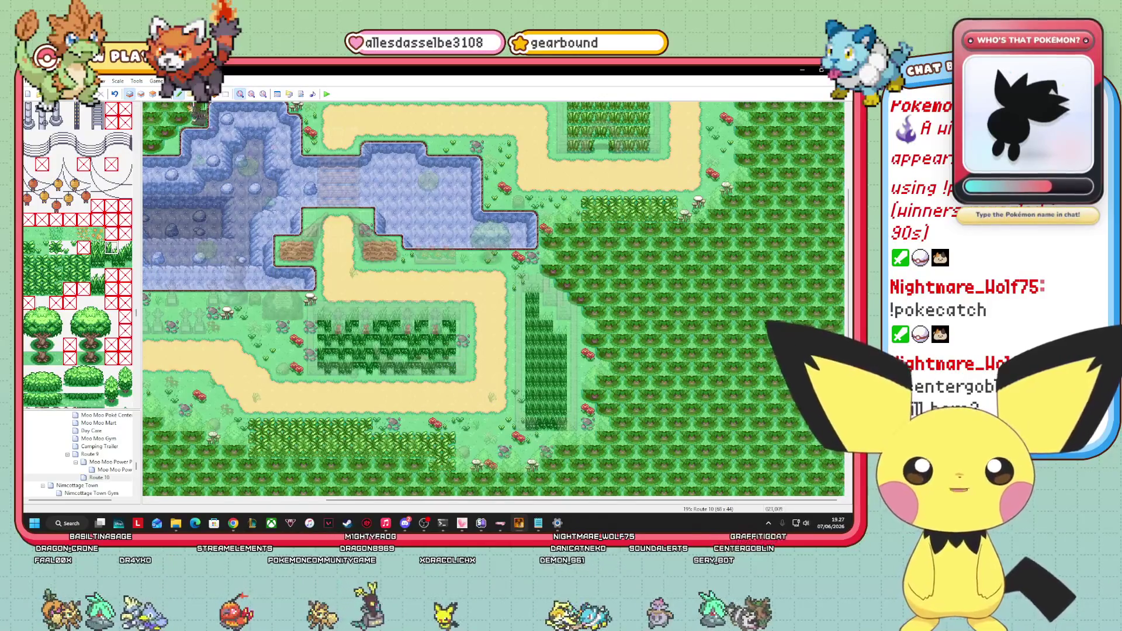
{"action": "left_click", "coordinate": [140, 94]}
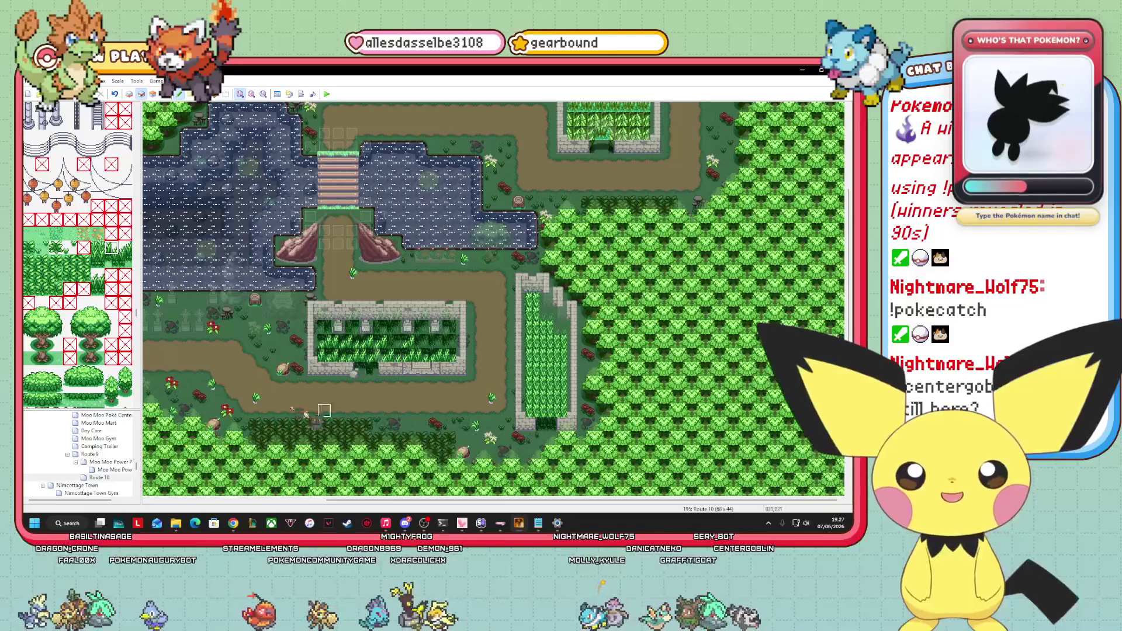
{"action": "left_click", "coordinate": [153, 94]}
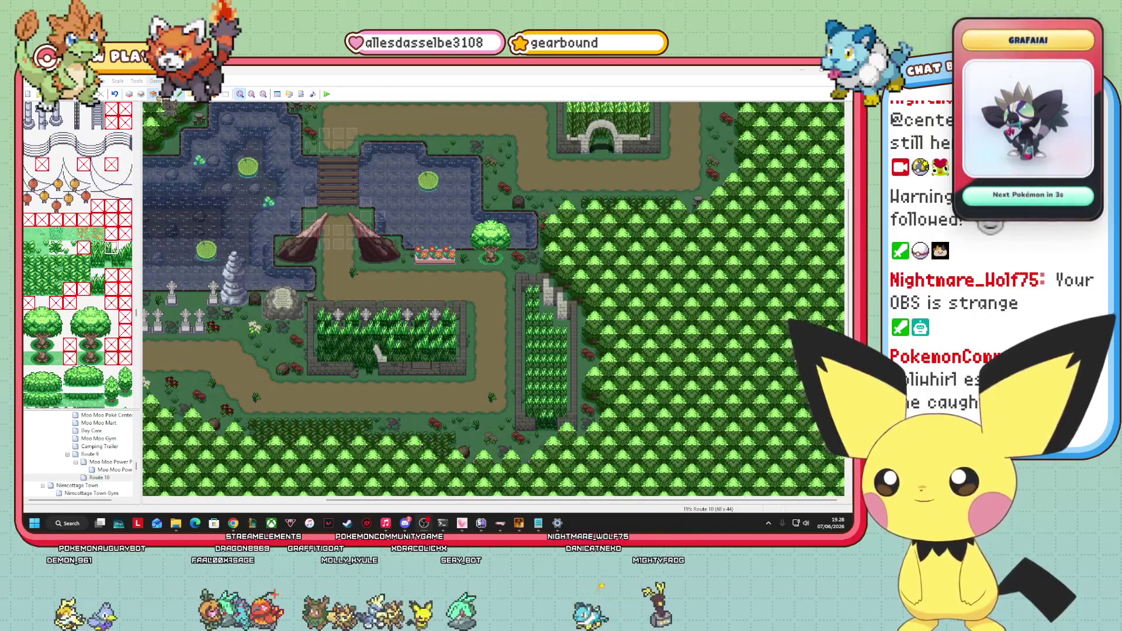
{"action": "left_click", "coordinate": [142, 95]}
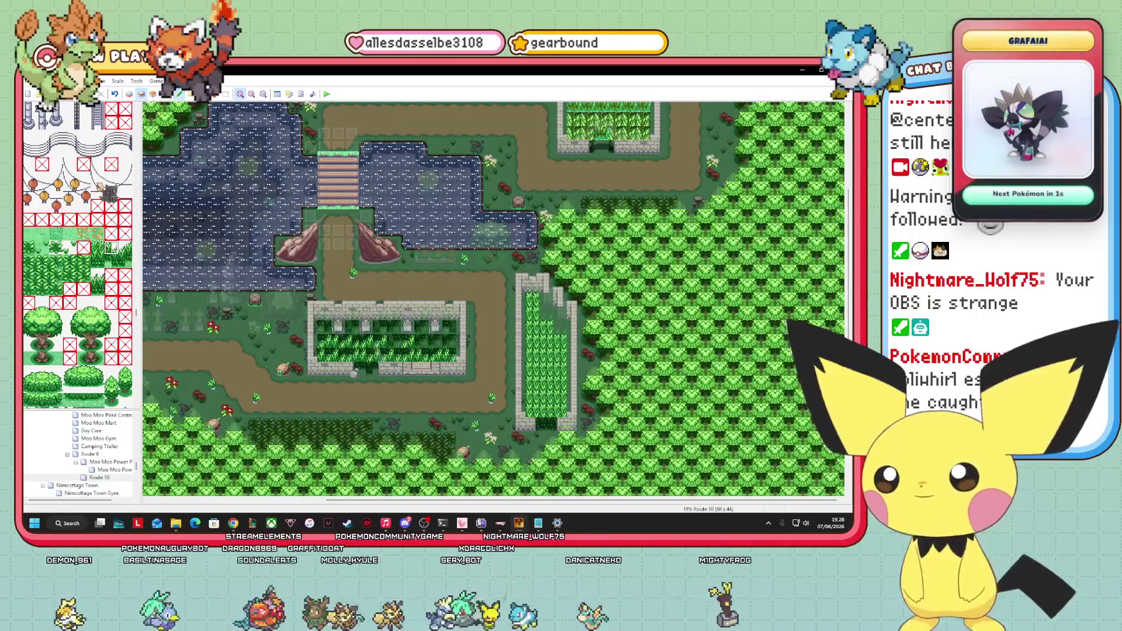
Switch to layer 3 and scroll the tileset down through the wall, arch and house tiles.
{"action": "scroll", "coordinate": [79, 254], "scroll_direction": "down", "scroll_amount": 10}
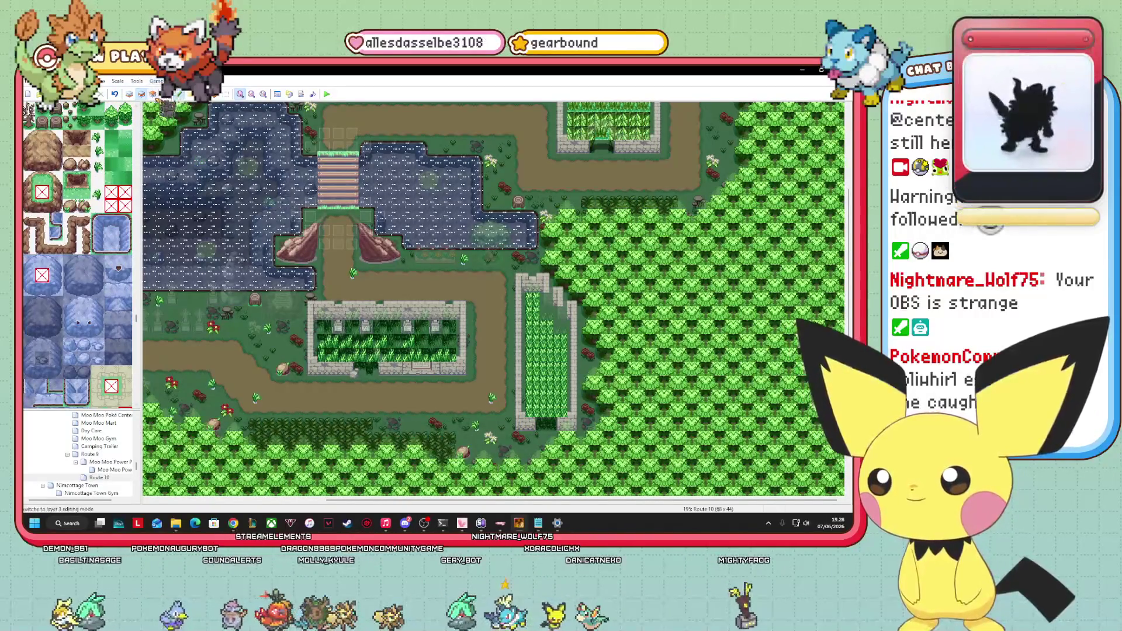
{"action": "left_click", "coordinate": [152, 95]}
{"action": "scroll", "coordinate": [79, 254], "scroll_direction": "down", "scroll_amount": 10}
{"action": "scroll", "coordinate": [67, 283], "scroll_direction": "down", "scroll_amount": 10}
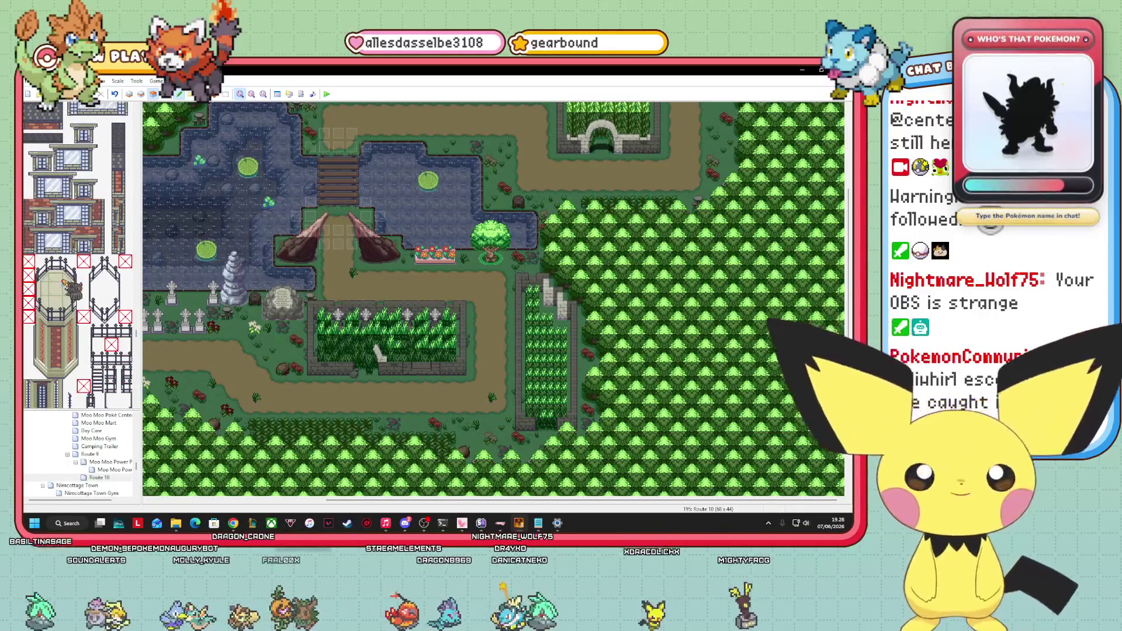
{"action": "scroll", "coordinate": [64, 282], "scroll_direction": "down", "scroll_amount": 15}
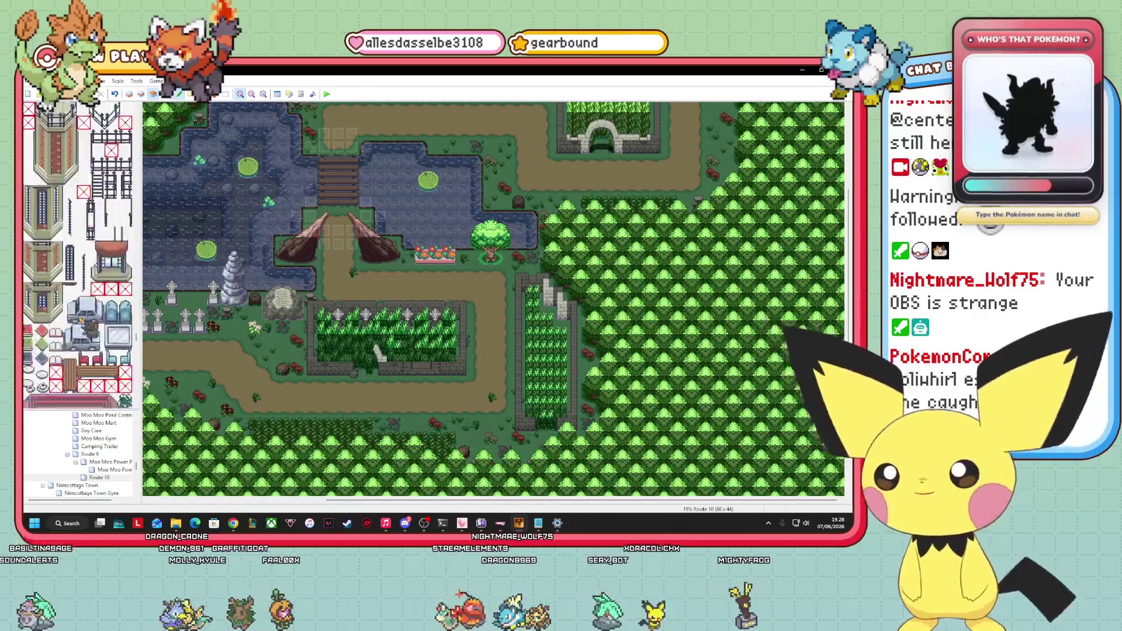
{"action": "scroll", "coordinate": [88, 318], "scroll_direction": "down", "scroll_amount": 15}
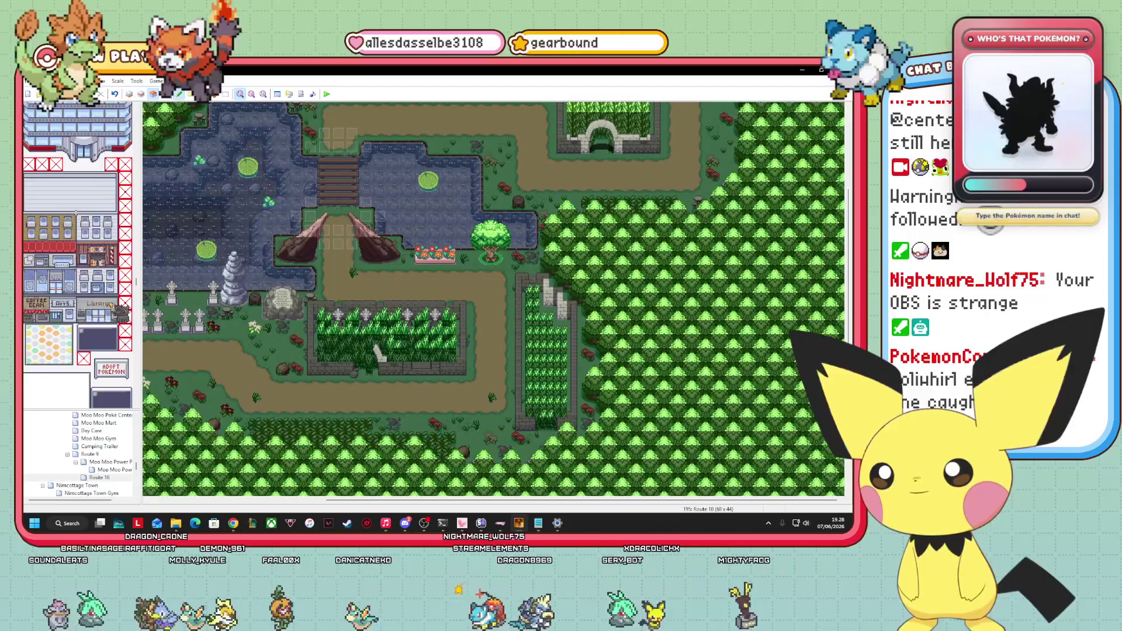
{"action": "scroll", "coordinate": [111, 305], "scroll_direction": "down", "scroll_amount": 15}
{"action": "scroll", "coordinate": [116, 307], "scroll_direction": "down", "scroll_amount": 15}
{"action": "scroll", "coordinate": [116, 311], "scroll_direction": "up", "scroll_amount": 10}
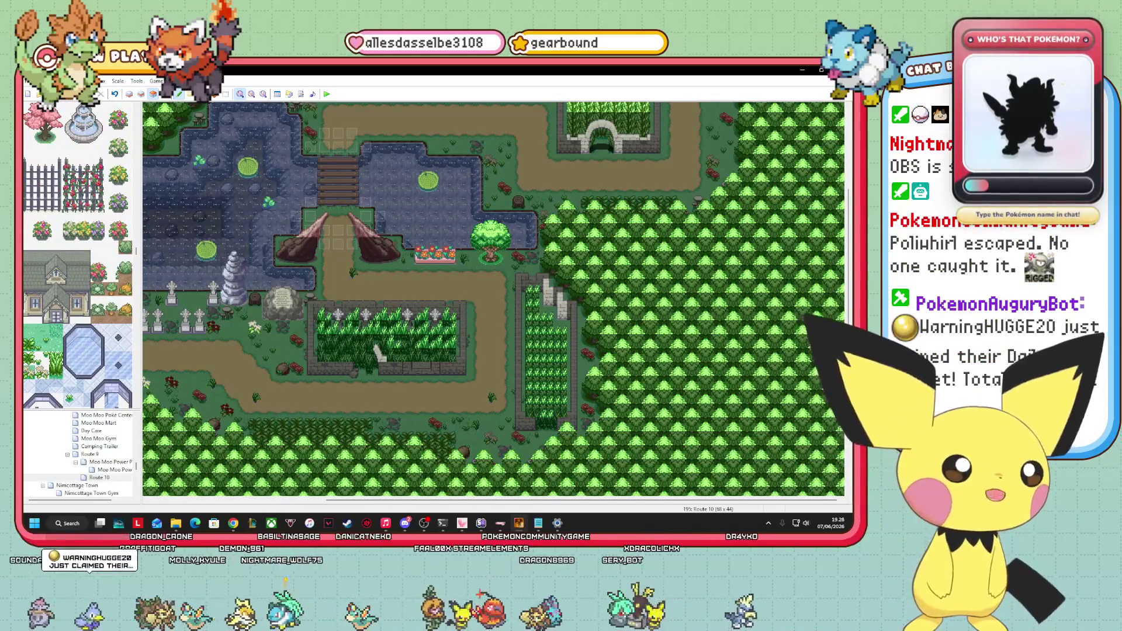
{"action": "scroll", "coordinate": [115, 320], "scroll_direction": "up", "scroll_amount": 3}
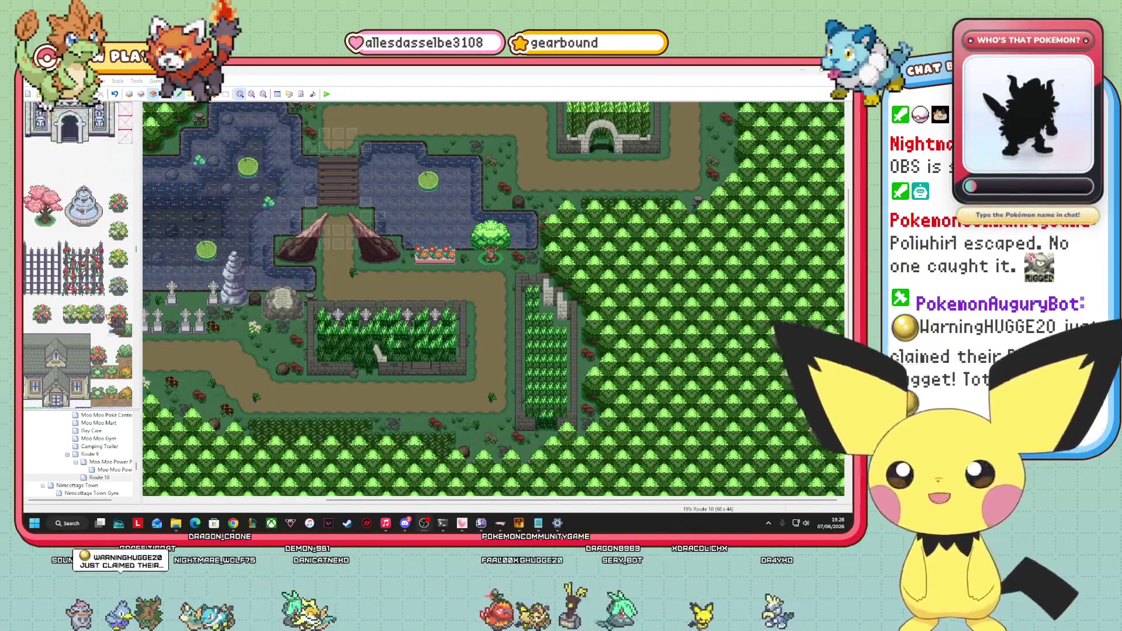
{"action": "scroll", "coordinate": [116, 321], "scroll_direction": "down", "scroll_amount": 20}
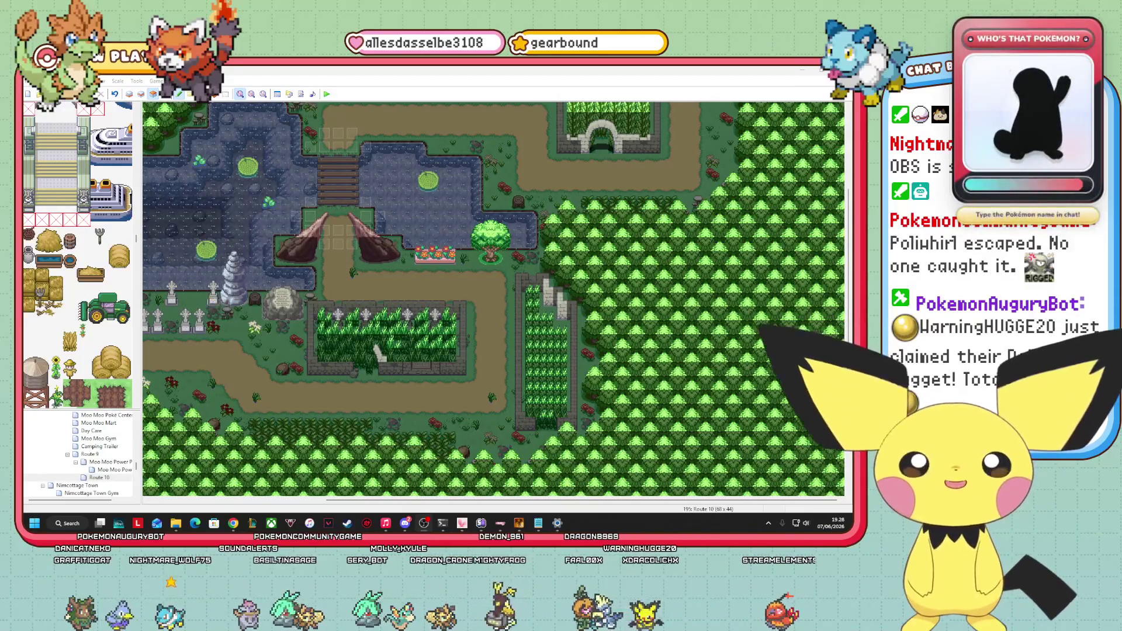
Scroll the tileset back to the top and refocus the map editor.
{"action": "scroll", "coordinate": [108, 333], "scroll_direction": "up", "scroll_amount": 10}
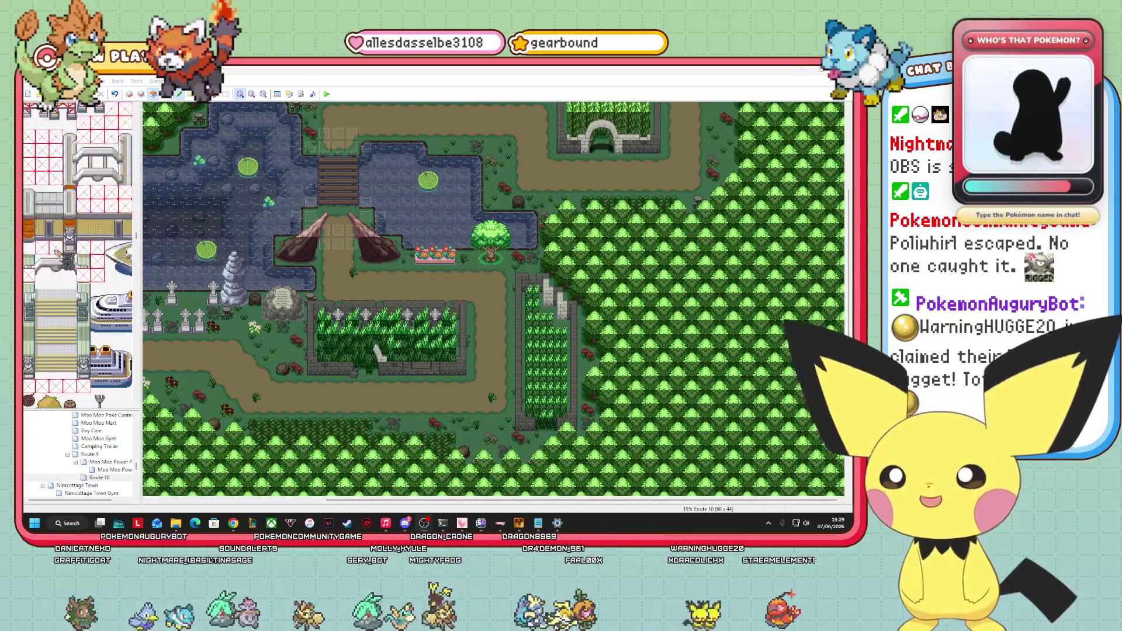
{"action": "scroll", "coordinate": [100, 327], "scroll_direction": "up", "scroll_amount": 10}
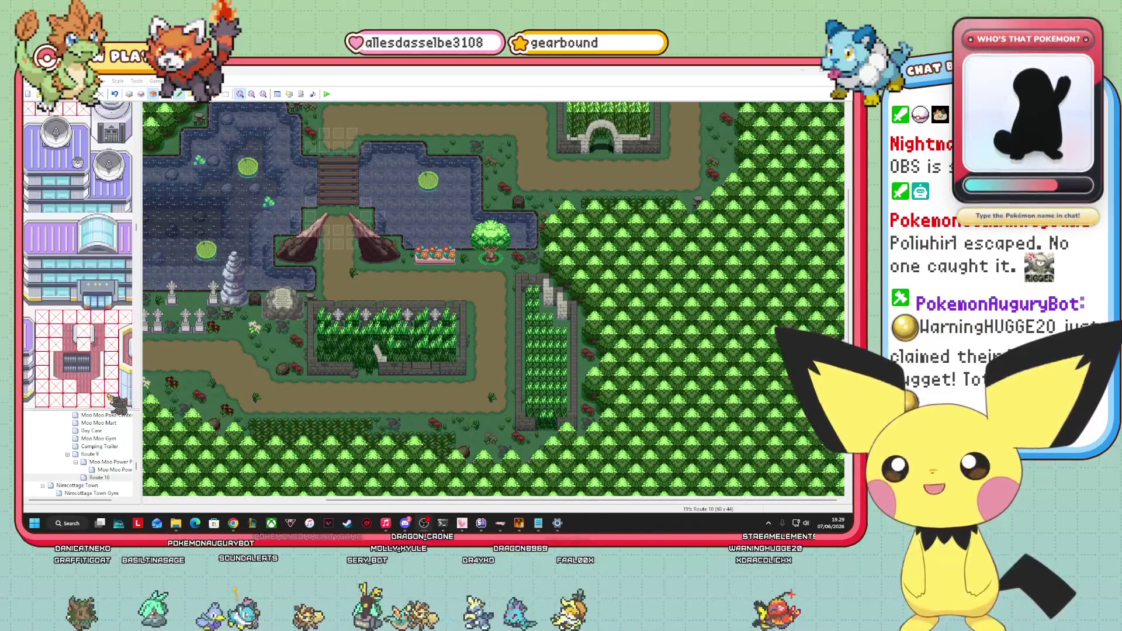
{"action": "scroll", "coordinate": [94, 345], "scroll_direction": "up", "scroll_amount": 3}
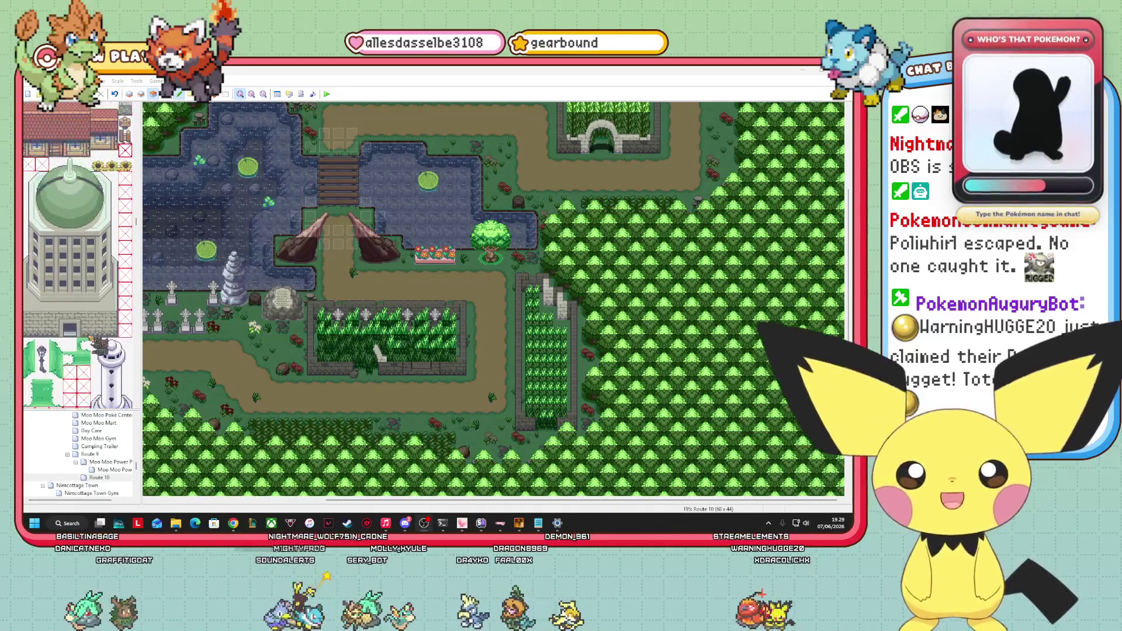
{"action": "scroll", "coordinate": [94, 347], "scroll_direction": "up", "scroll_amount": 5}
{"action": "scroll", "coordinate": [117, 358], "scroll_direction": "up", "scroll_amount": 10}
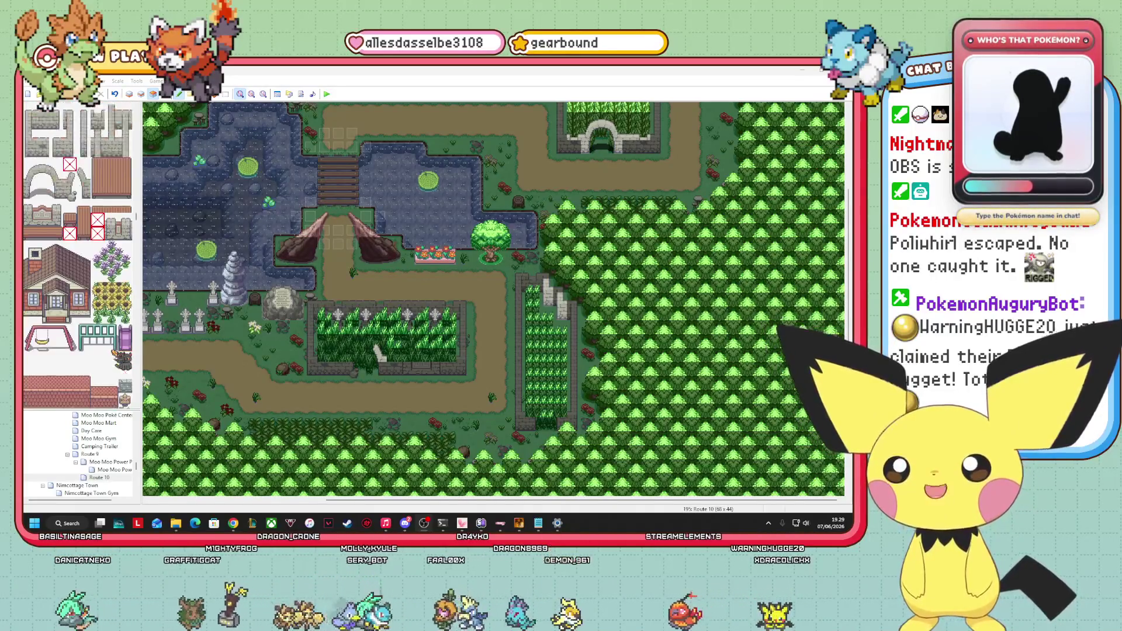
{"action": "scroll", "coordinate": [120, 357], "scroll_direction": "up", "scroll_amount": 5}
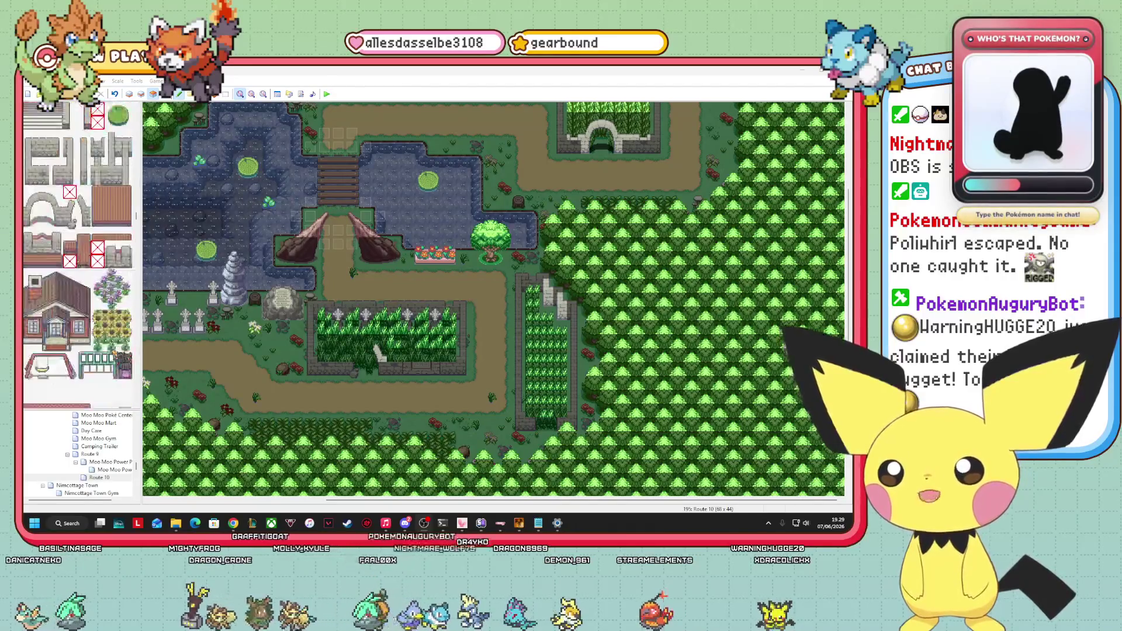
{"action": "scroll", "coordinate": [93, 380], "scroll_direction": "up", "scroll_amount": 3}
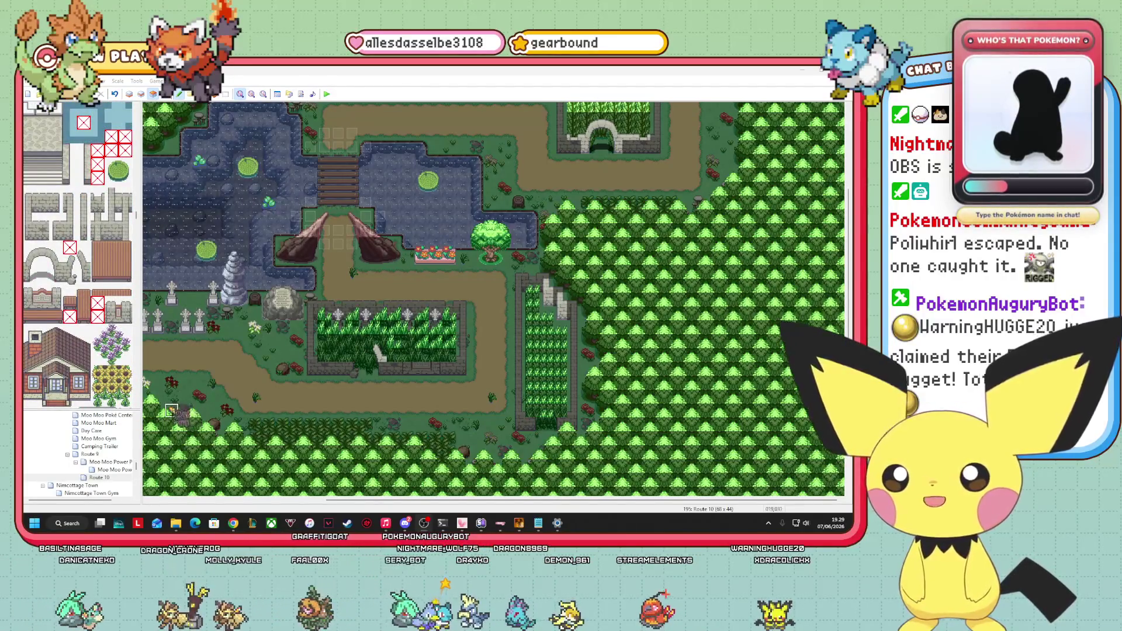
{"action": "left_click", "coordinate": [105, 316]}
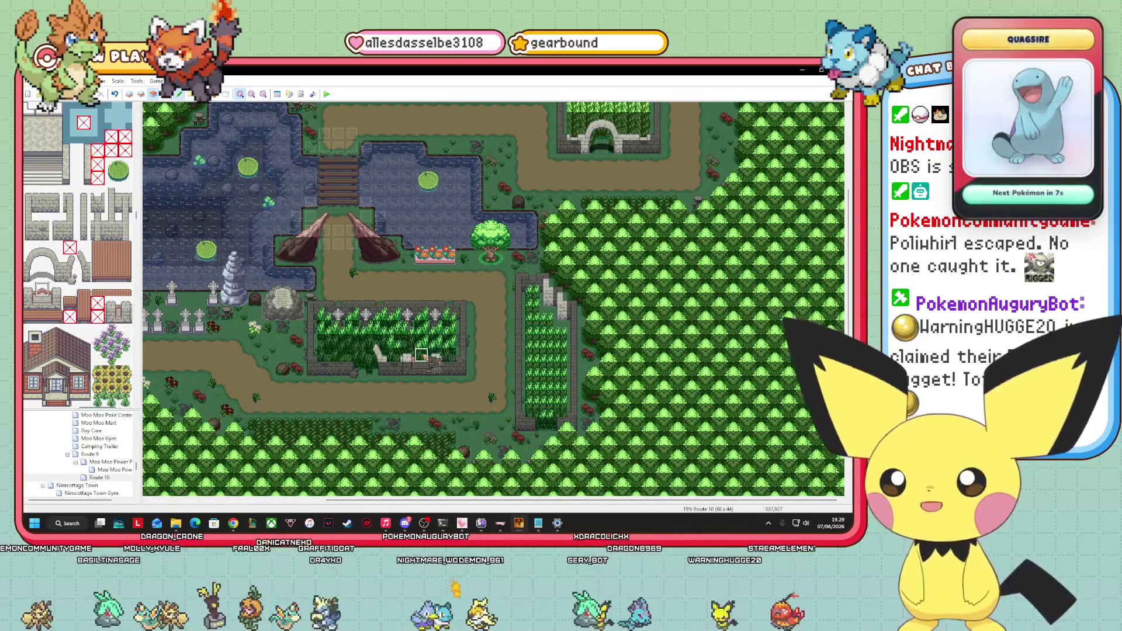
Place a decoration tile in the lower walled grass garden and switch to the Events layer.
{"action": "left_click", "coordinate": [398, 416]}
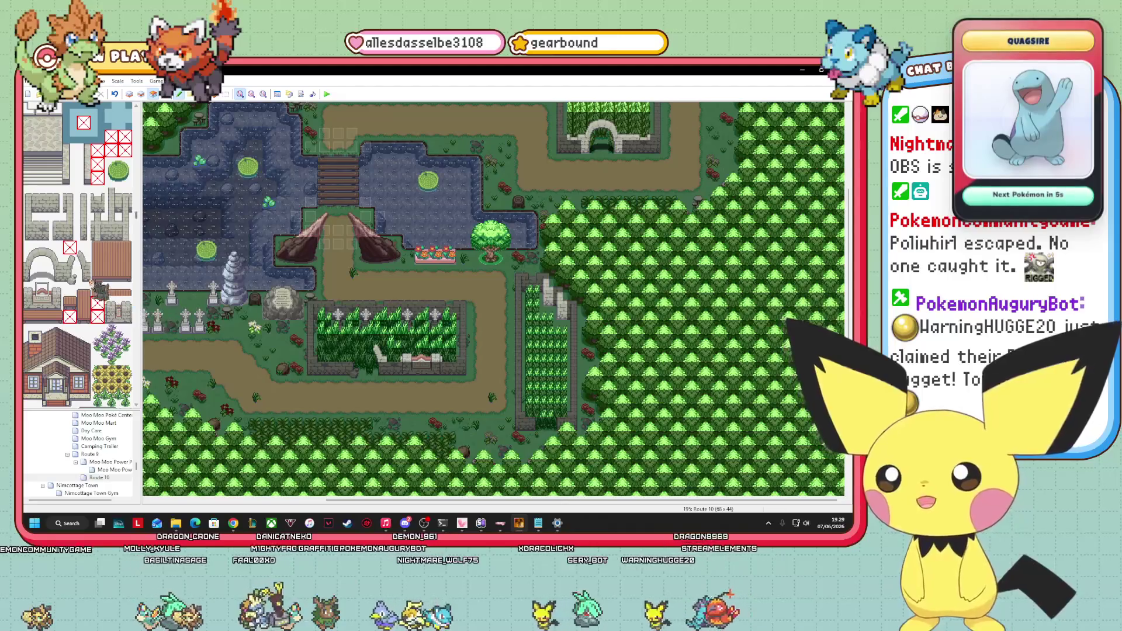
{"action": "left_click", "coordinate": [97, 206]}
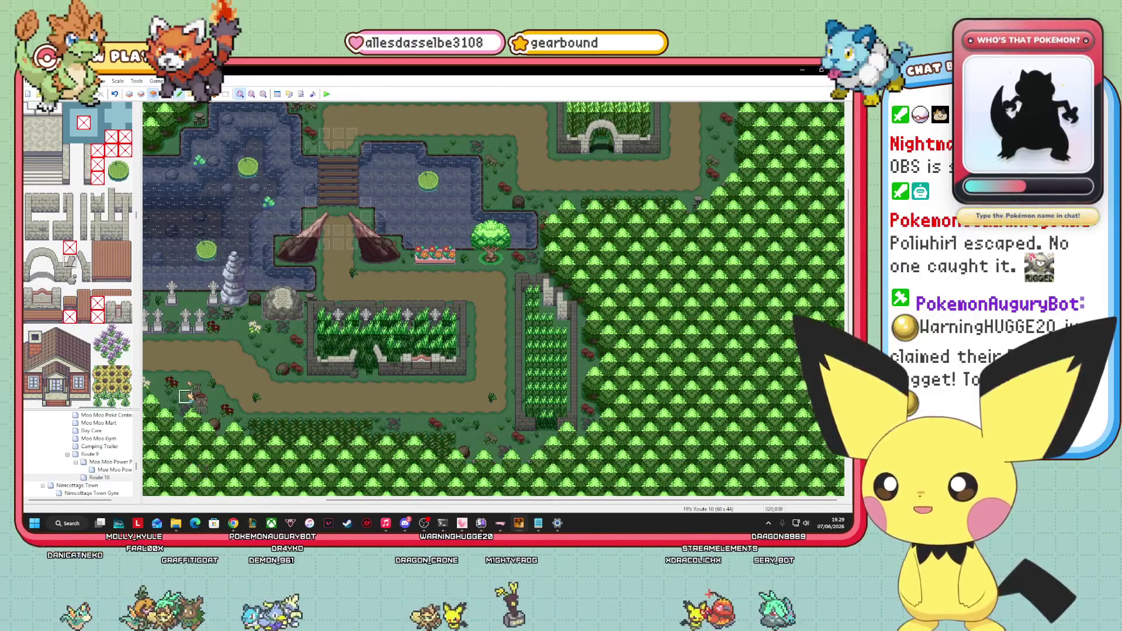
{"action": "left_click", "coordinate": [169, 95]}
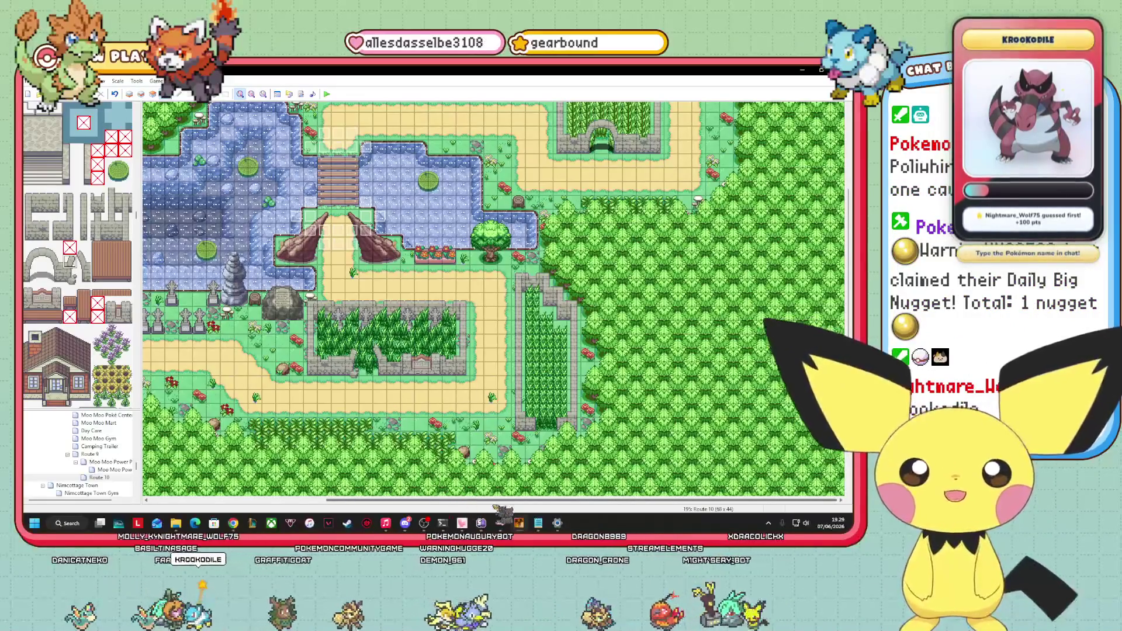
{"action": "left_click_drag", "start_coordinate": [497, 501], "coordinate": [451, 501]}
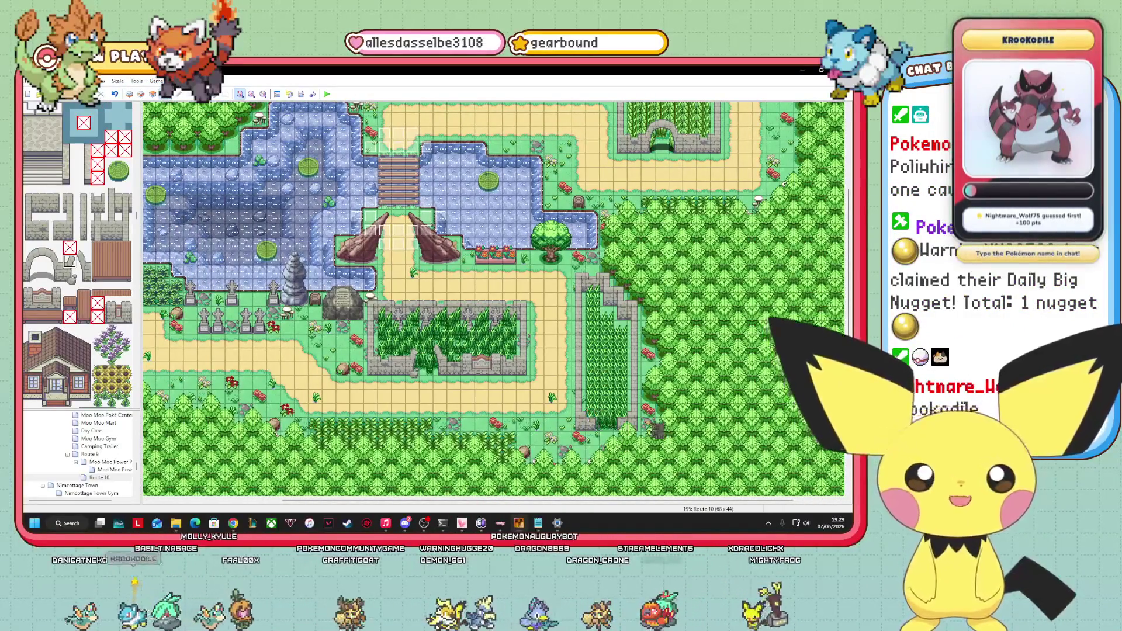
Pick another tile on layer 3, return to Events, and launch a playtest with F12.
{"action": "left_click", "coordinate": [153, 94]}
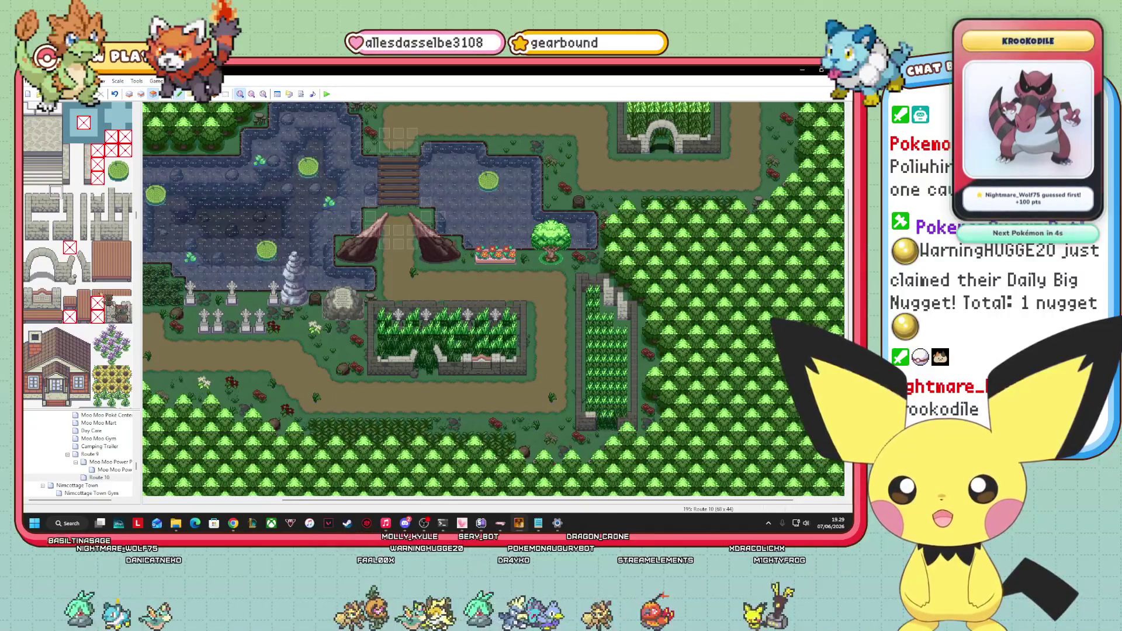
{"action": "left_click", "coordinate": [57, 219]}
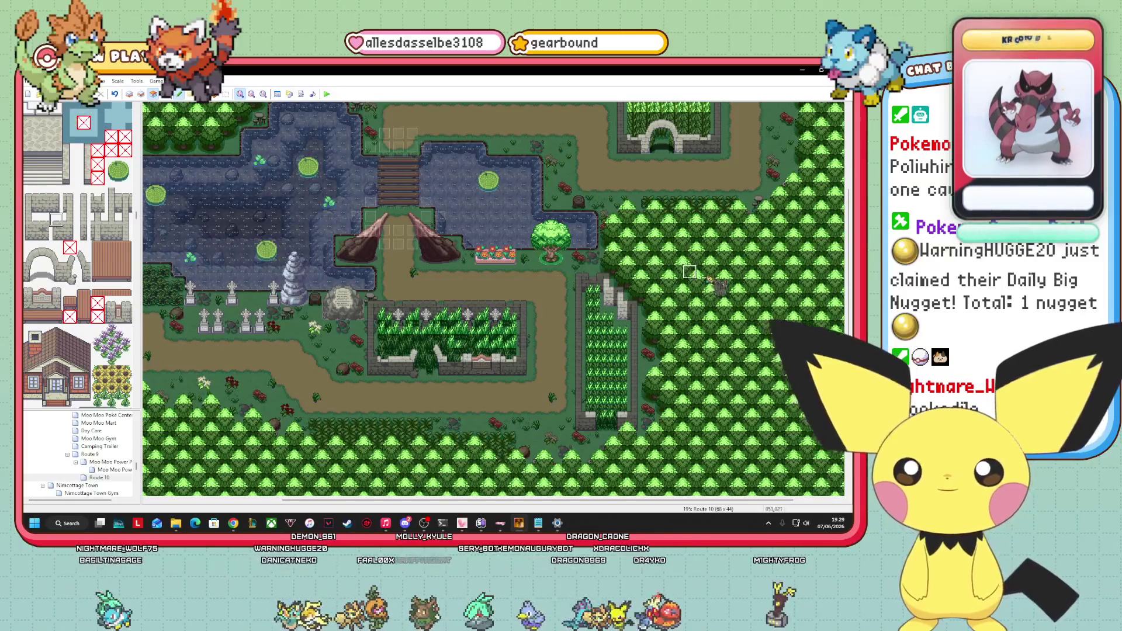
{"action": "left_click", "coordinate": [166, 93]}
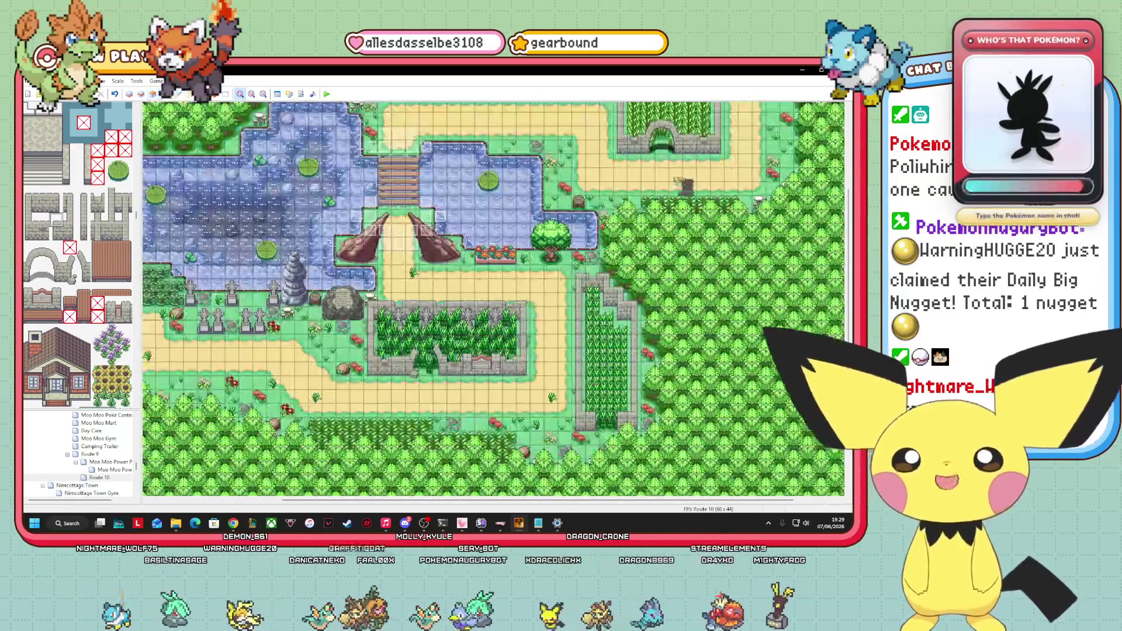
{"action": "scroll", "coordinate": [493, 298], "scroll_direction": "up", "scroll_amount": 3}
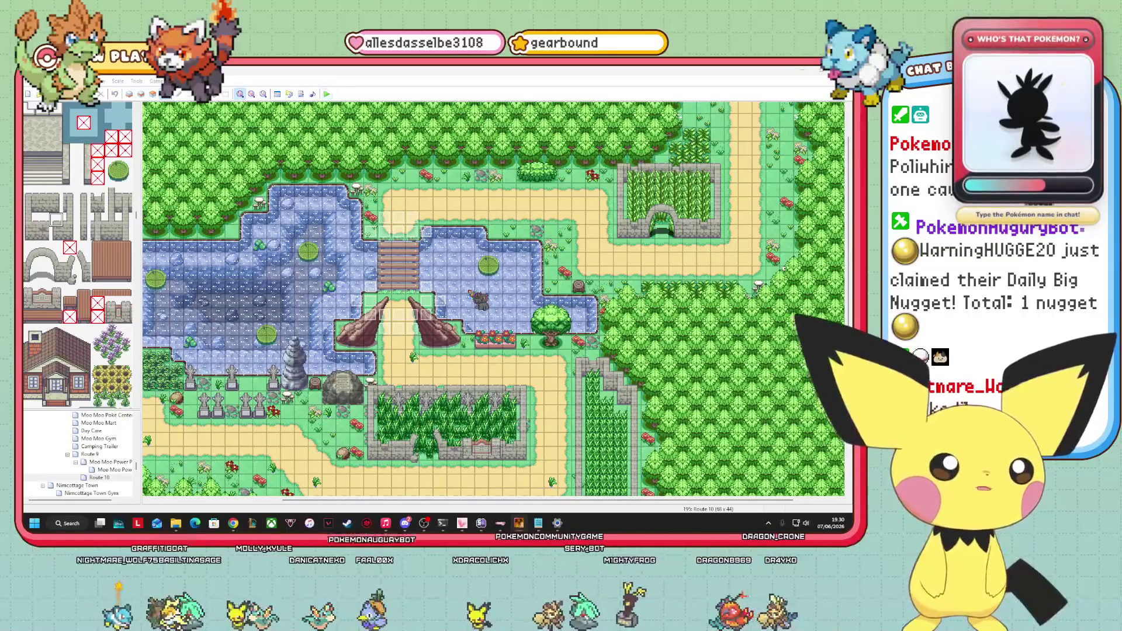
{"action": "key", "text": "F12"}
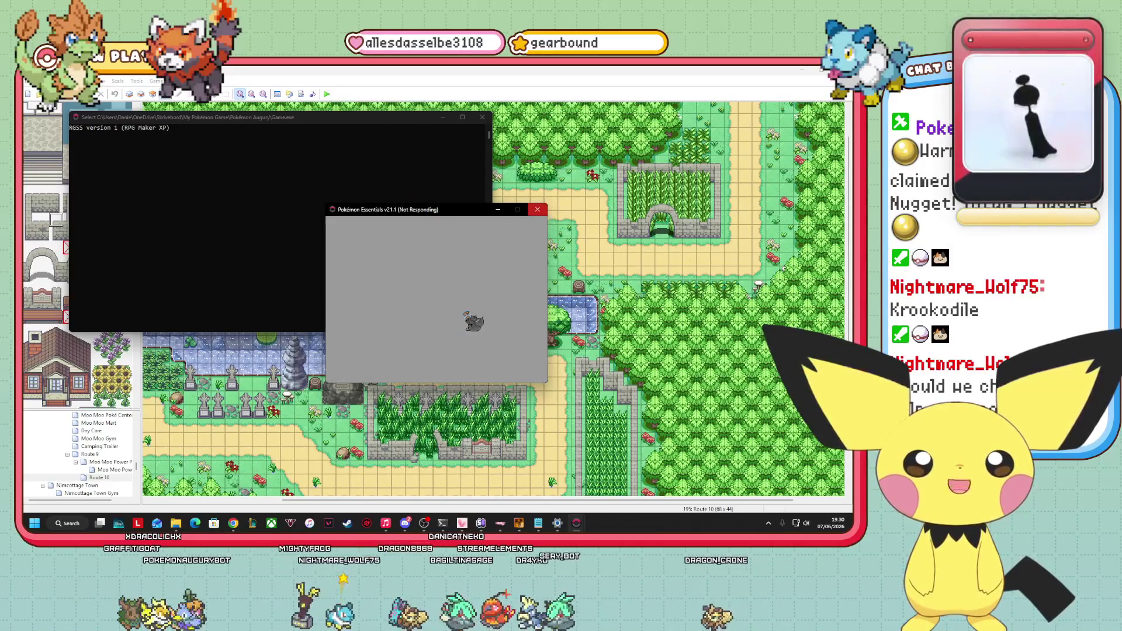
Close the frozen playtest window and its console, then relaunch the playtest with F12.
{"action": "left_click", "coordinate": [537, 209]}
{"action": "left_click", "coordinate": [409, 290]}
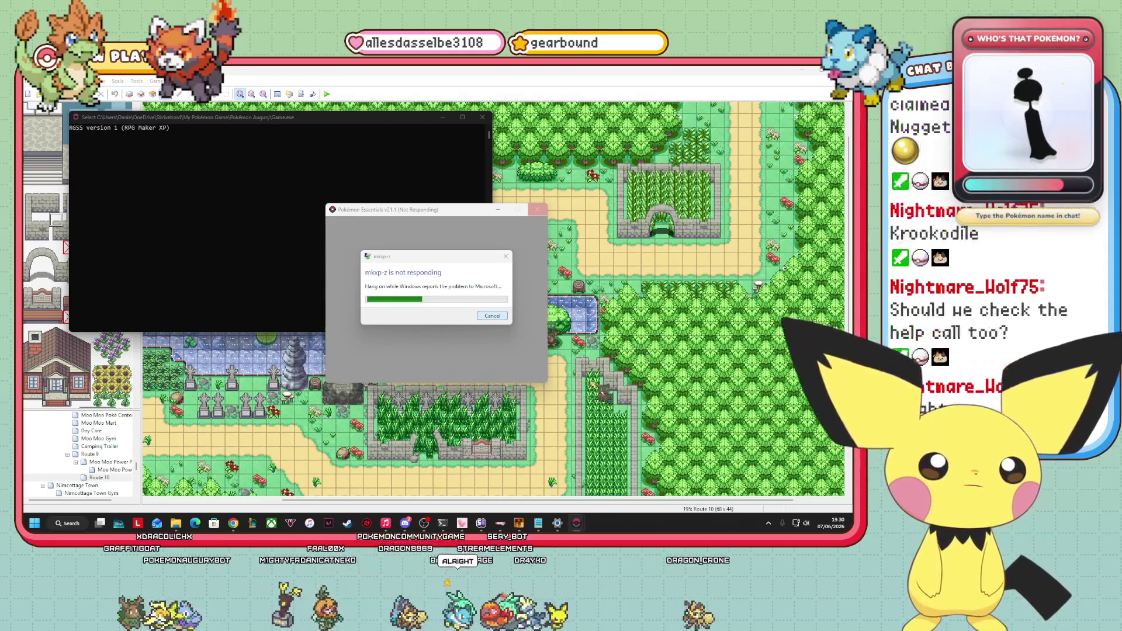
{"action": "left_click", "coordinate": [392, 73]}
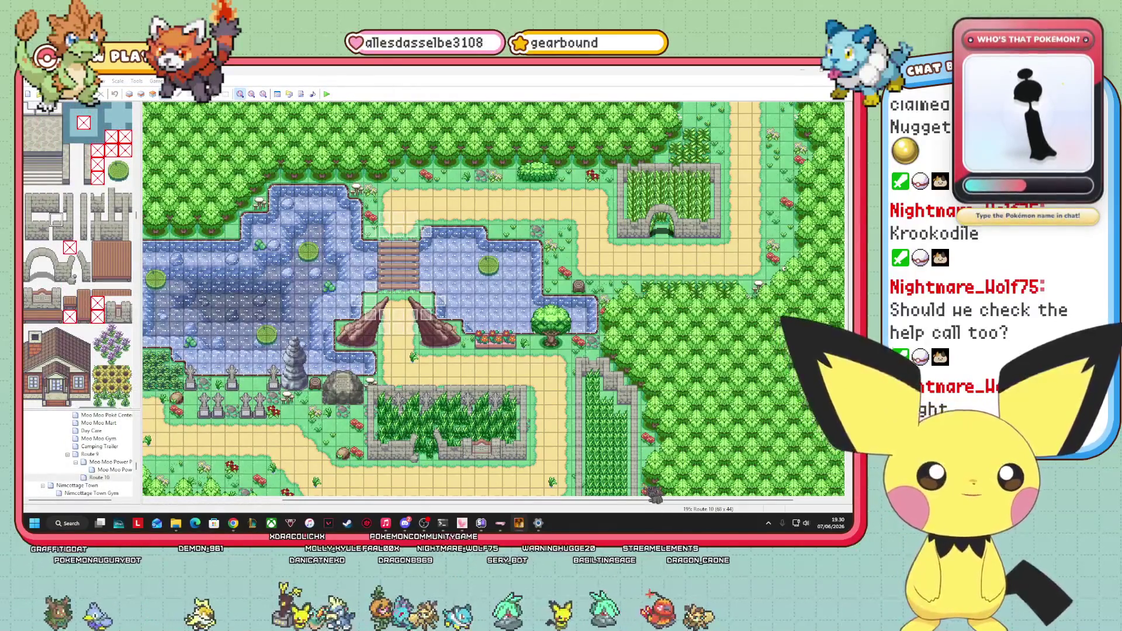
{"action": "key", "text": "F12"}
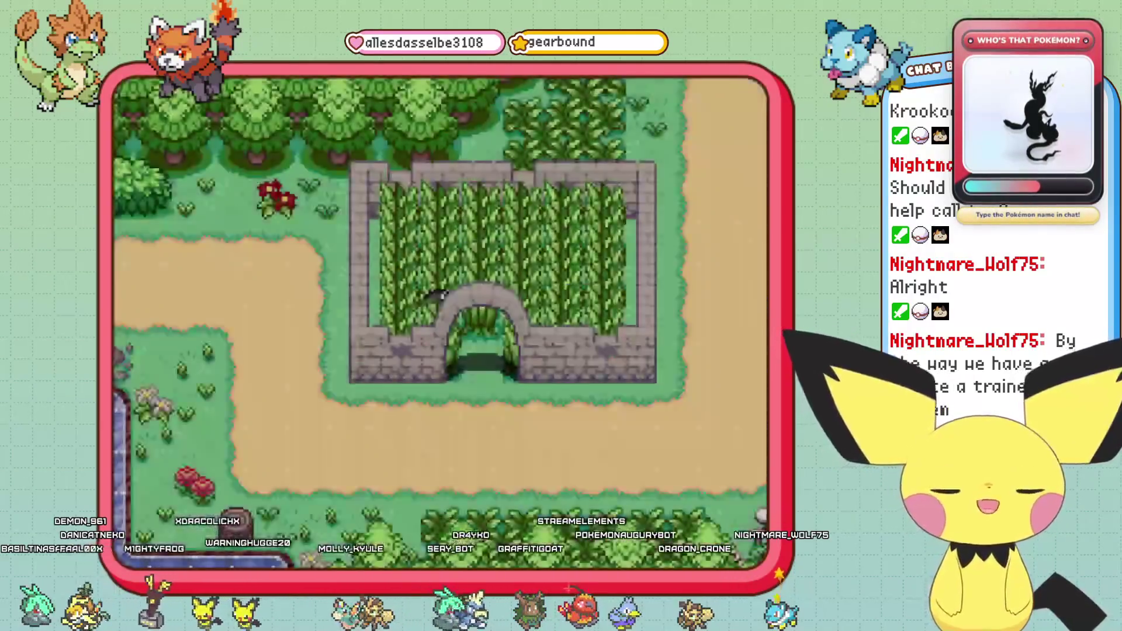
Walk the player up and right into the tall grass by the walled garden.
{"action": "key", "text": "Up"}
{"action": "key", "text": "Up"}
{"action": "key", "text": "Right"}
{"action": "key", "text": "Right"}
{"action": "key", "text": "Right"}
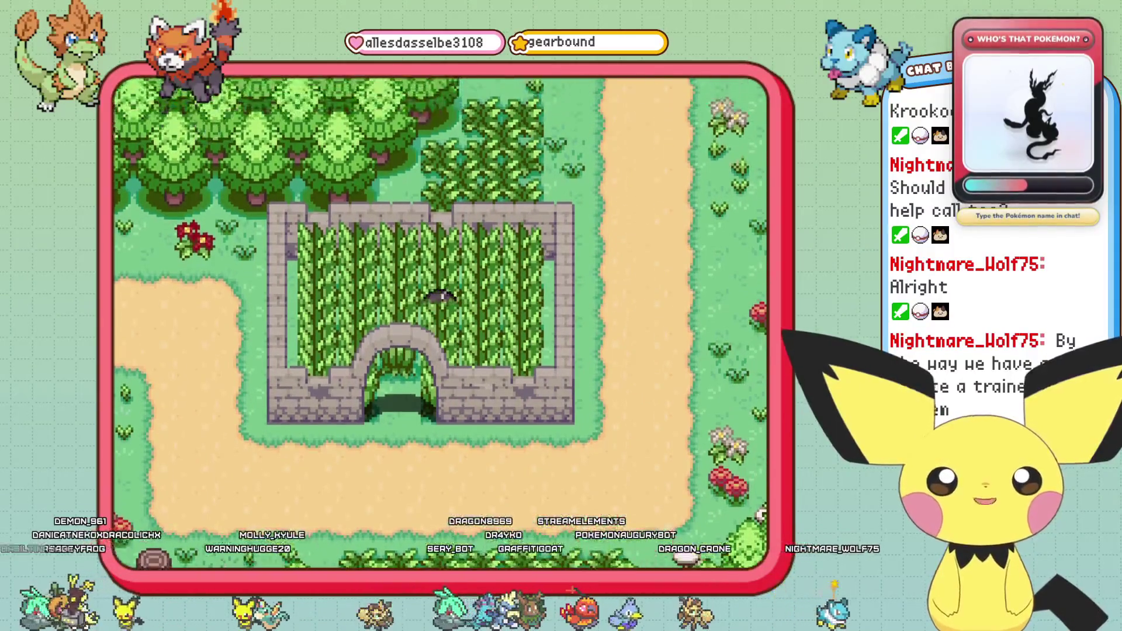
Run from the wild Lv.19 Ferrite battle and resume walking up Route 10.
{"action": "key", "text": "Down"}
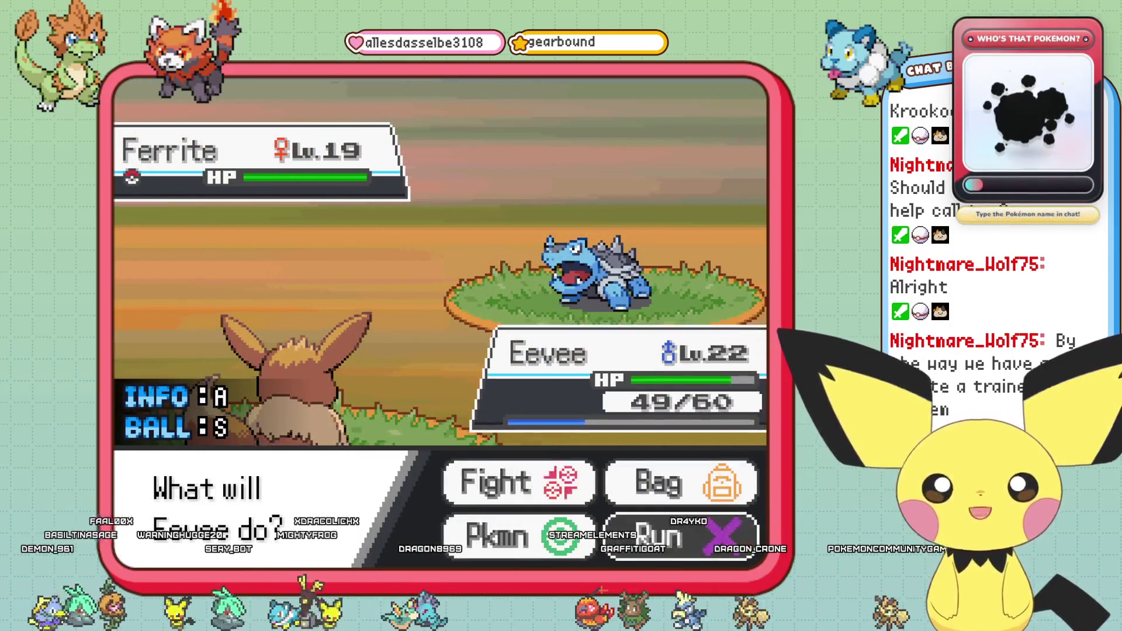
{"action": "key", "text": "Return"}
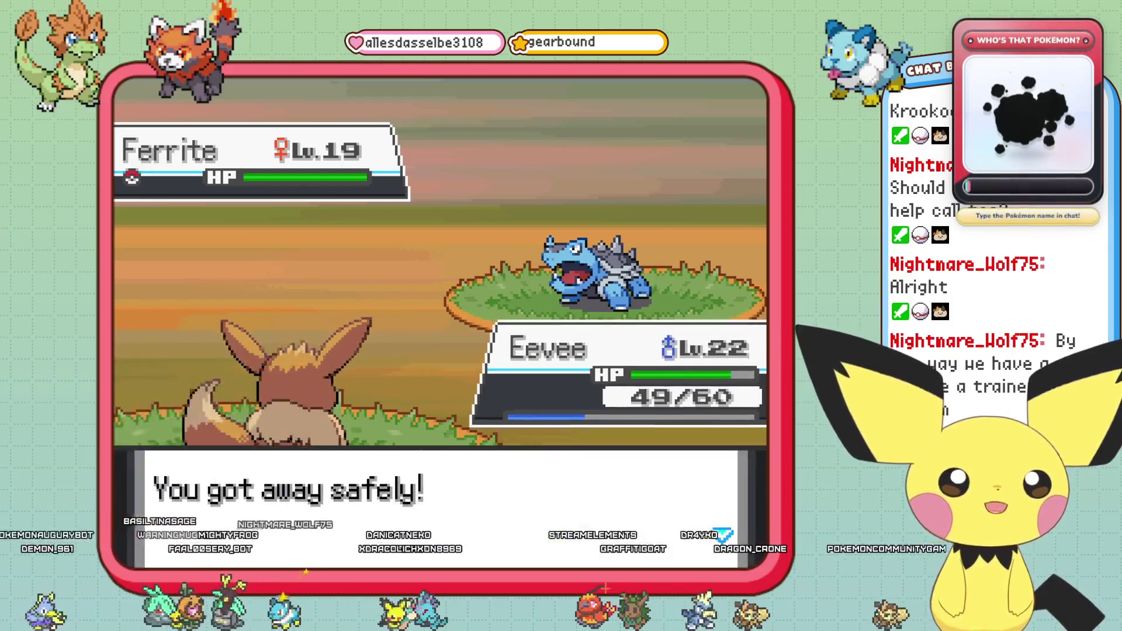
{"action": "key", "text": "Up"}
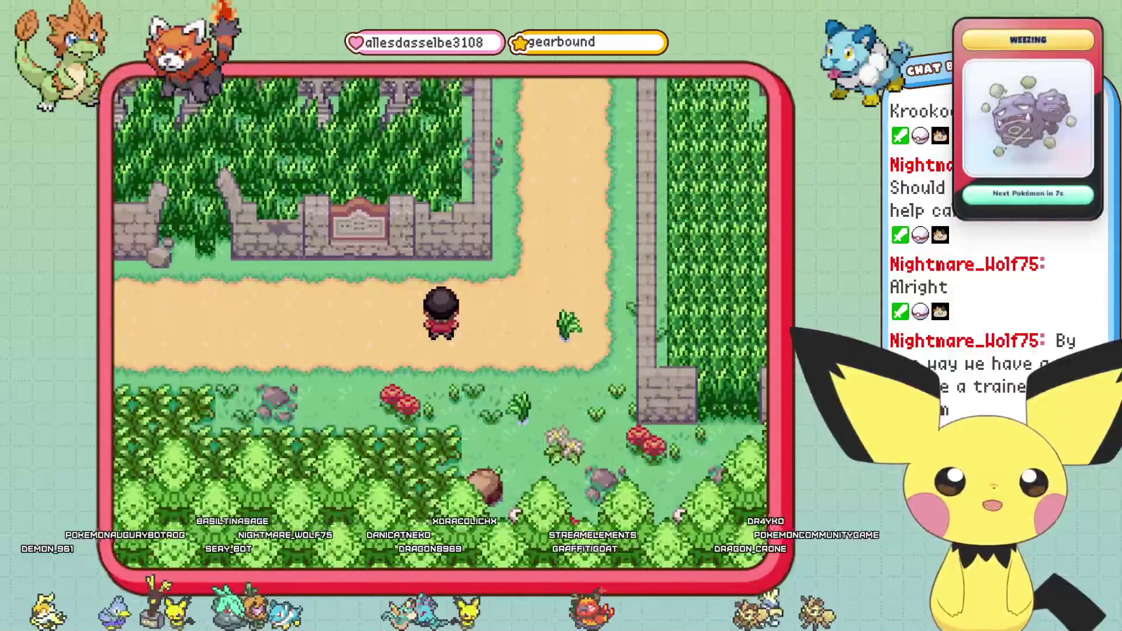
Walk west along the sandy path and into the grass by the ruins until Tinkatink appears.
{"action": "key", "text": "Left"}
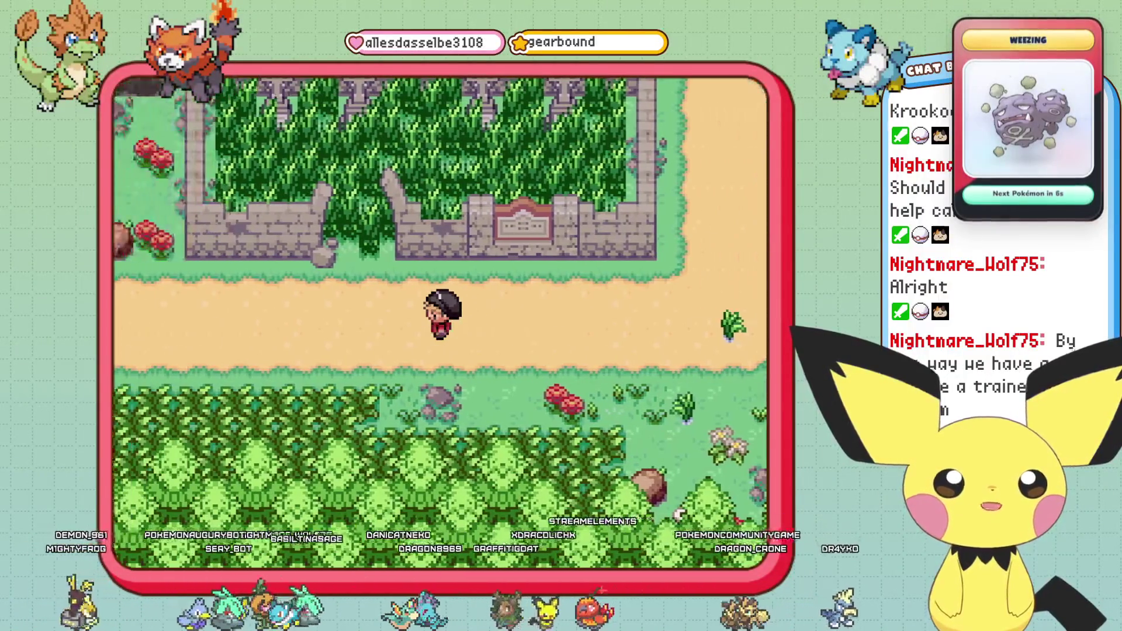
{"action": "key", "text": "Left"}
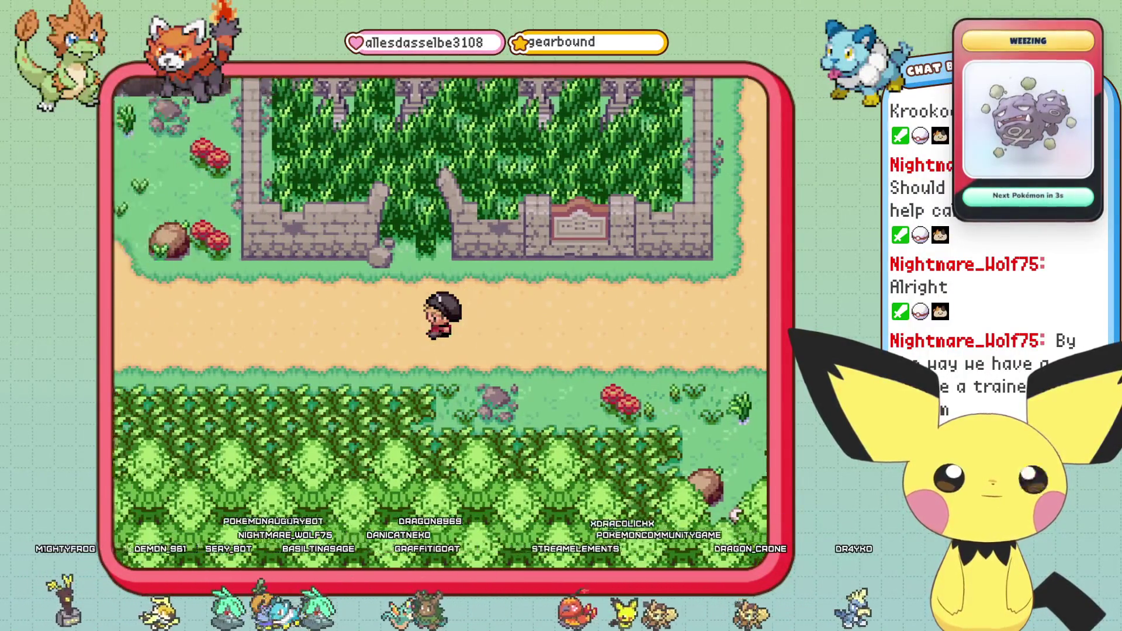
{"action": "key", "text": "Left"}
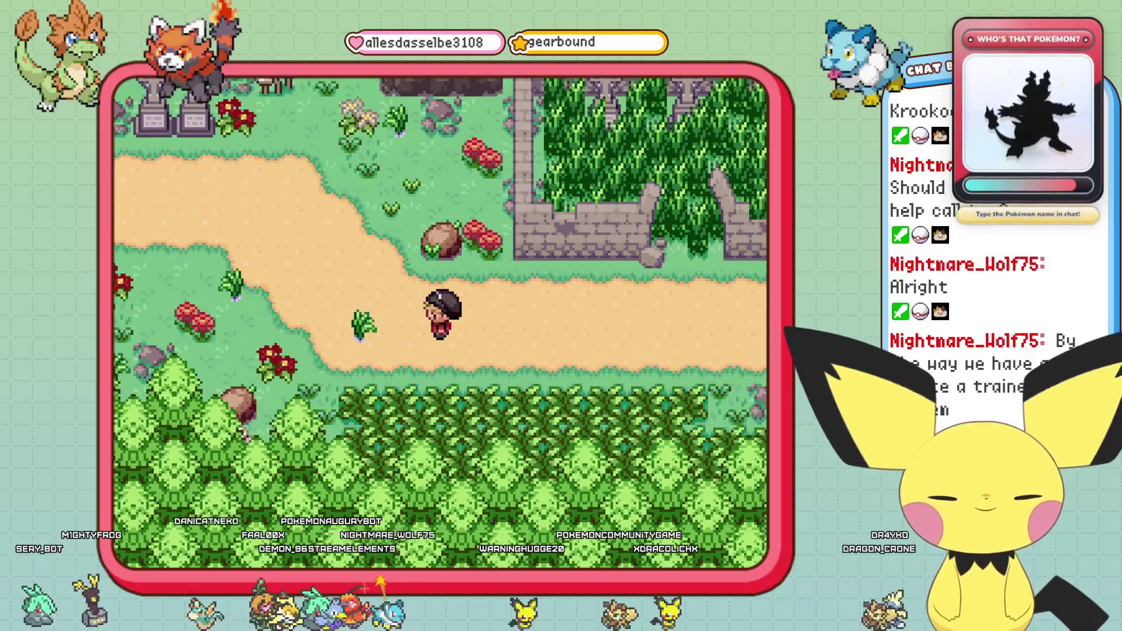
{"action": "key", "text": "Up"}
{"action": "key", "text": "Down"}
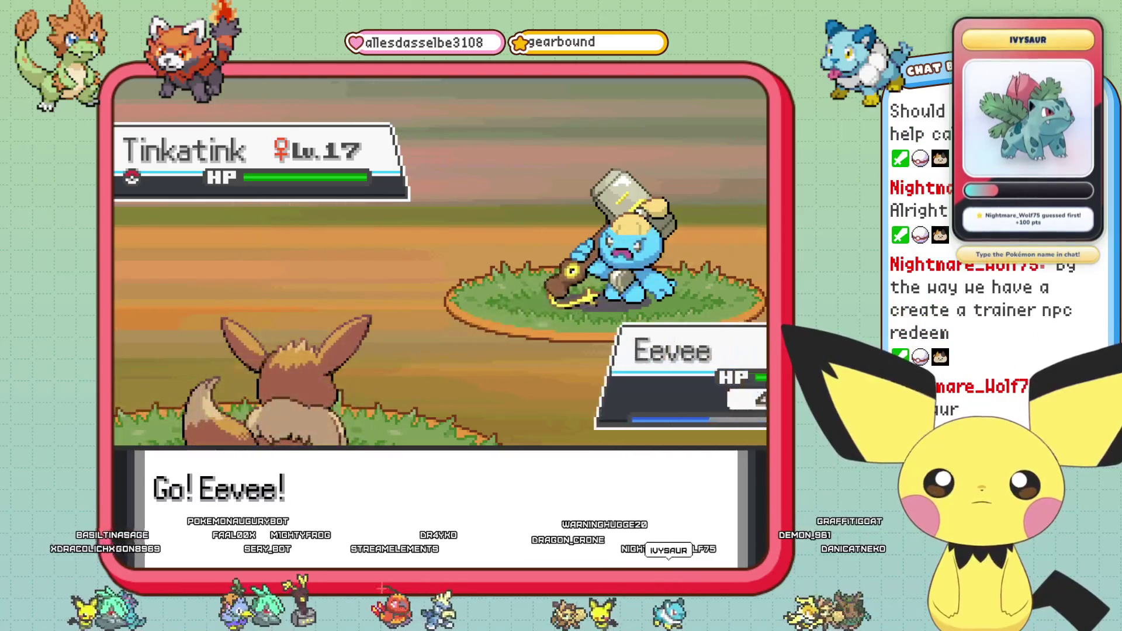
Switch Eevee out for Rapieurr and check the Adrenaline Orb in the Bag.
{"action": "key", "text": "Down"}
{"action": "key", "text": "Return"}
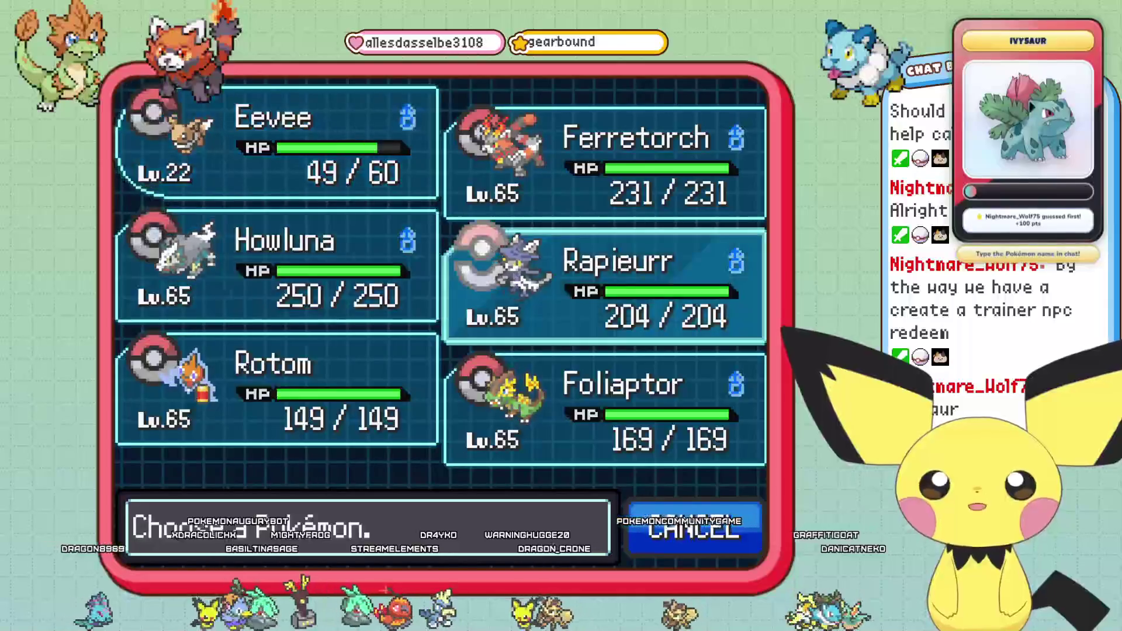
{"action": "key", "text": "Return"}
{"action": "key", "text": "Return"}
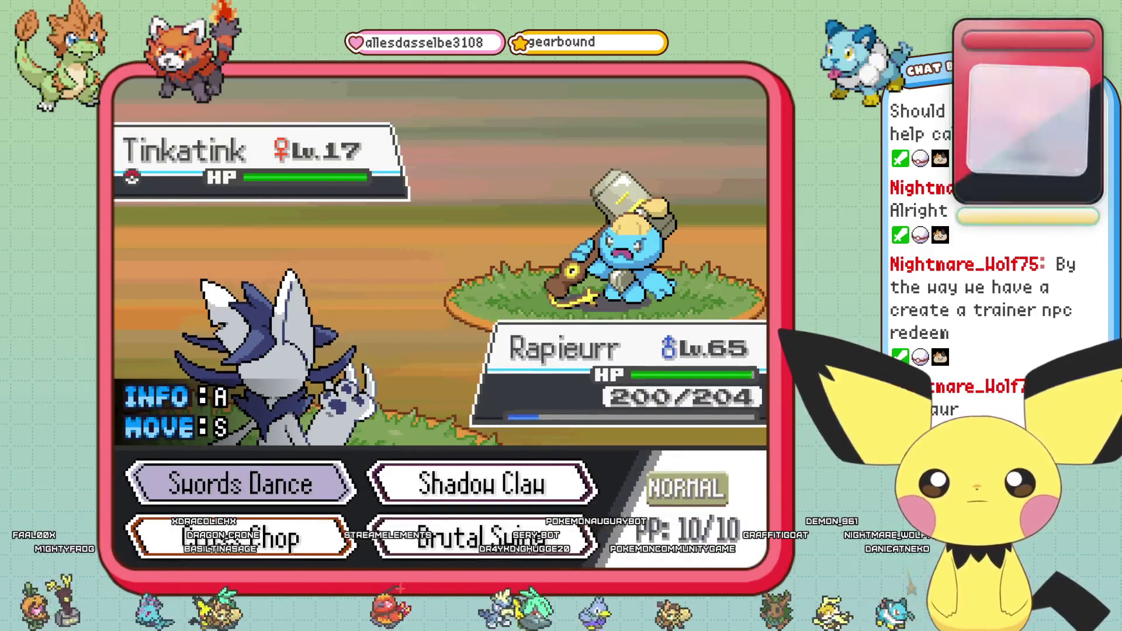
{"action": "key", "text": "Right"}
{"action": "key", "text": "Return"}
{"action": "key", "text": "Return"}
{"action": "key", "text": "Return"}
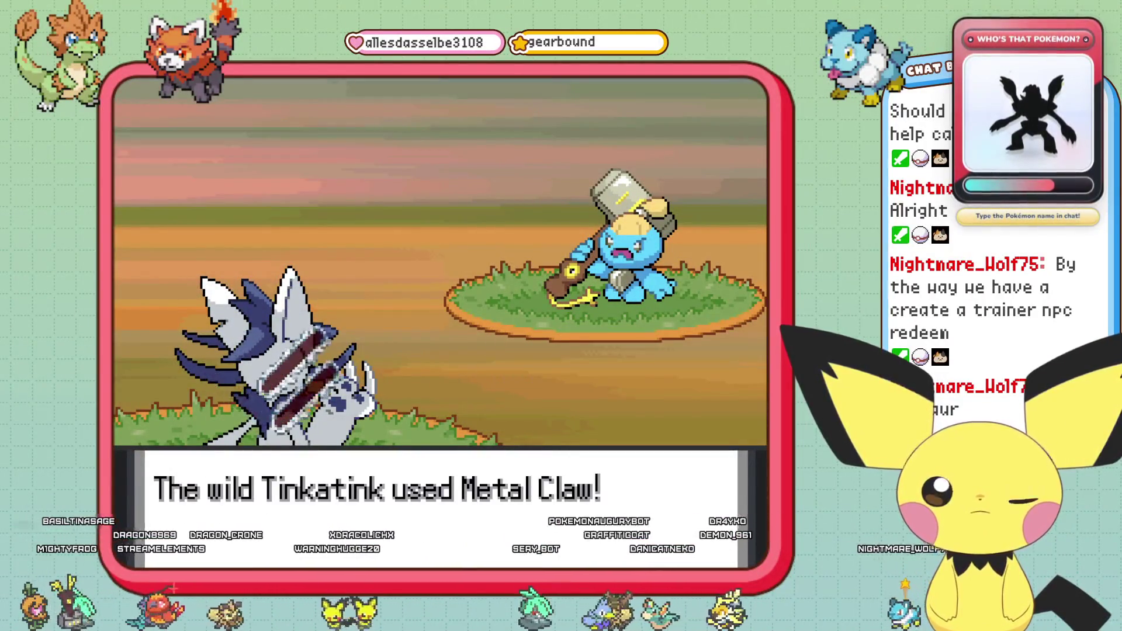
{"action": "key", "text": "Return"}
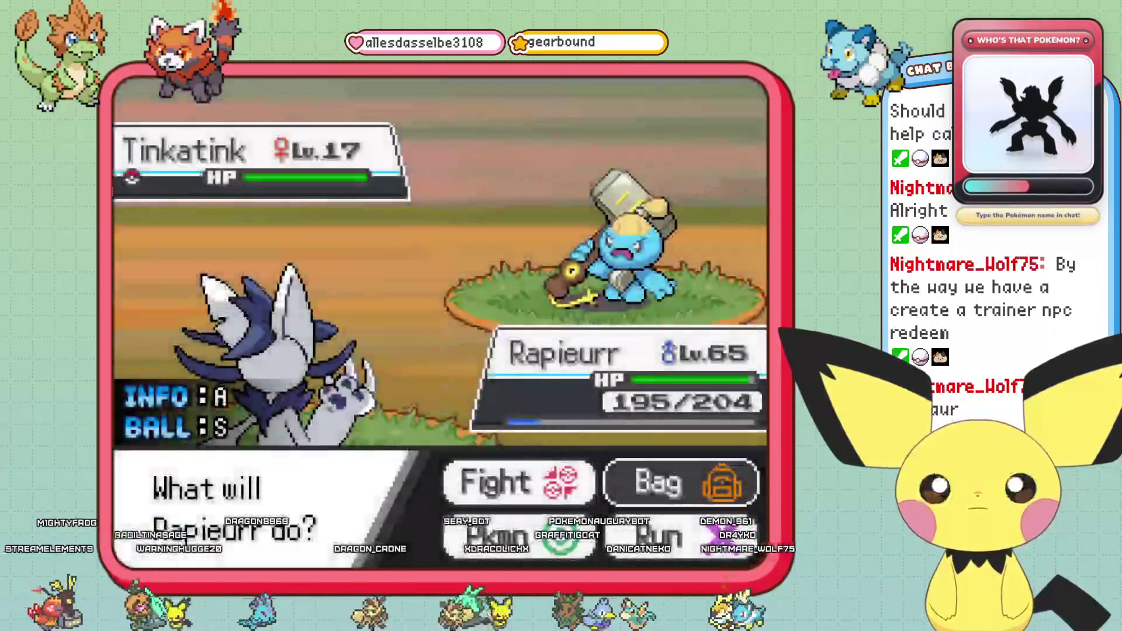
{"action": "key", "text": "c"}
Compare Shadow Claw, Cross Chop and Brutal Swing details, then attack Tinkatink with Brutal Swing.
{"action": "key", "text": "Down"}
{"action": "key", "text": "Right"}
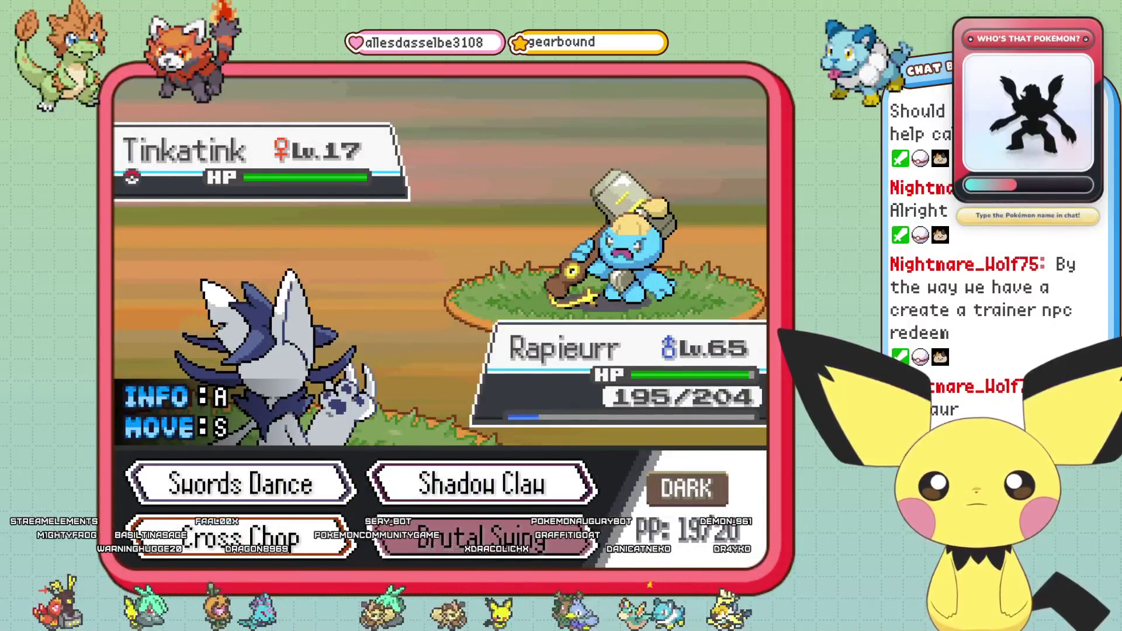
{"action": "key", "text": "Left"}
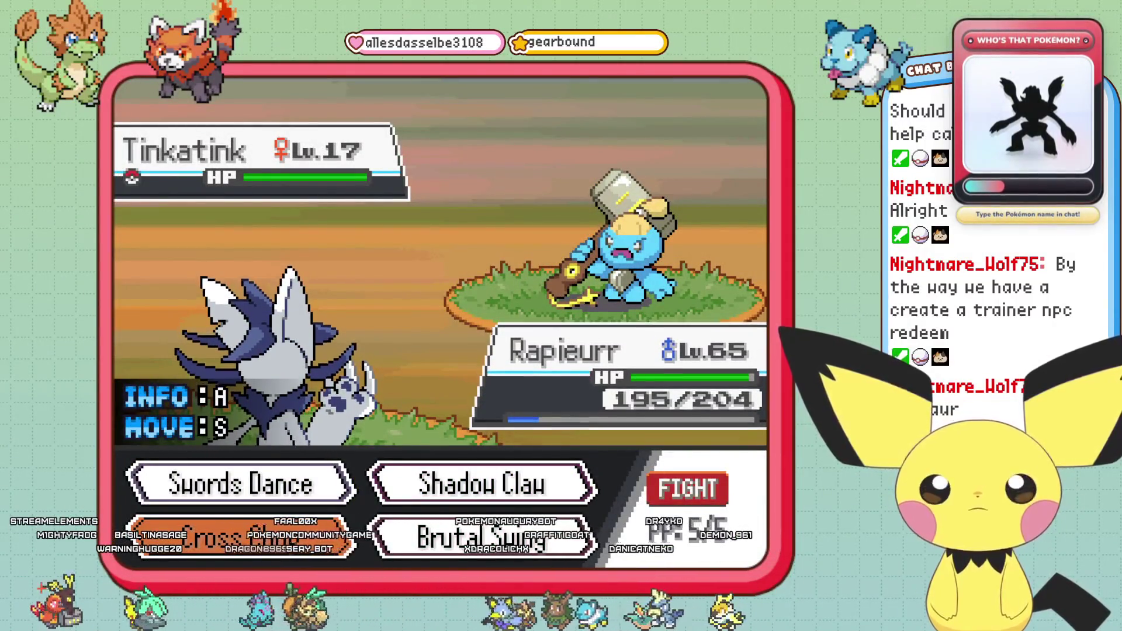
{"action": "key", "text": "Right"}
{"action": "key", "text": "Up"}
{"action": "key", "text": "a"}
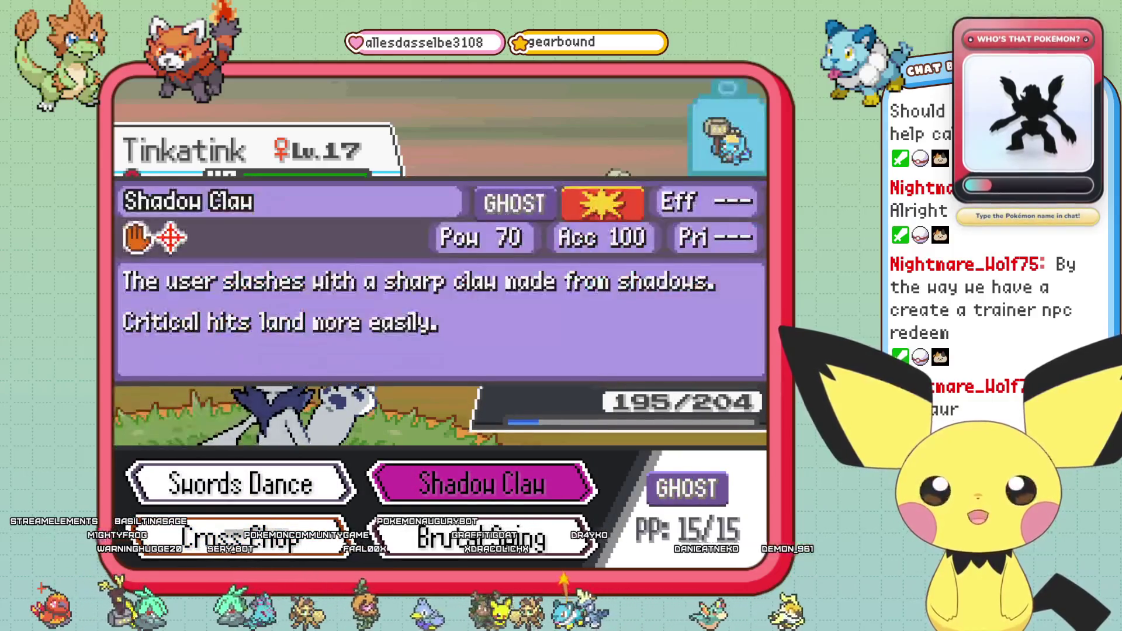
{"action": "key", "text": "Down"}
{"action": "key", "text": "Up"}
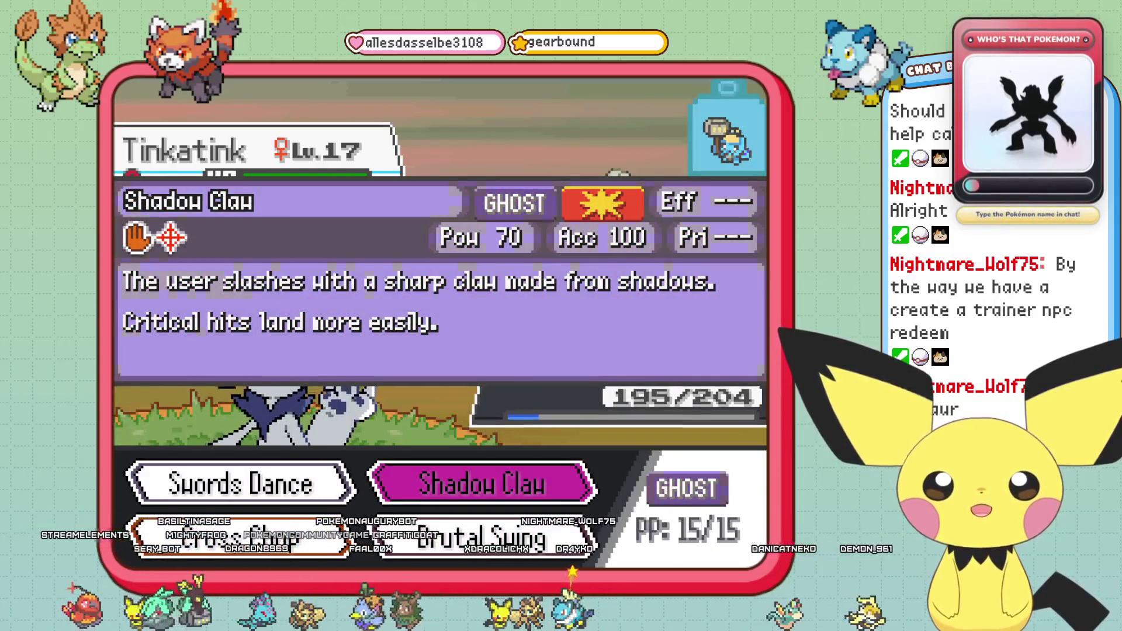
{"action": "key", "text": "Down"}
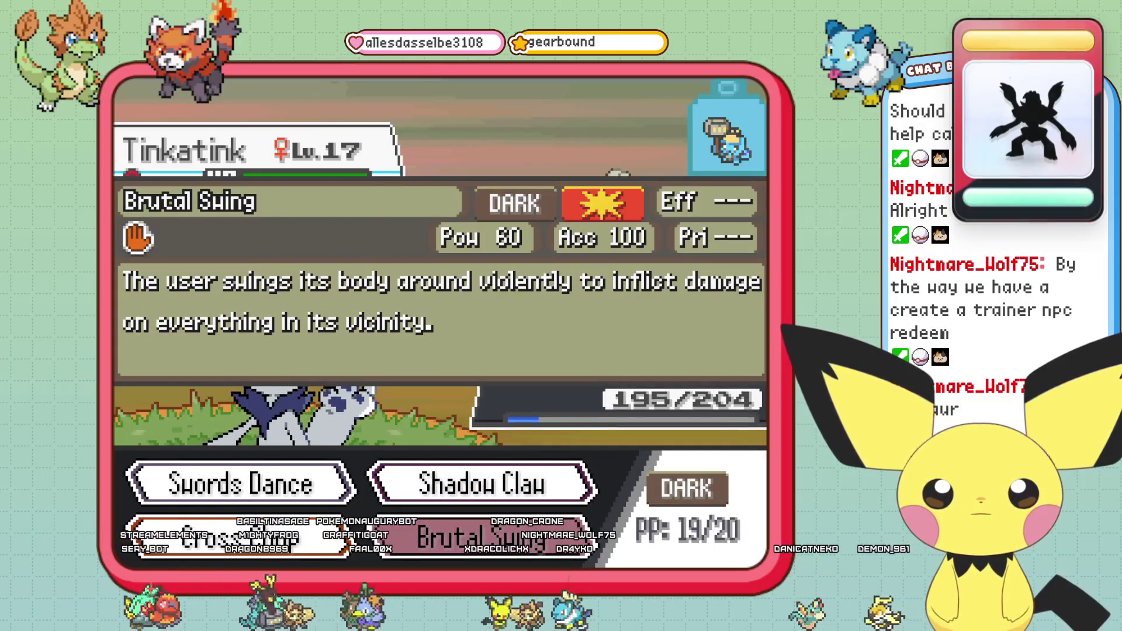
{"action": "key", "text": "Return"}
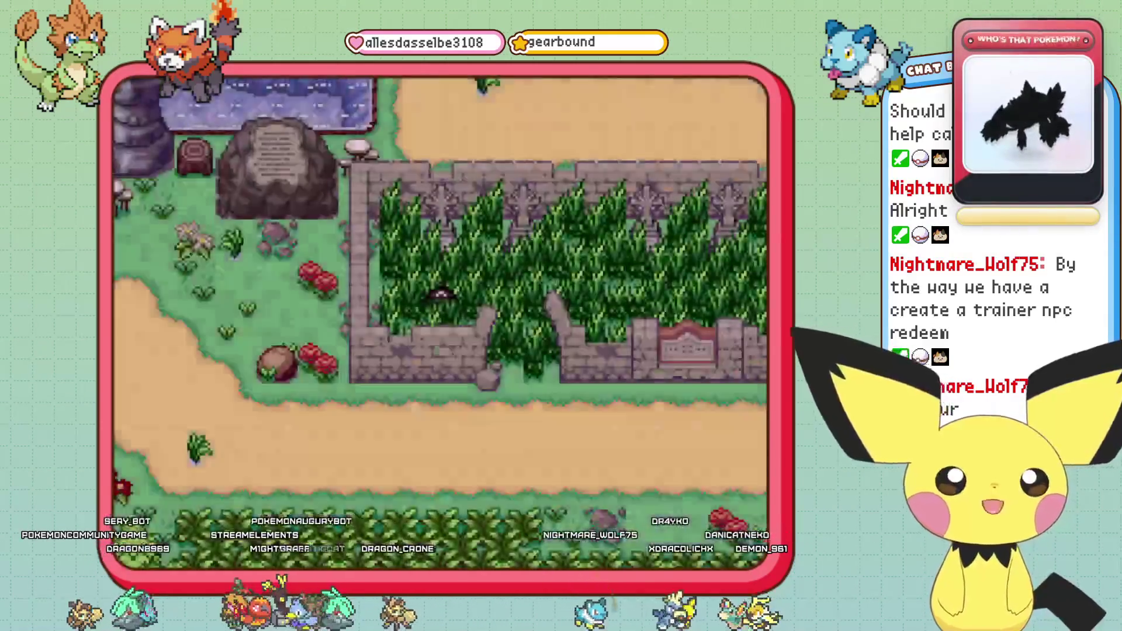
Walk east onto the sandy path and open the Pokédex from the pause menu.
{"action": "key", "text": "Down"}
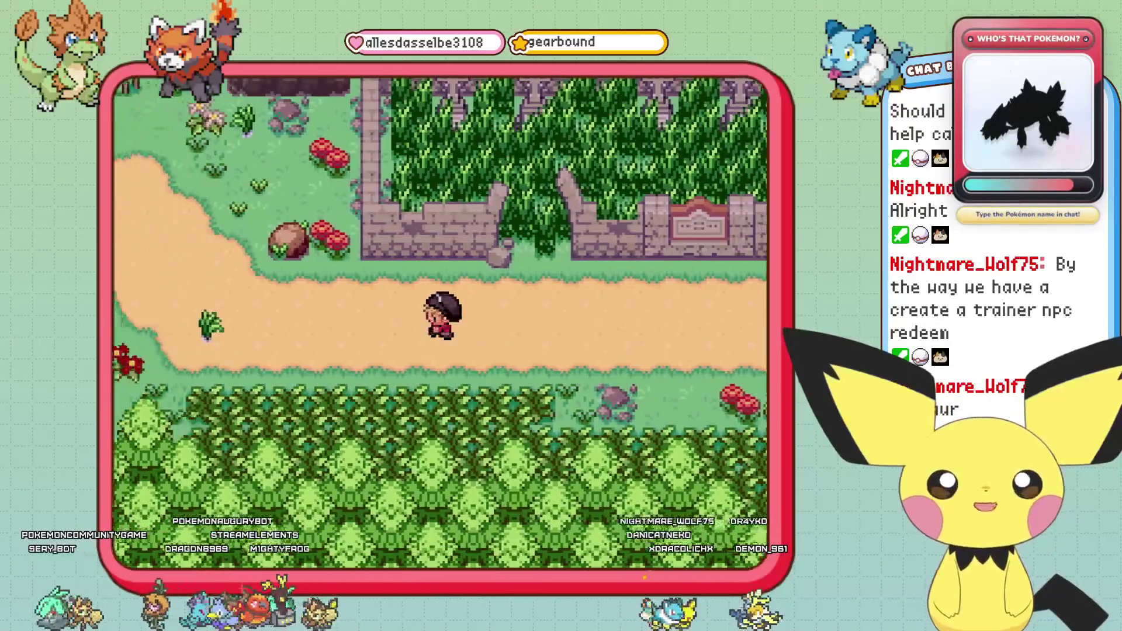
{"action": "key", "text": "Right"}
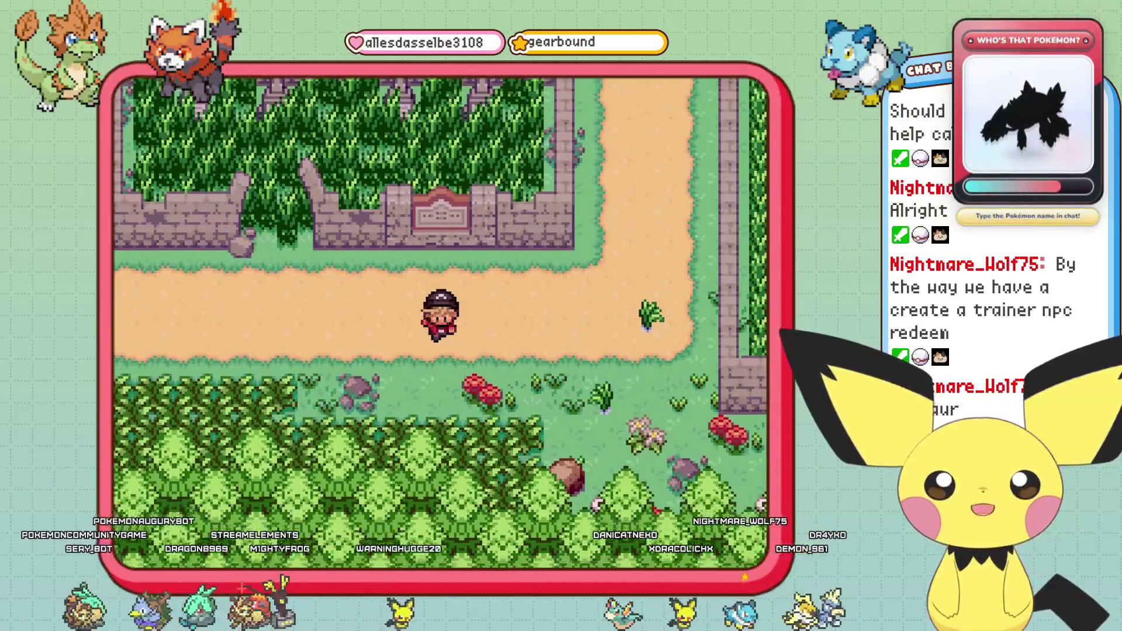
{"action": "key", "text": "Down"}
{"action": "key", "text": "Right"}
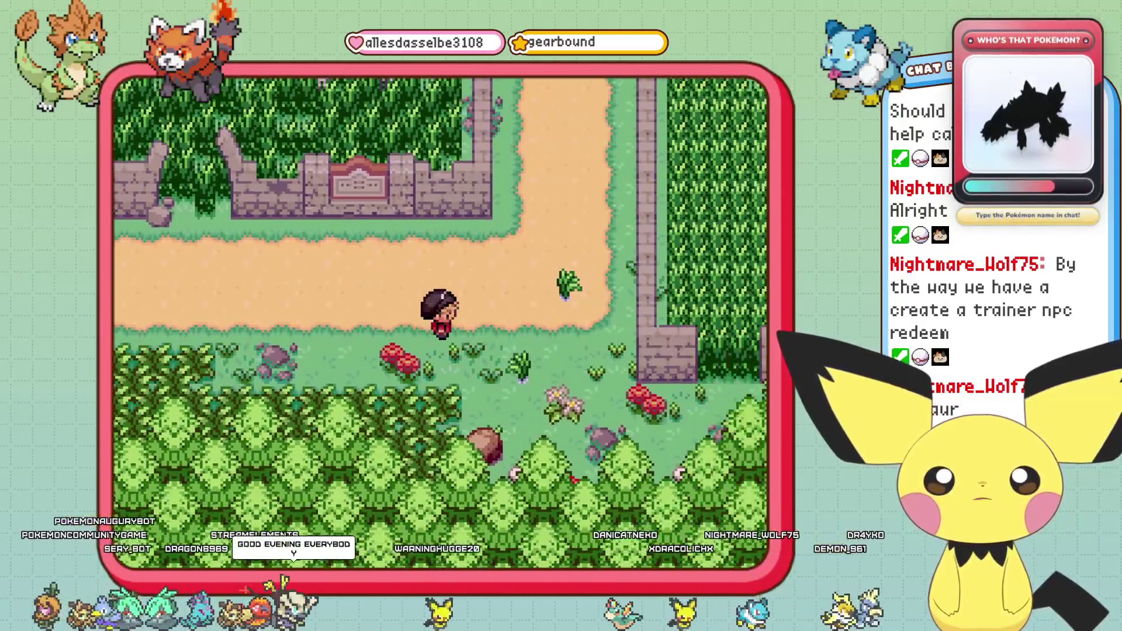
{"action": "key", "text": "Escape"}
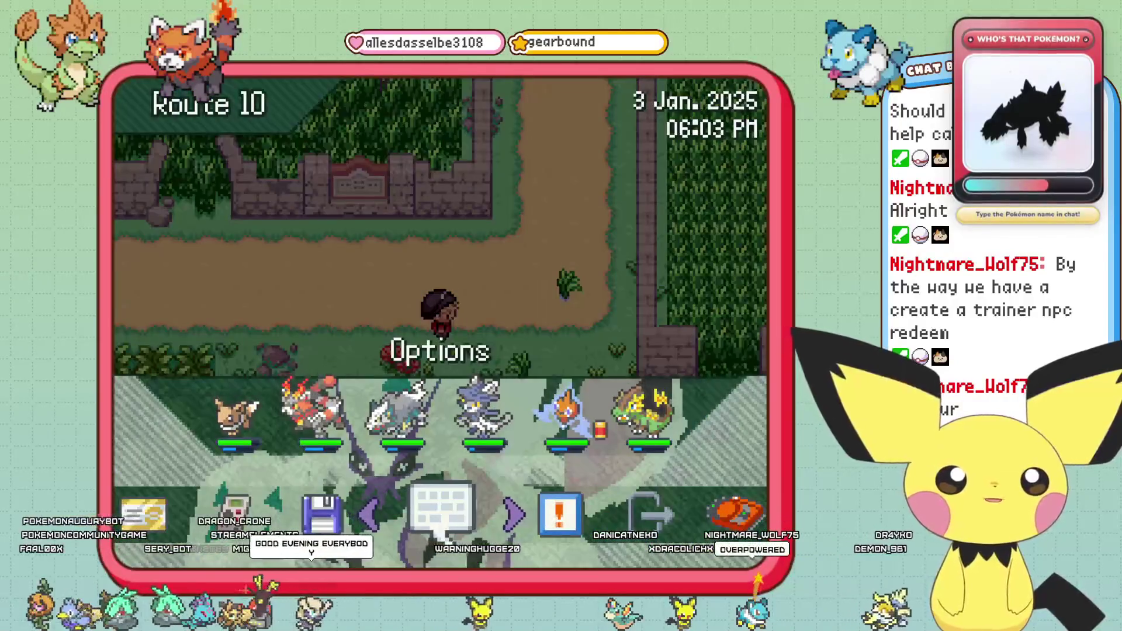
{"action": "key", "text": "Right"}
{"action": "key", "text": "Right"}
{"action": "key", "text": "Left"}
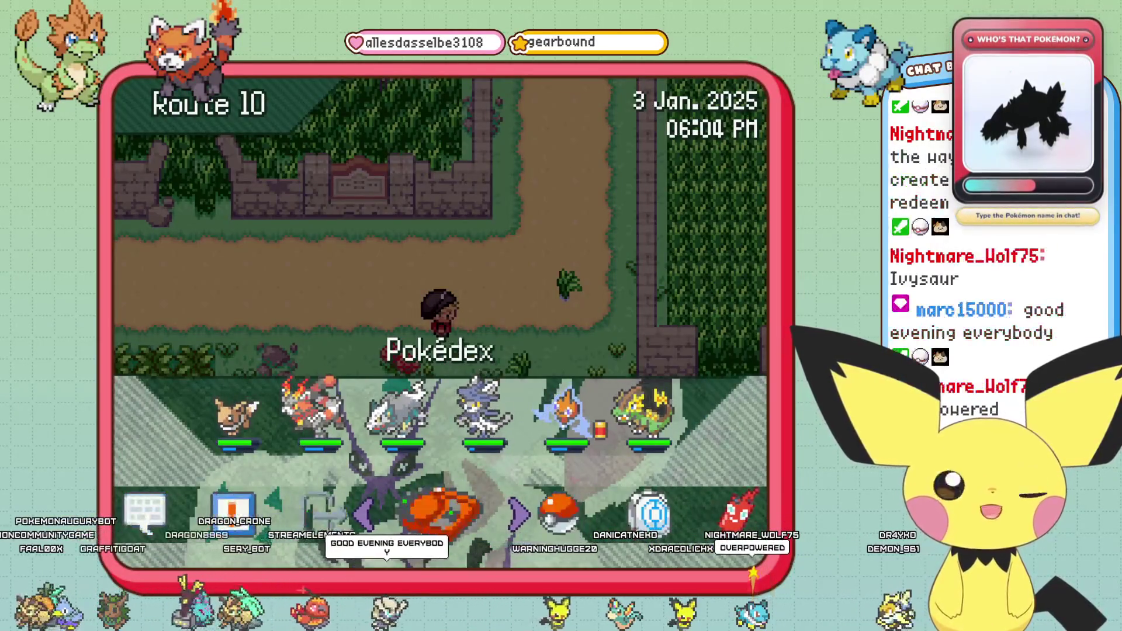
{"action": "key", "text": "Return"}
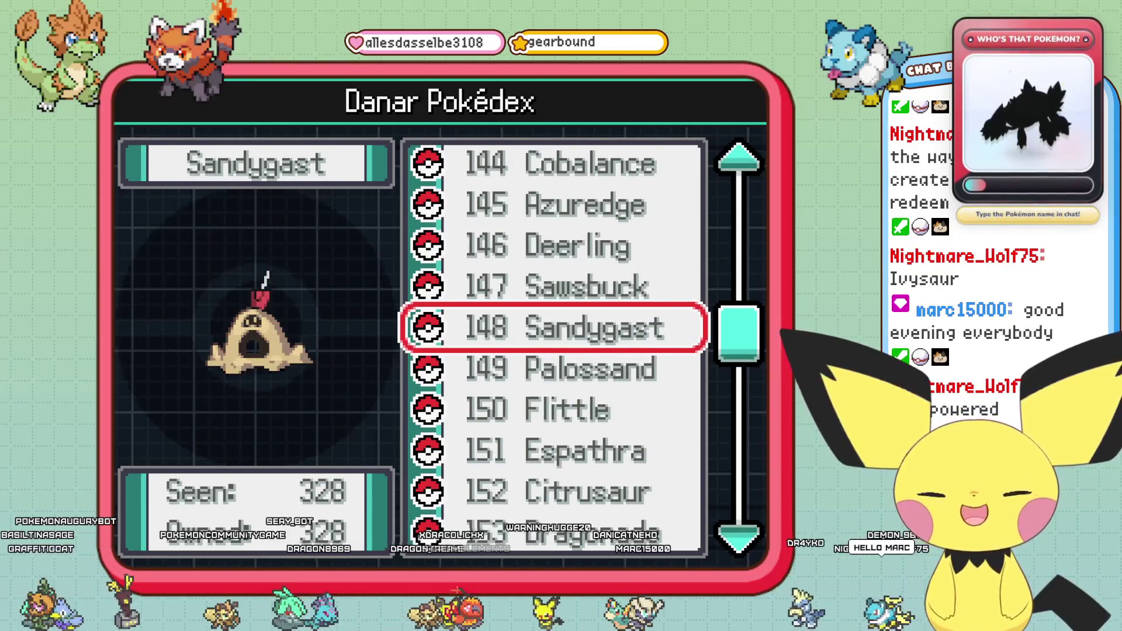
Read Sandygast's entry, glance at Palossand, and return to the list at Sawsbuck.
{"action": "key", "text": "Return"}
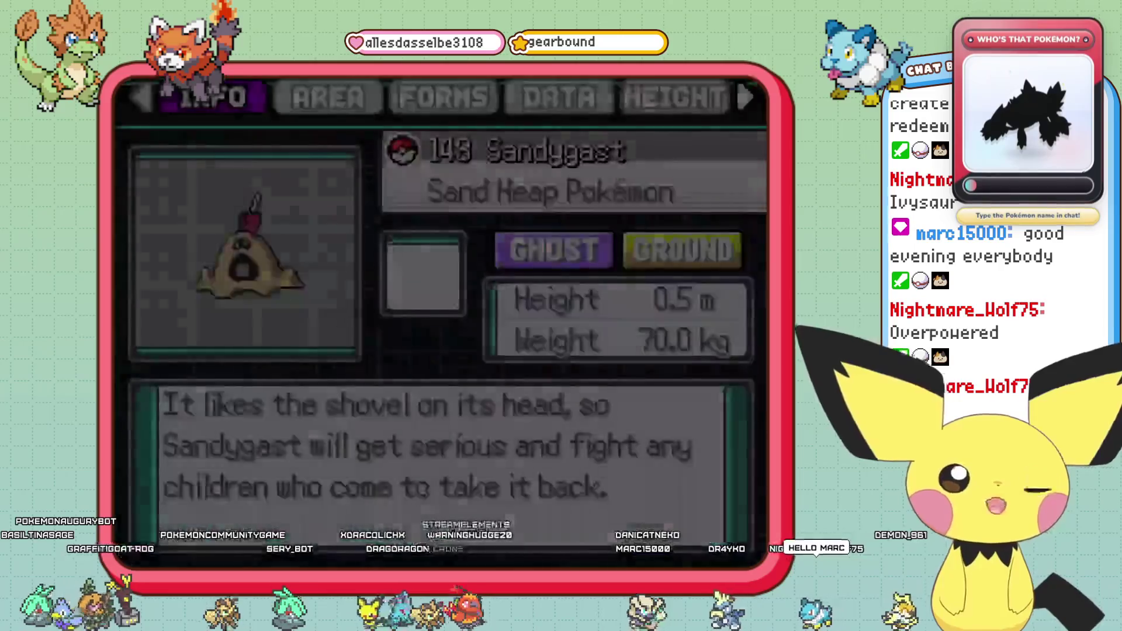
{"action": "key", "text": "Down"}
{"action": "key", "text": "Up"}
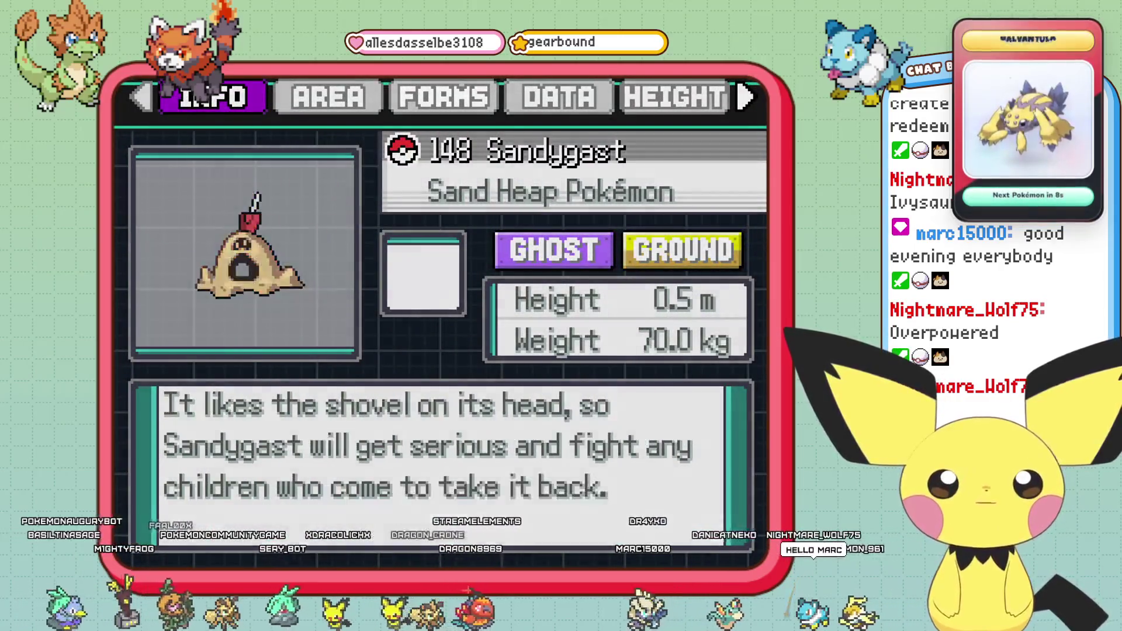
{"action": "key", "text": "Escape"}
{"action": "key", "text": "Up"}
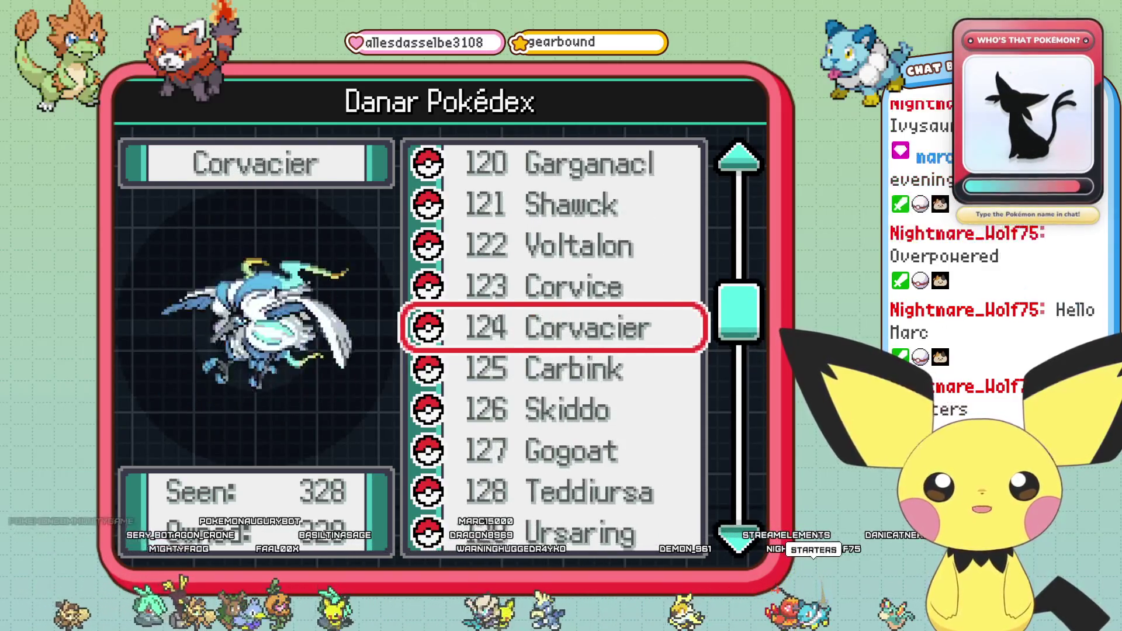
View 121 Shawck's entry, then scroll up the Pokédex list to 057 Vaporeon.
{"action": "key", "text": "Up"}
{"action": "key", "text": "Return"}
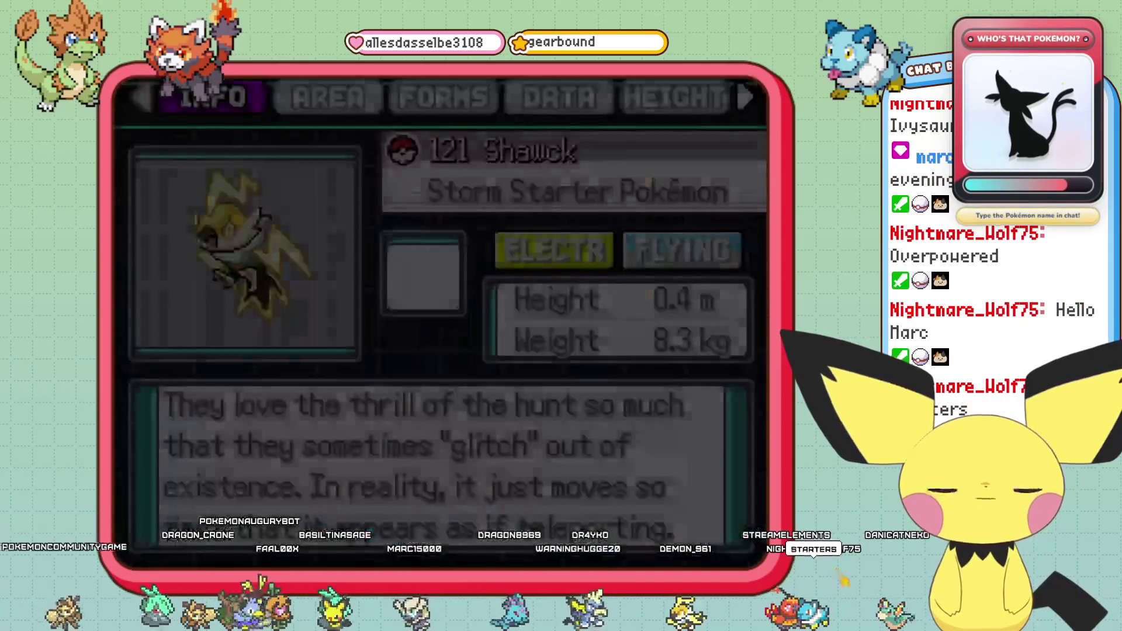
{"action": "key", "text": "Escape"}
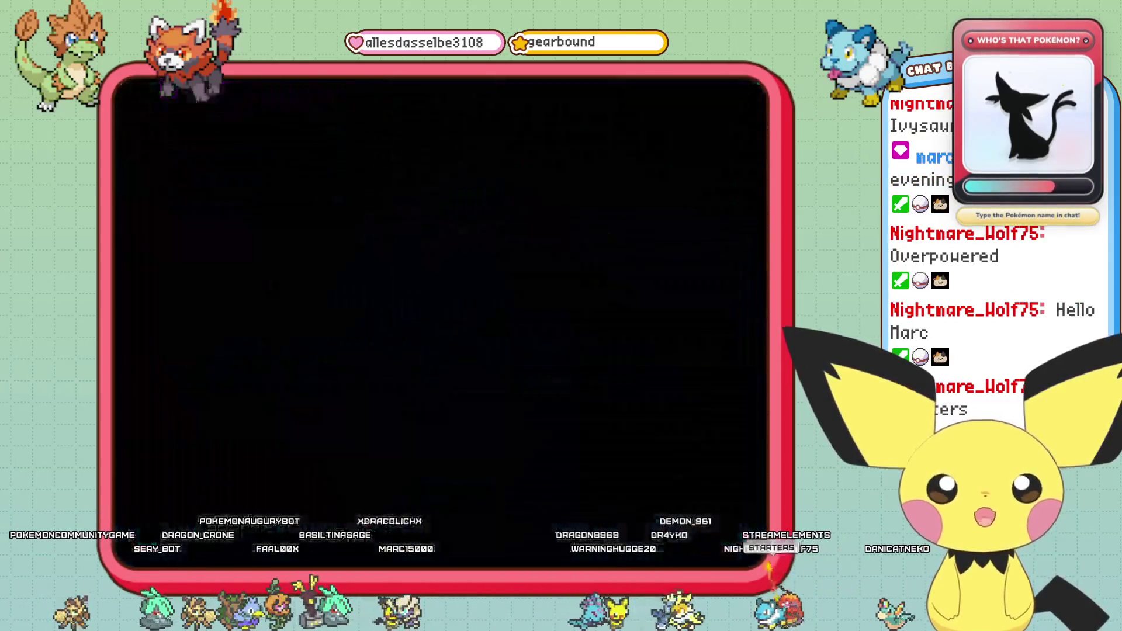
{"action": "key", "text": "Up"}
{"action": "key", "text": "Up"}
{"action": "key", "text": "Up"}
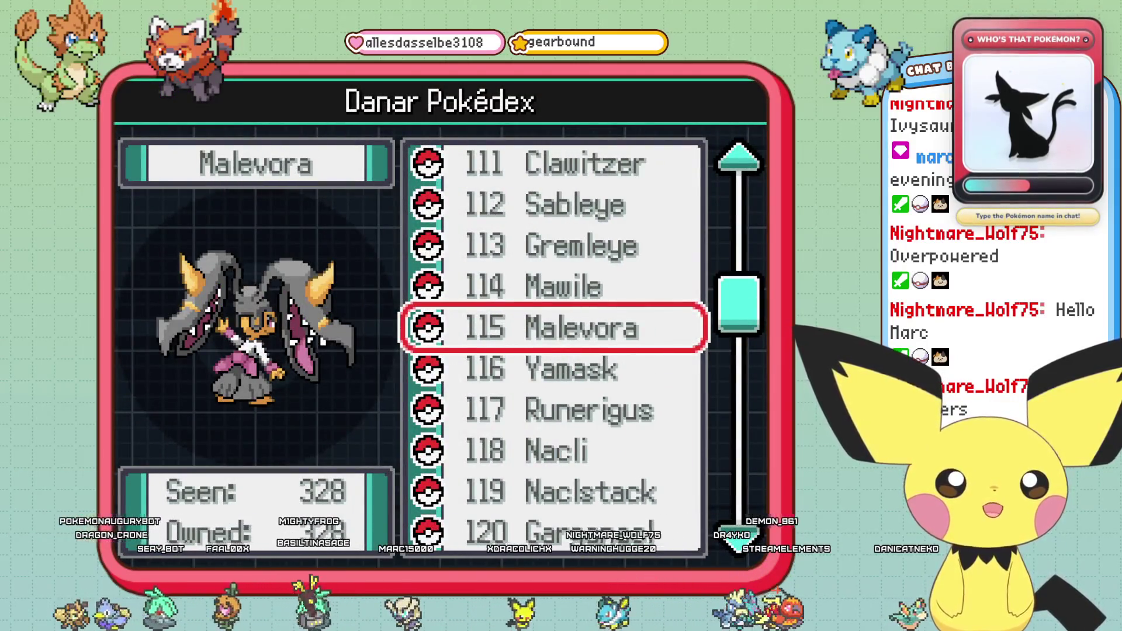
{"action": "key", "text": "Up"}
{"action": "key", "text": "Up"}
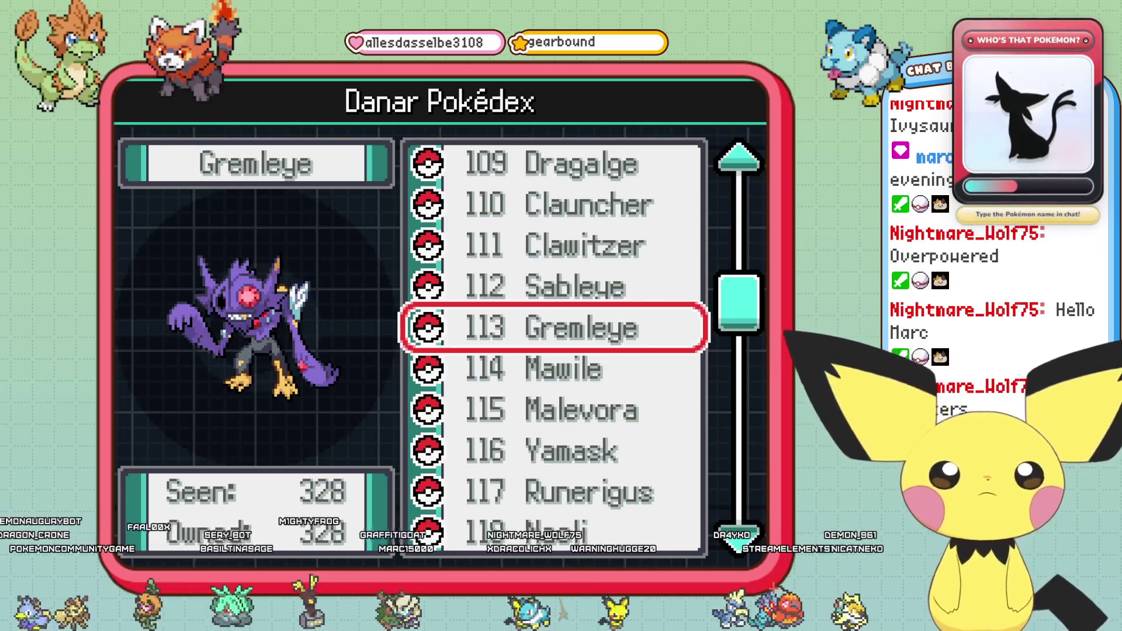
{"action": "key", "text": "Up"}
{"action": "key", "text": "Up"}
{"action": "key", "text": "Up"}
{"action": "key", "text": "Up"}
{"action": "key", "text": "Up"}
{"action": "key", "text": "Up"}
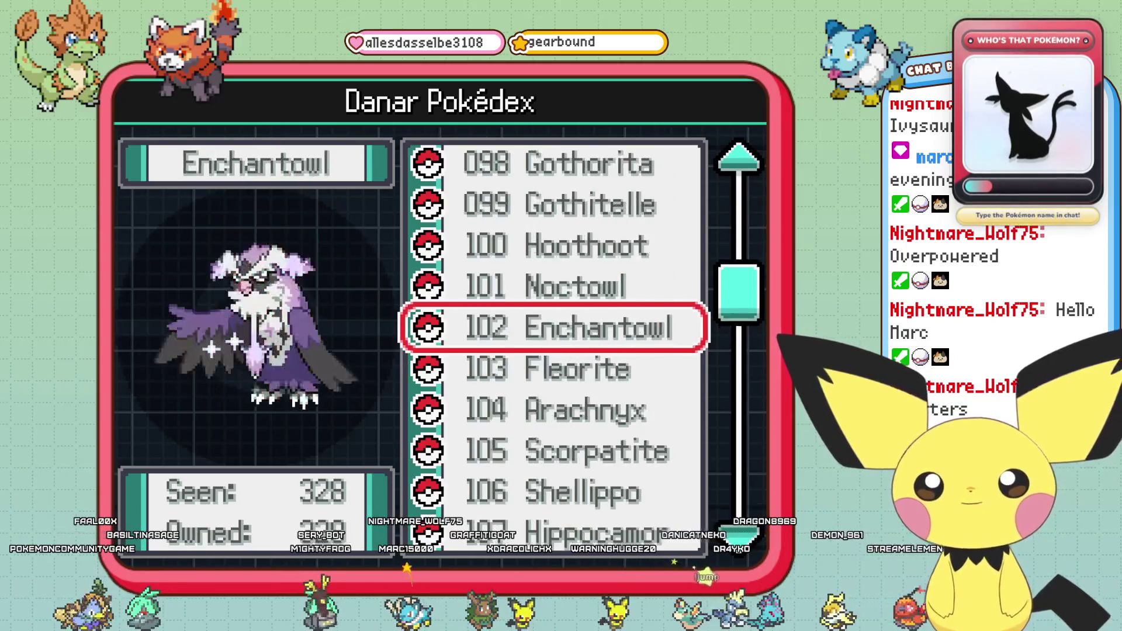
{"action": "key", "text": "Up"}
{"action": "key", "text": "Up"}
{"action": "key", "text": "Up"}
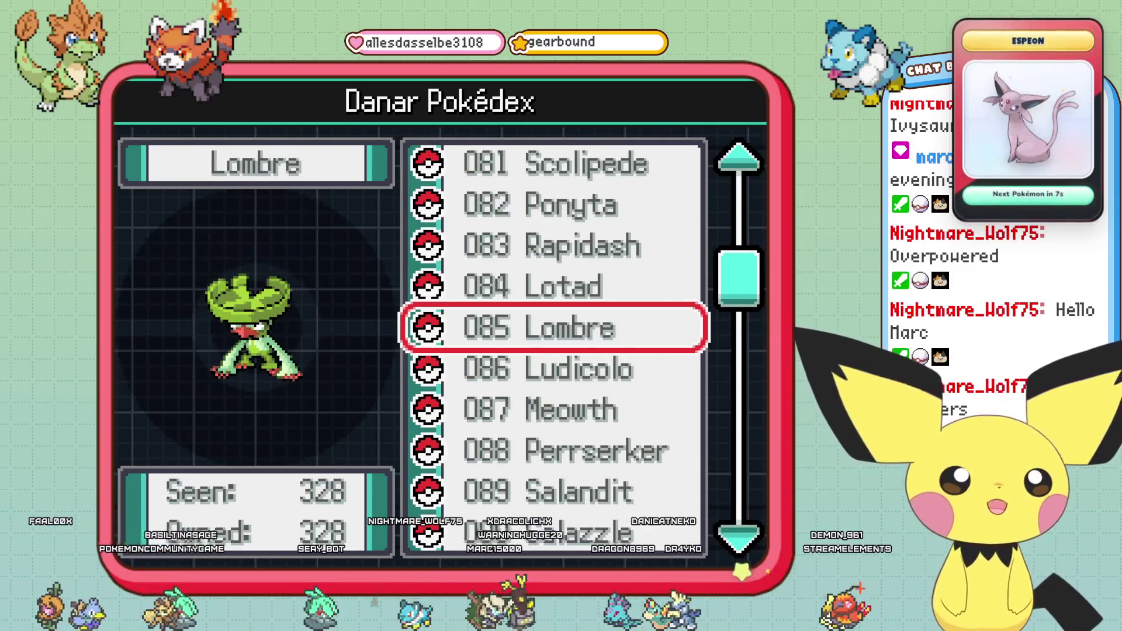
{"action": "key", "text": "Up"}
{"action": "key", "text": "Up"}
{"action": "key", "text": "Up"}
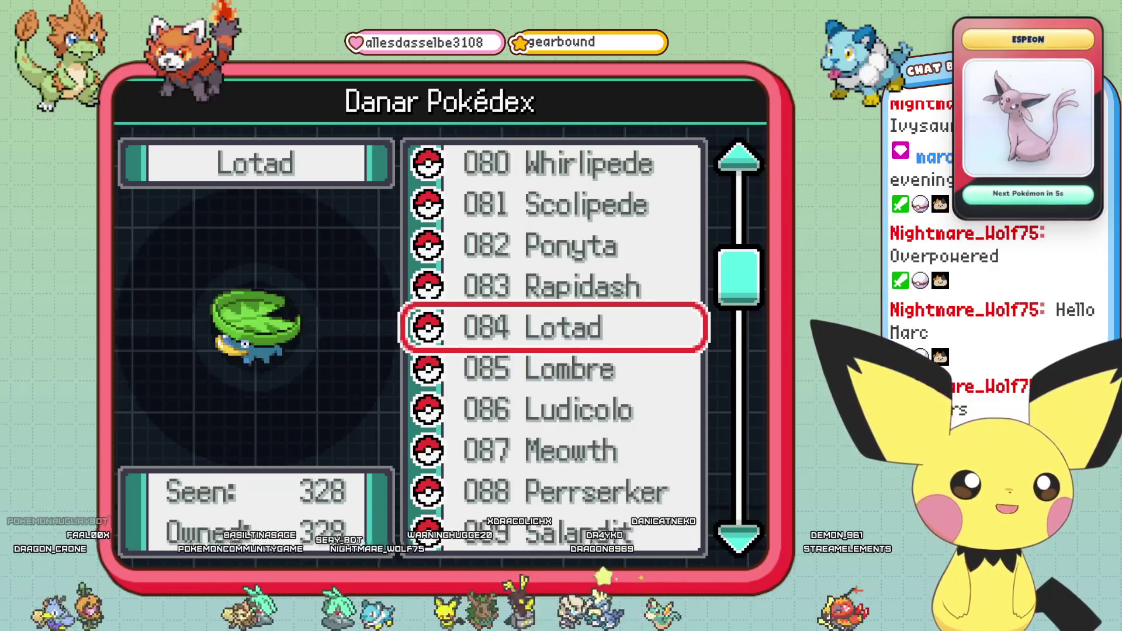
{"action": "key", "text": "Up"}
{"action": "key", "text": "Up"}
{"action": "key", "text": "Up"}
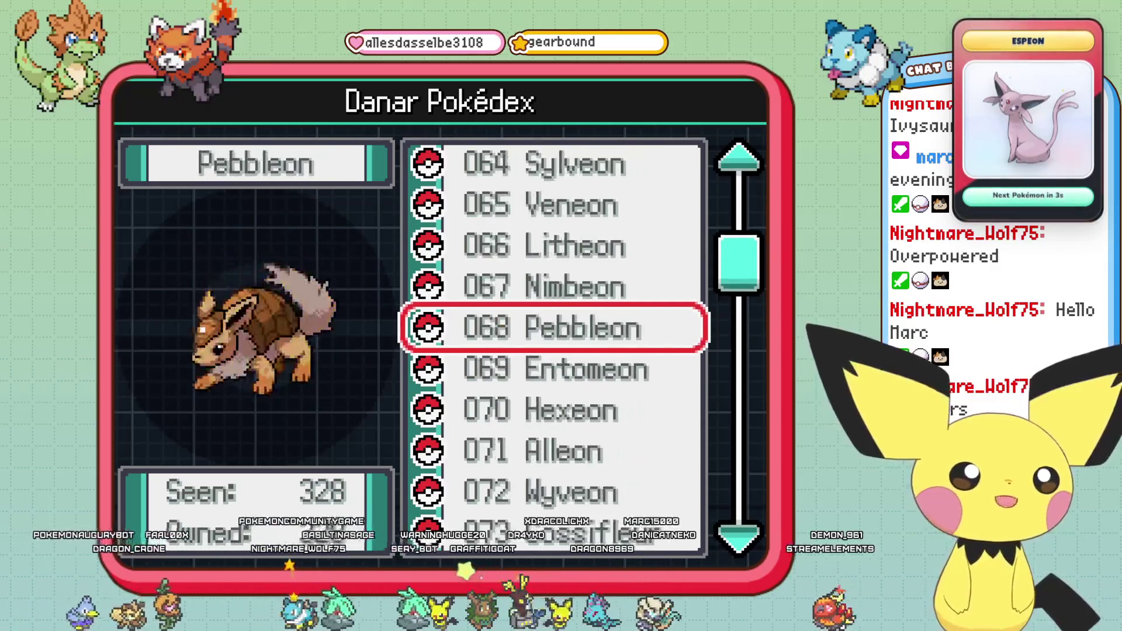
Page through the Eeveelution entries from 068 Pebbleon to Sylveon, Veneon and 067 Nimbeon.
{"action": "key", "text": "Down"}
{"action": "key", "text": "Down"}
{"action": "key", "text": "Down"}
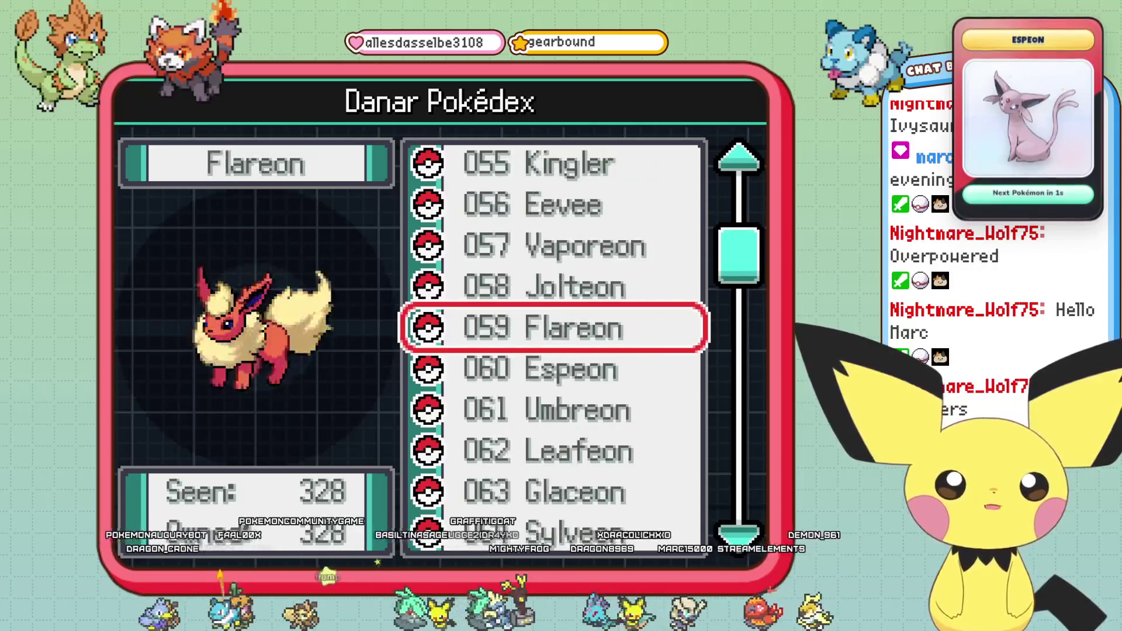
{"action": "key", "text": "Down"}
{"action": "key", "text": "Down"}
{"action": "key", "text": "Down"}
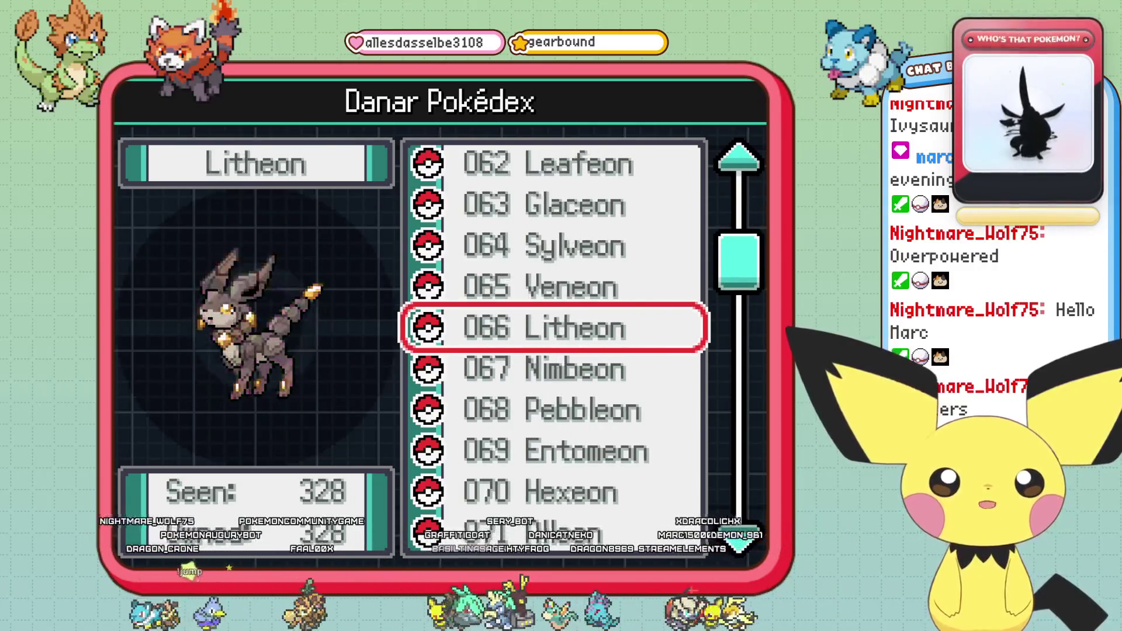
{"action": "key", "text": "Up"}
{"action": "key", "text": "Up"}
{"action": "key", "text": "Return"}
{"action": "key", "text": "Up"}
{"action": "key", "text": "Up"}
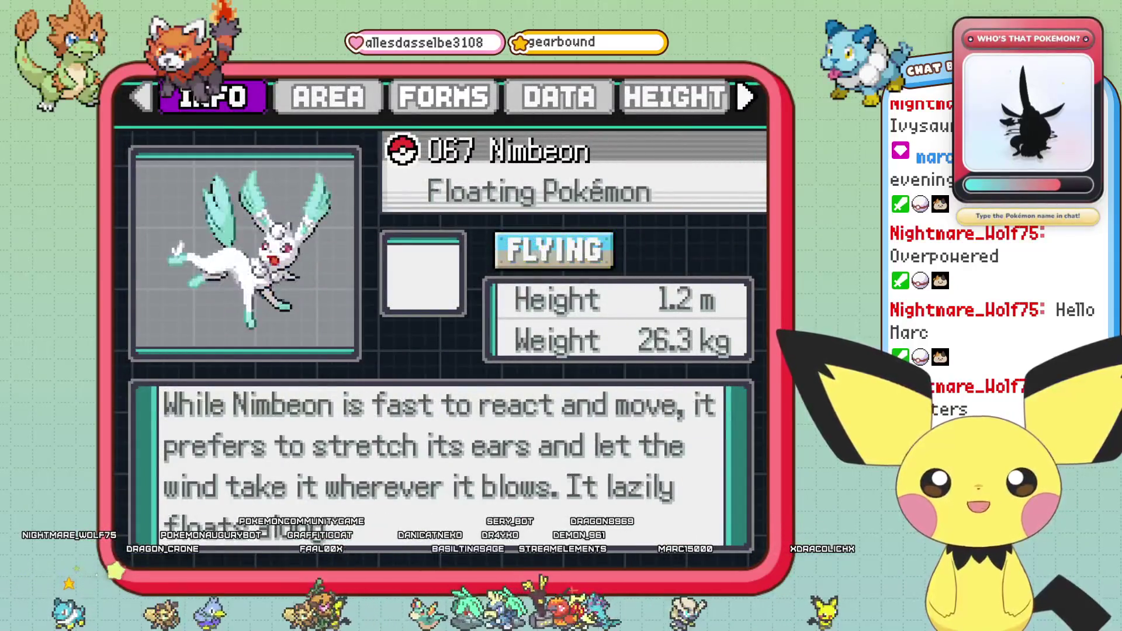
{"action": "key", "text": "Up"}
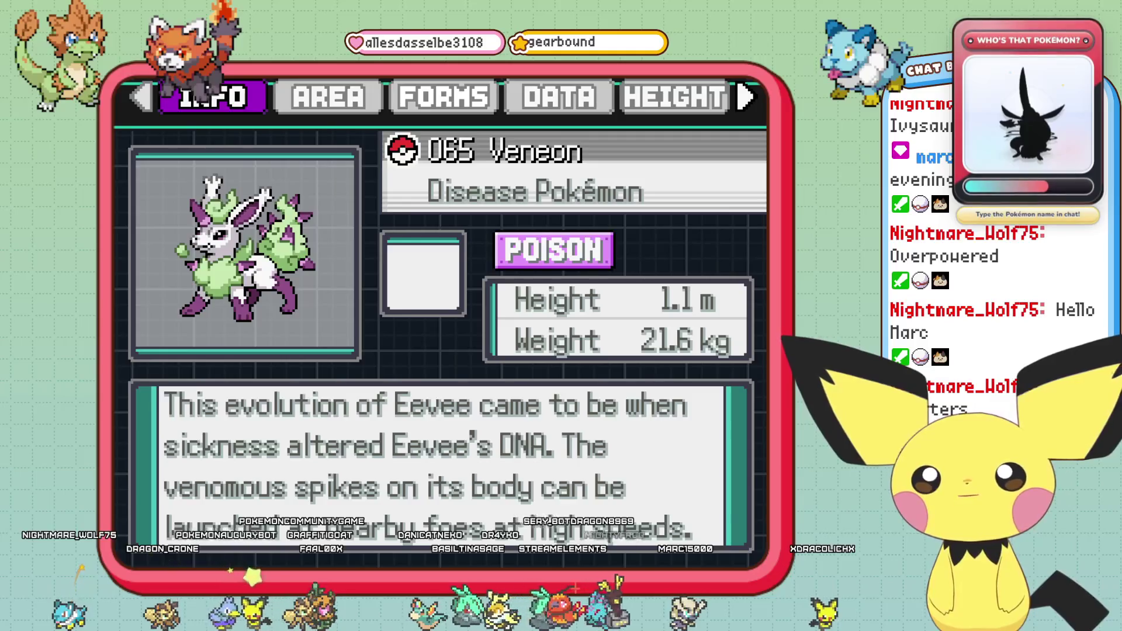
{"action": "key", "text": "Up"}
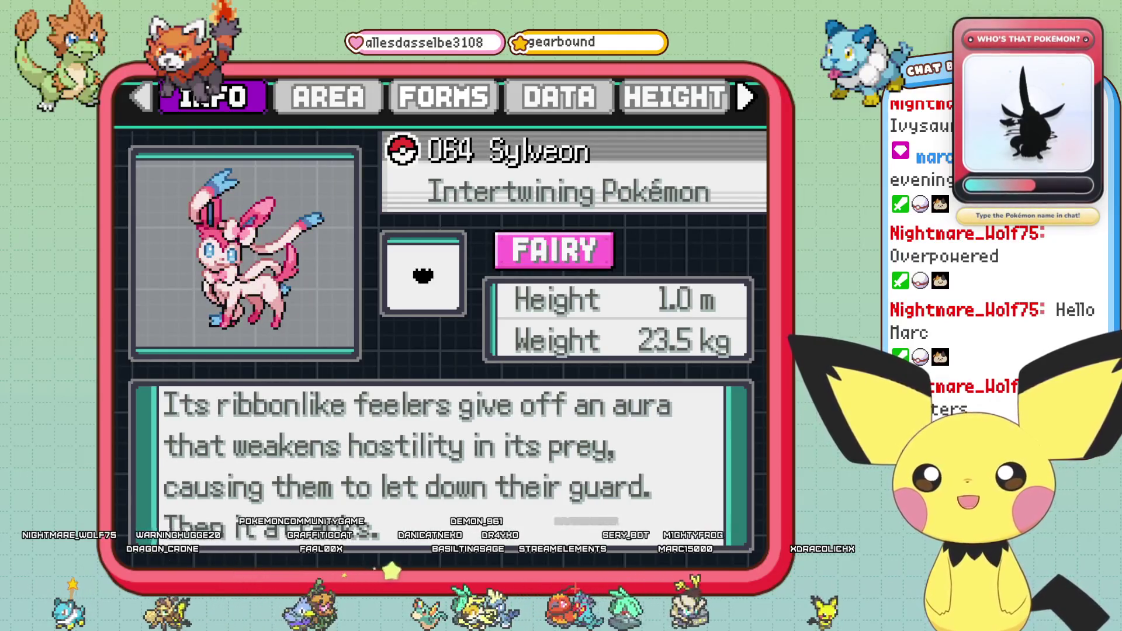
{"action": "key", "text": "Down"}
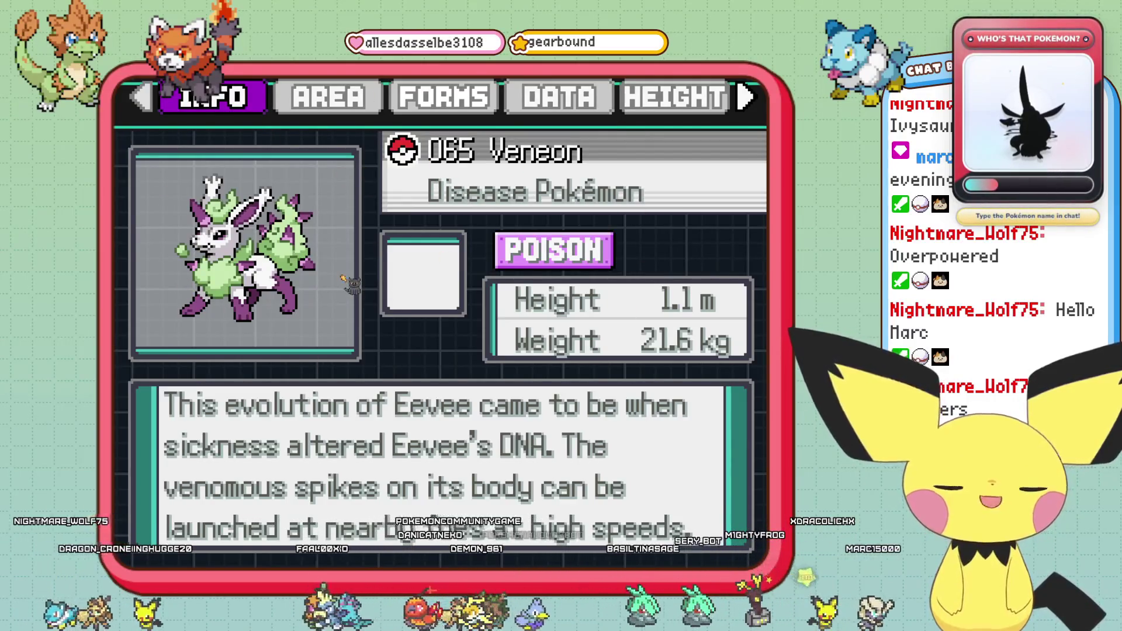
{"action": "key", "text": "Down"}
{"action": "key", "text": "Down"}
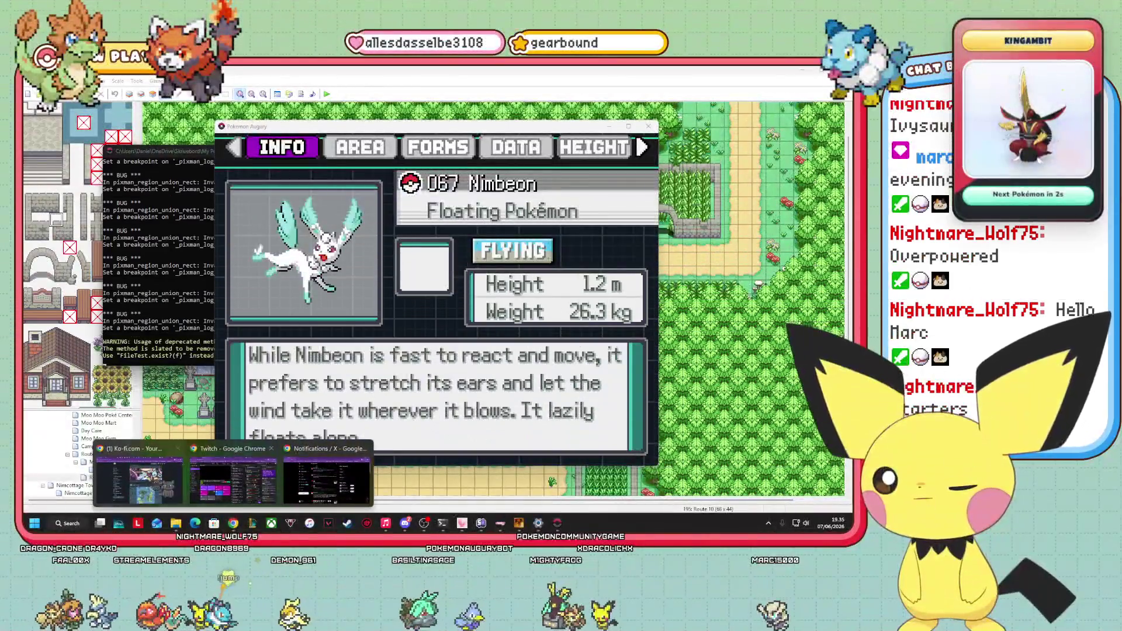
Bring the Chrome window with the pale winged sprite image to the front.
{"action": "mouse_move", "coordinate": [140, 477]}
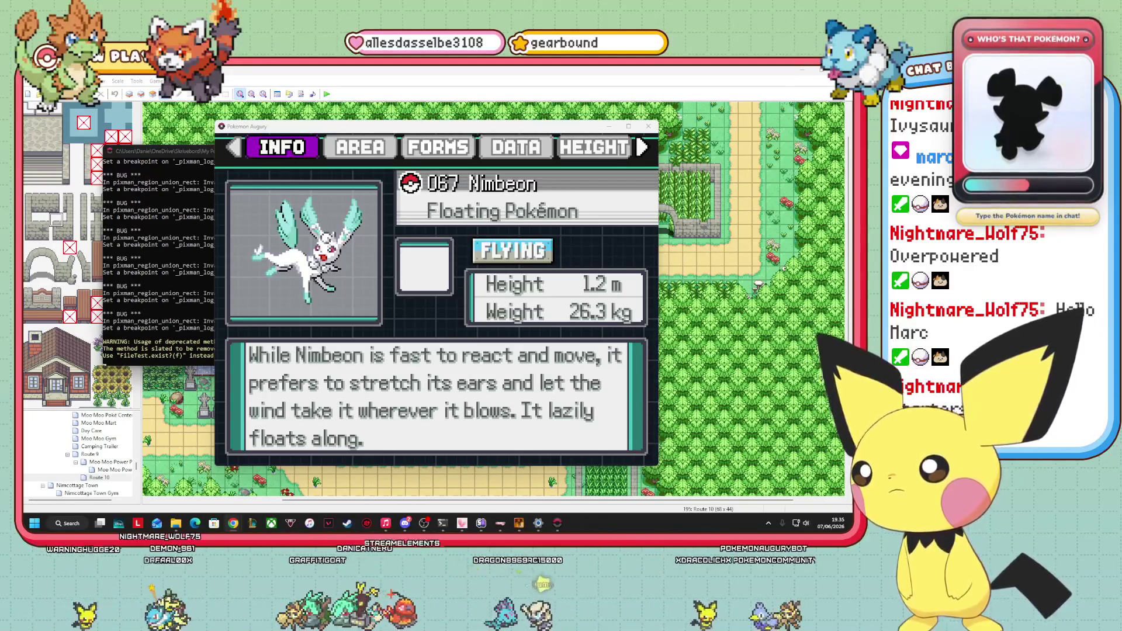
{"action": "key", "text": "alt+Tab"}
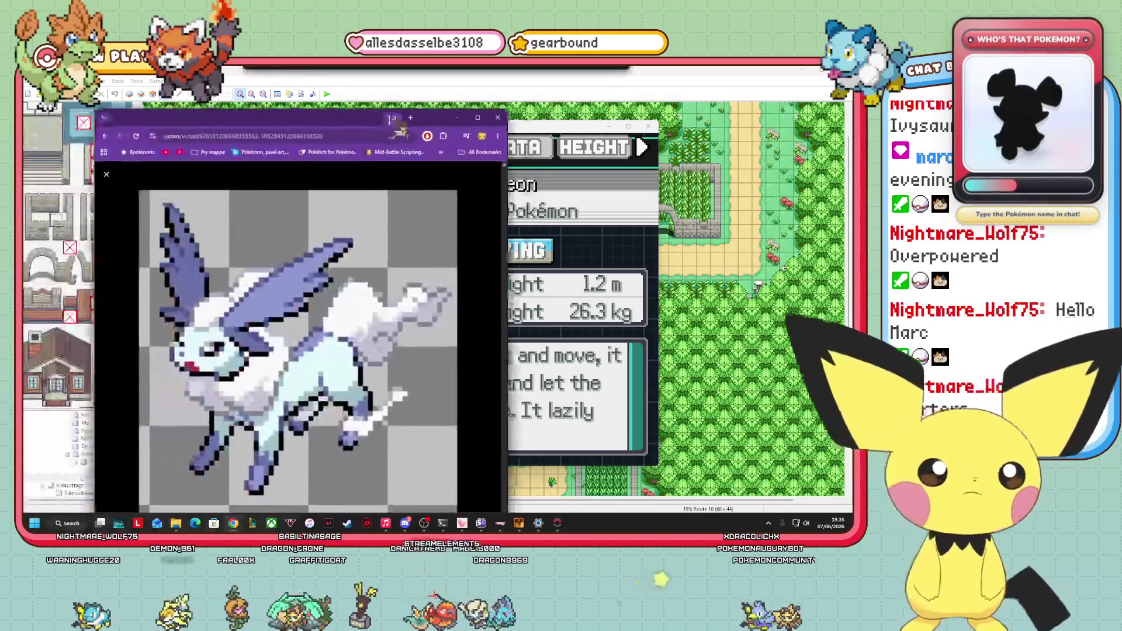
Move the browser's sprite image beside the game's Nimbeon entry and alternate between them.
{"action": "mouse_move", "coordinate": [444, 121]}
{"action": "left_mouse_down"}
{"action": "mouse_move", "coordinate": [697, 78]}
{"action": "mouse_move", "coordinate": [758, 88]}
{"action": "left_mouse_up"}
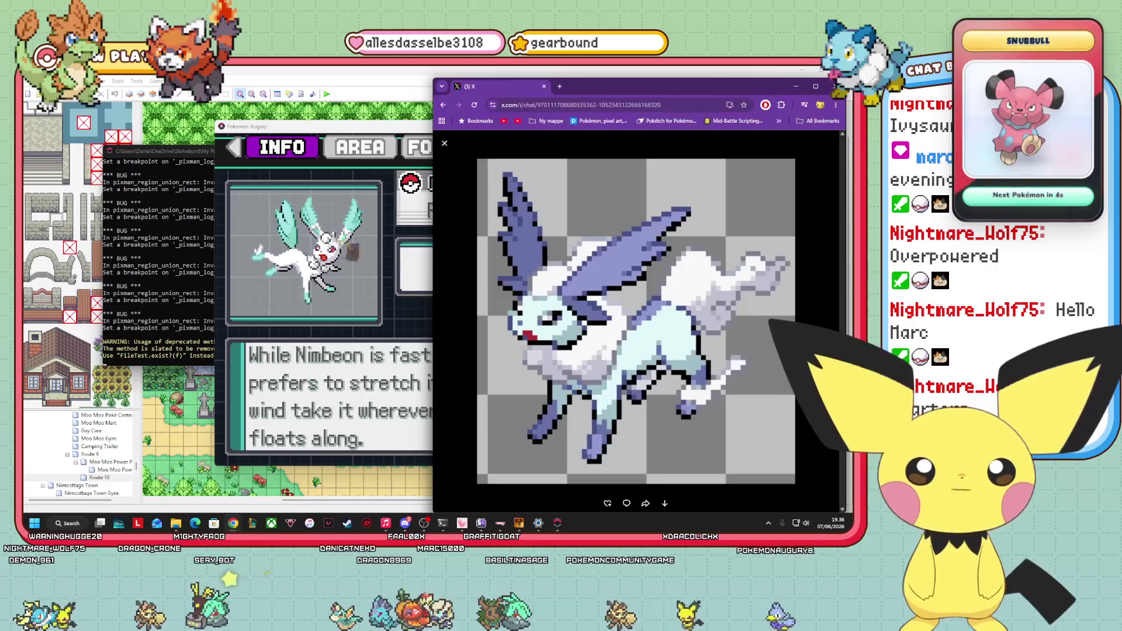
{"action": "left_click", "coordinate": [336, 248]}
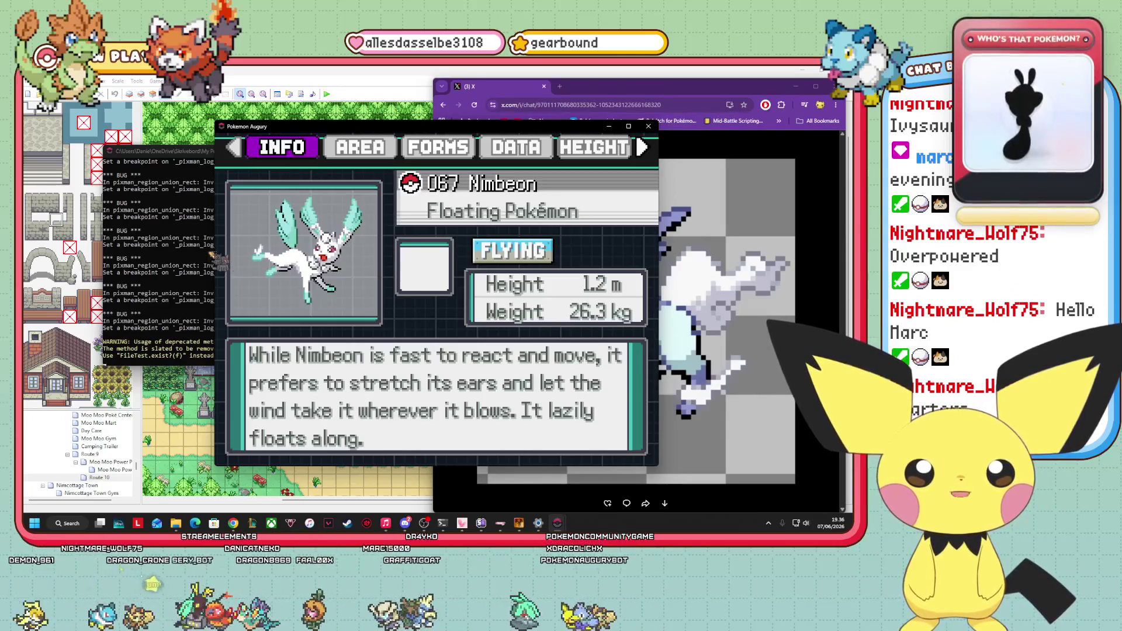
{"action": "left_click", "coordinate": [719, 222]}
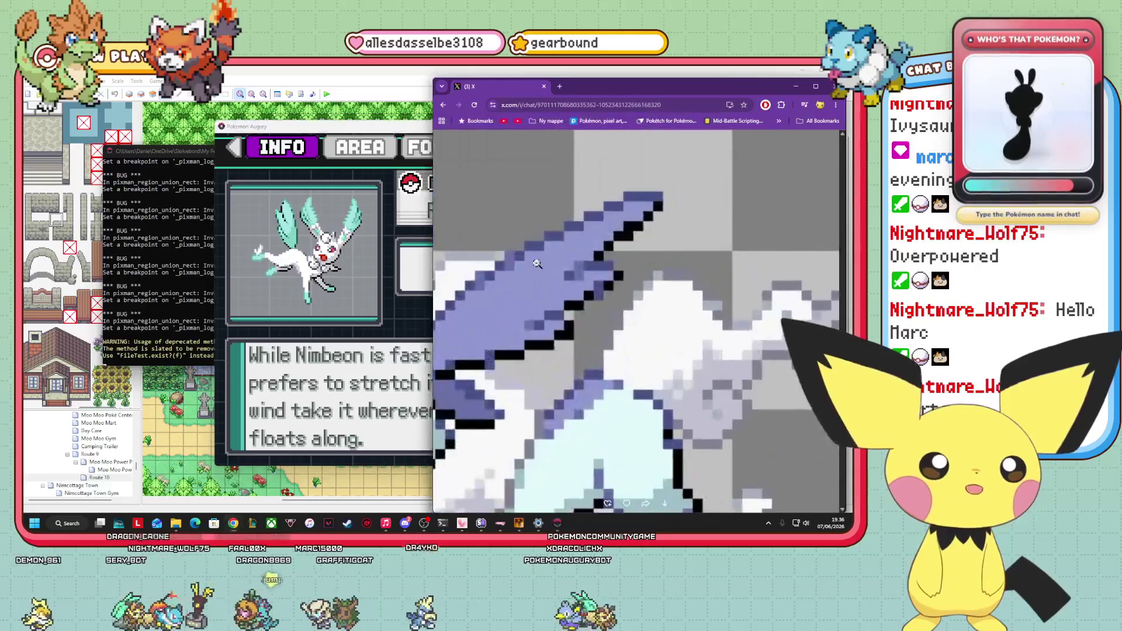
{"action": "left_click", "coordinate": [584, 239]}
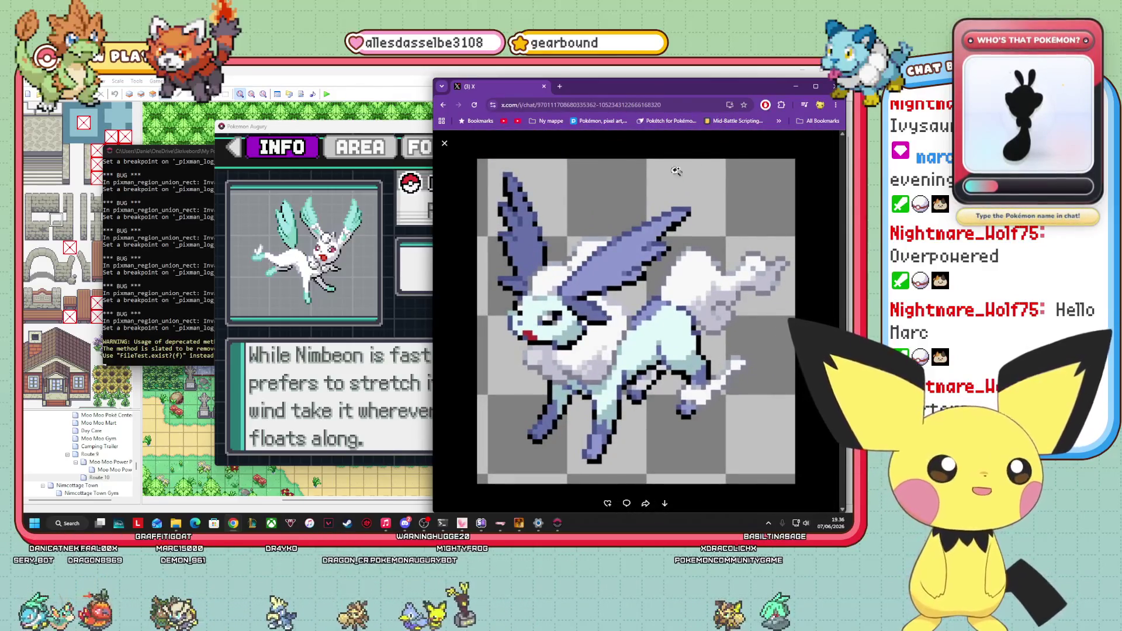
{"action": "left_click_drag", "start_coordinate": [720, 94], "coordinate": [725, 83]}
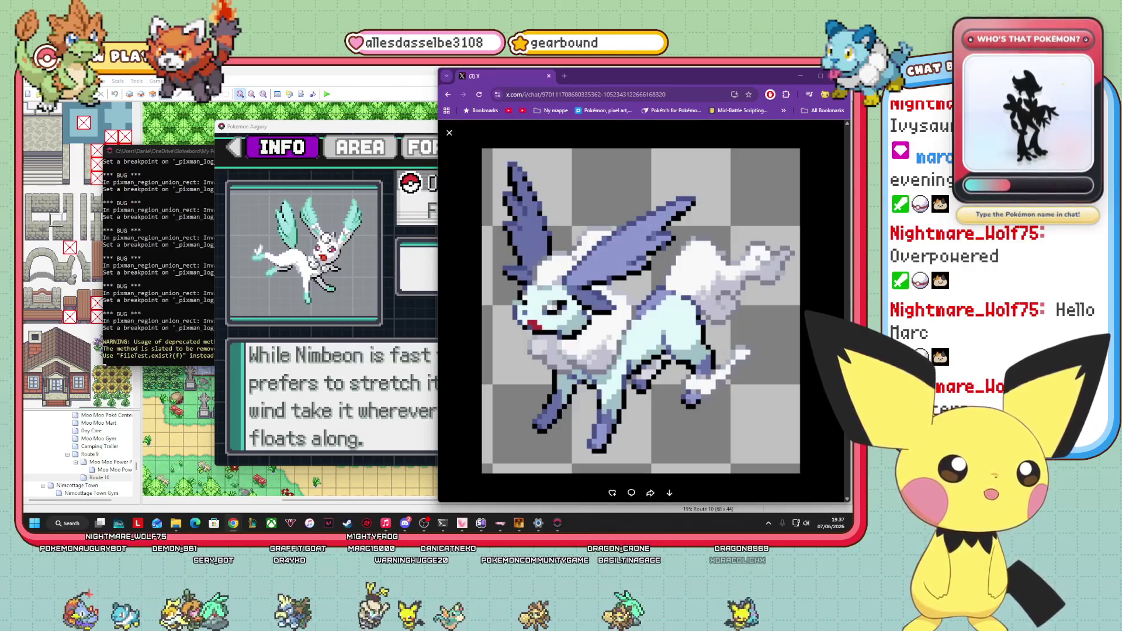
Place the game window beside the sprite and page Pokédex entries from 067 Nimbeon to 069 Entomeon.
{"action": "left_click_drag", "start_coordinate": [357, 133], "coordinate": [162, 133]}
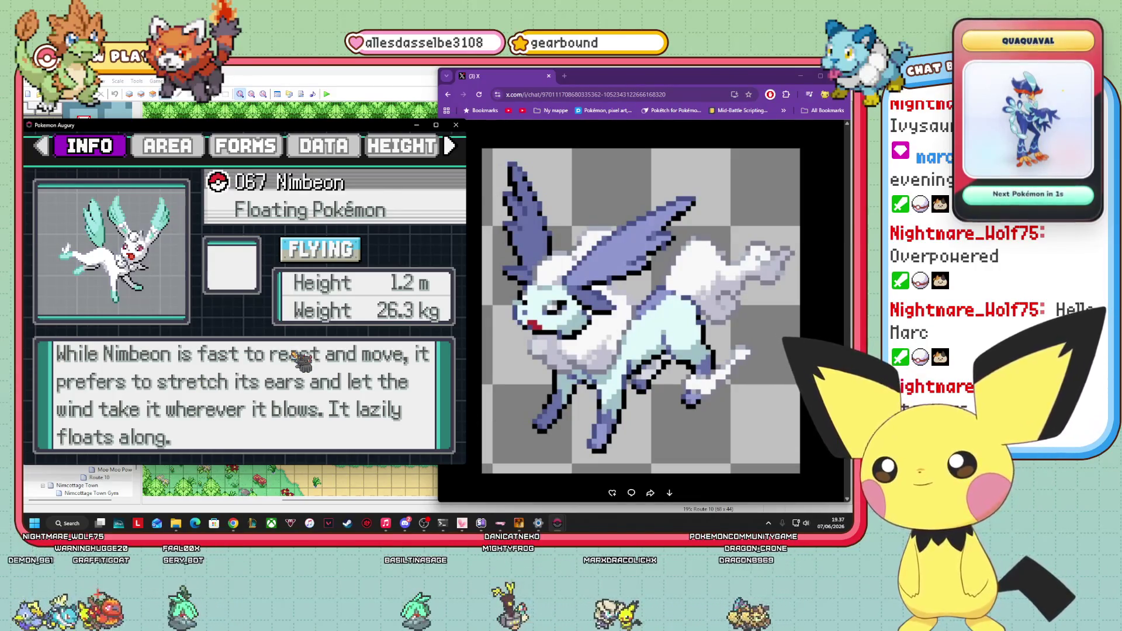
{"action": "key", "text": "Down"}
{"action": "key", "text": "Down"}
{"action": "key", "text": "Down"}
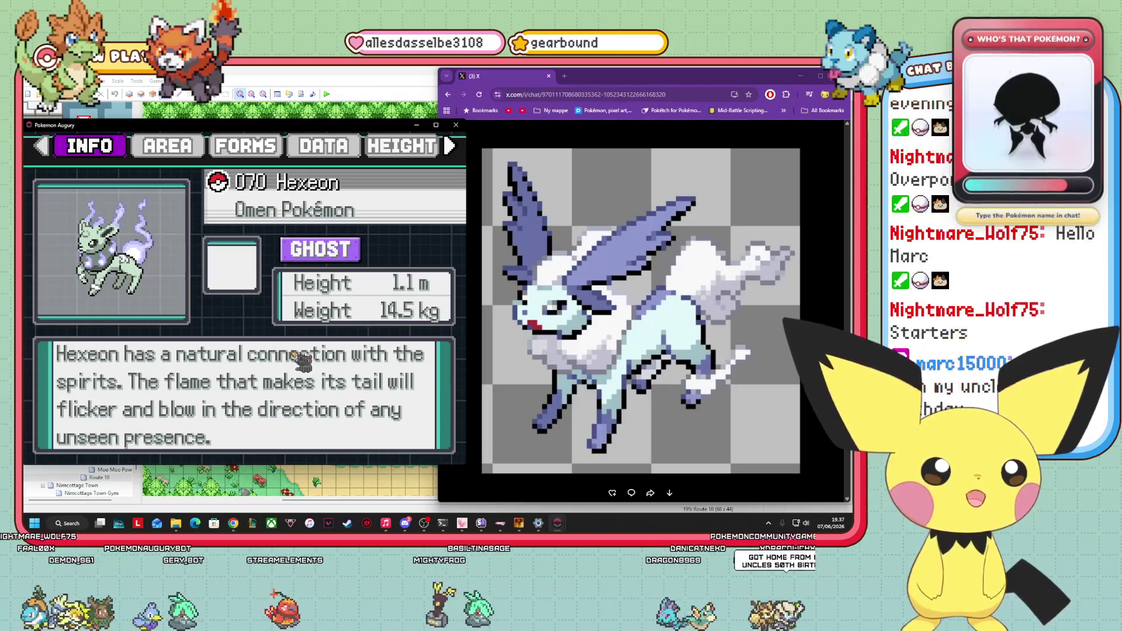
{"action": "key", "text": "Up"}
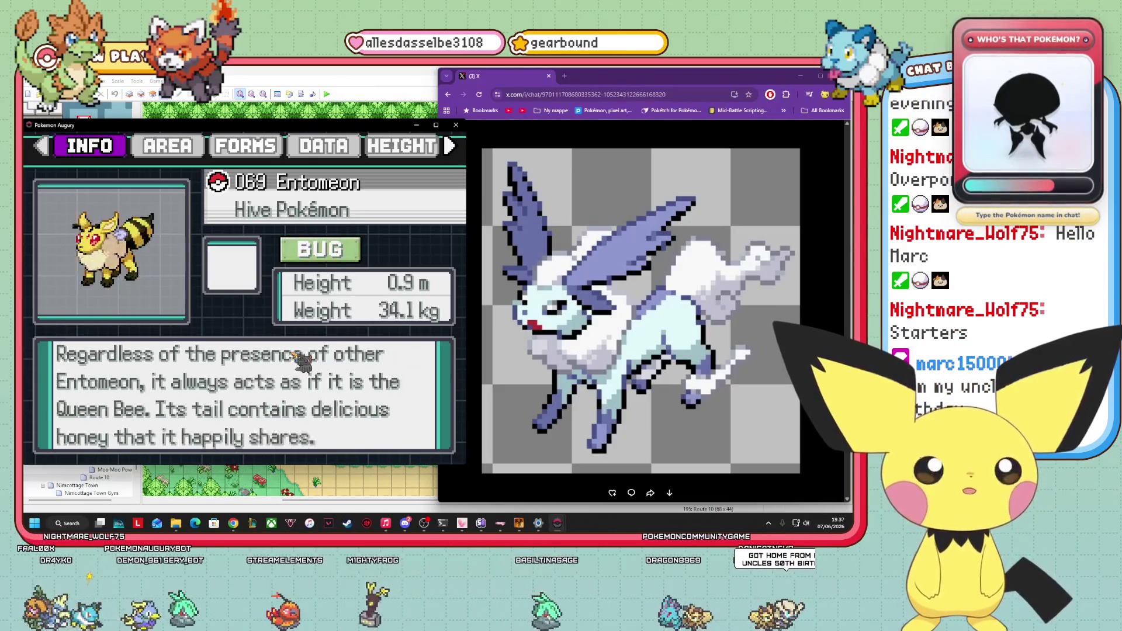
{"action": "key", "text": "Down"}
{"action": "key", "text": "Down"}
{"action": "key", "text": "Down"}
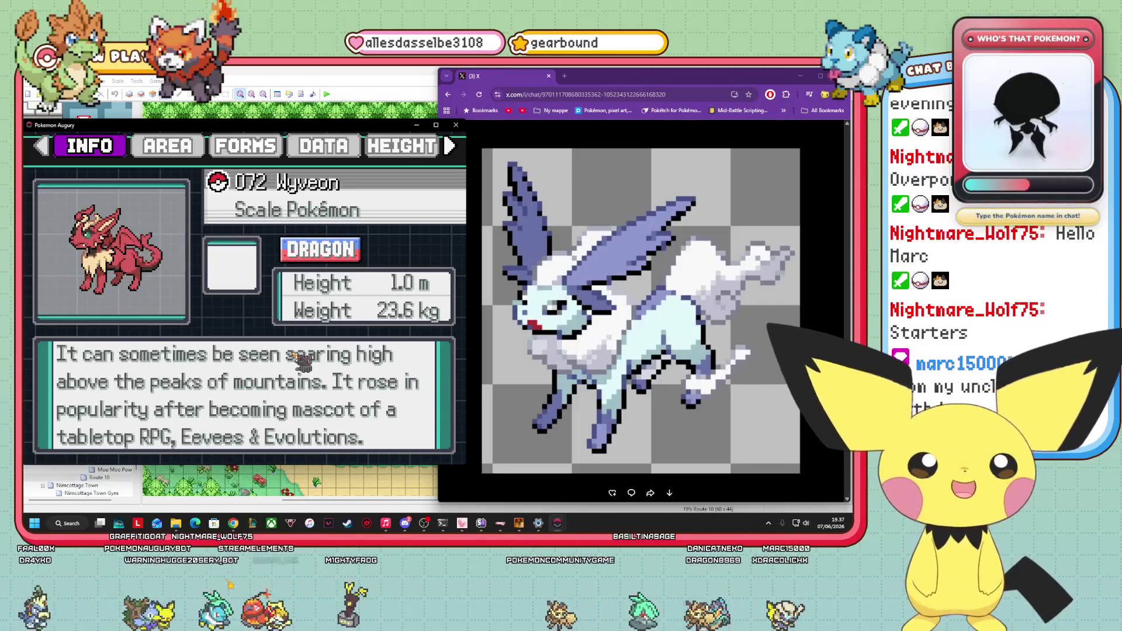
{"action": "key", "text": "Up"}
{"action": "key", "text": "Up"}
{"action": "key", "text": "Up"}
{"action": "key", "text": "Up"}
{"action": "key", "text": "Up"}
{"action": "key", "text": "Up"}
{"action": "key", "text": "Up"}
{"action": "key", "text": "Down"}
{"action": "key", "text": "Down"}
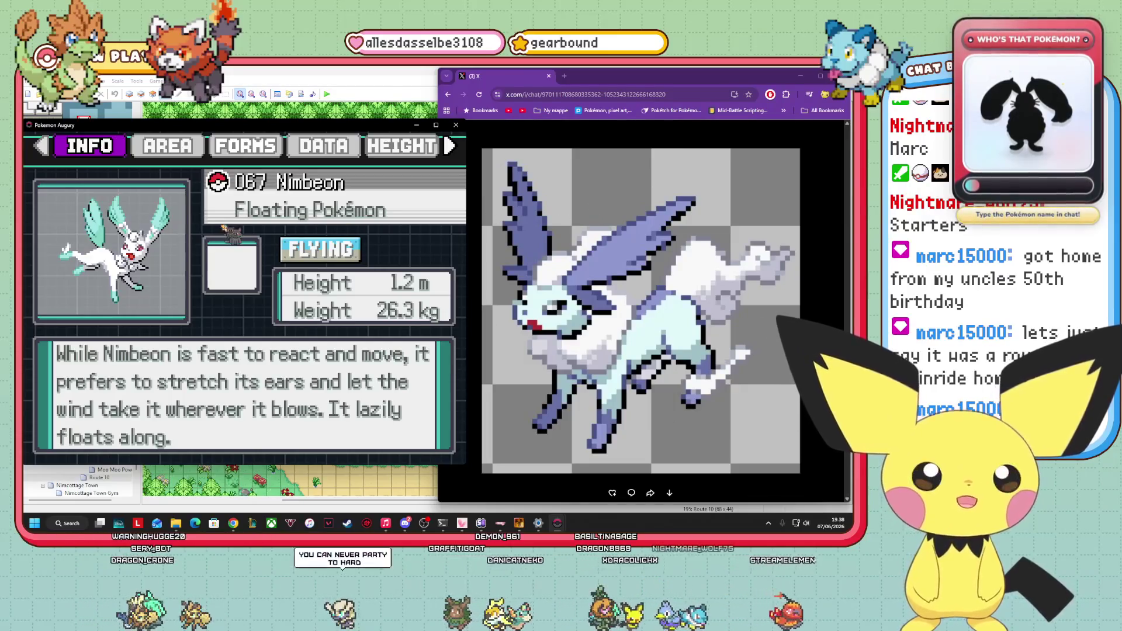
{"action": "key", "text": "Down"}
{"action": "key", "text": "Down"}
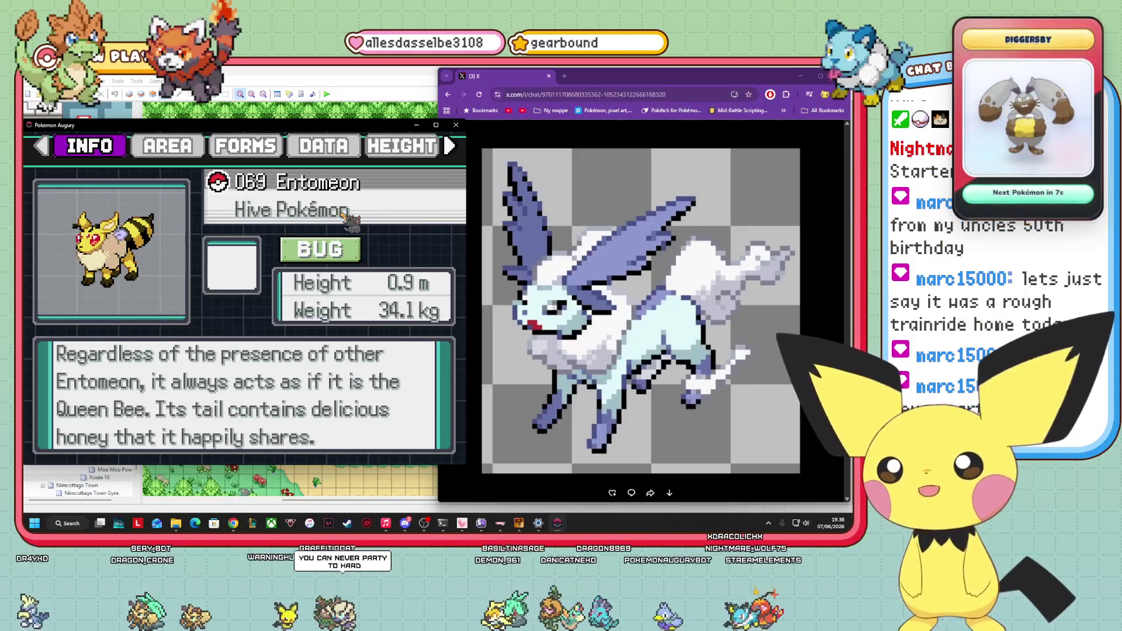
Zoom the winged sprite, close it, and open an earlier sprite draft in the DM.
{"action": "left_click", "coordinate": [712, 265]}
{"action": "left_click", "coordinate": [712, 264]}
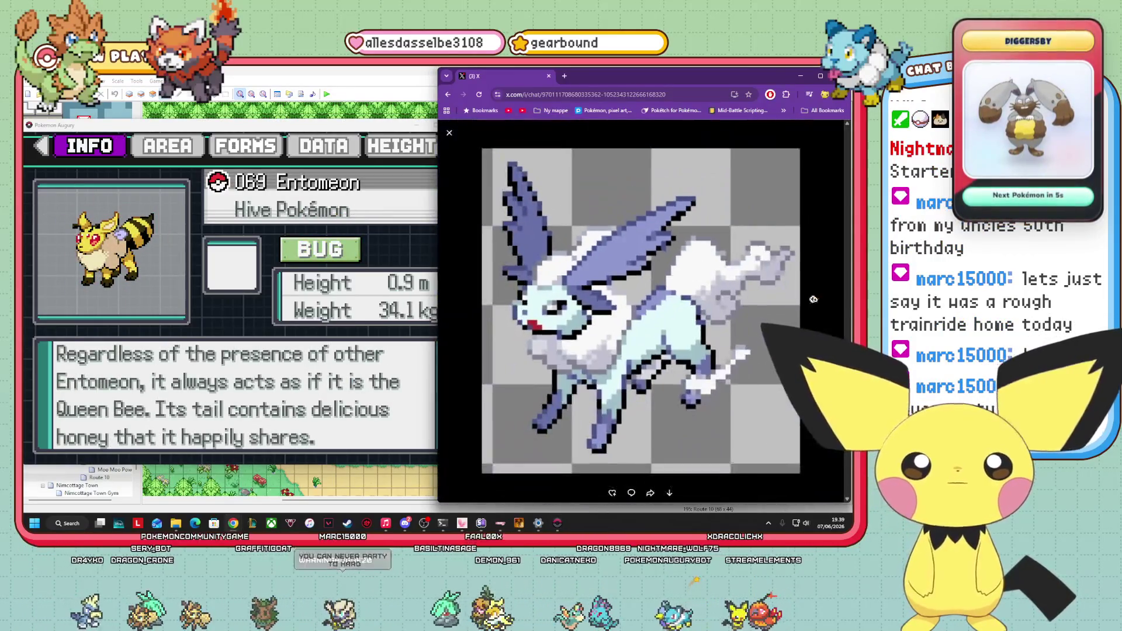
{"action": "key", "text": "Escape"}
{"action": "scroll", "coordinate": [640, 310], "scroll_direction": "up", "scroll_amount": 10}
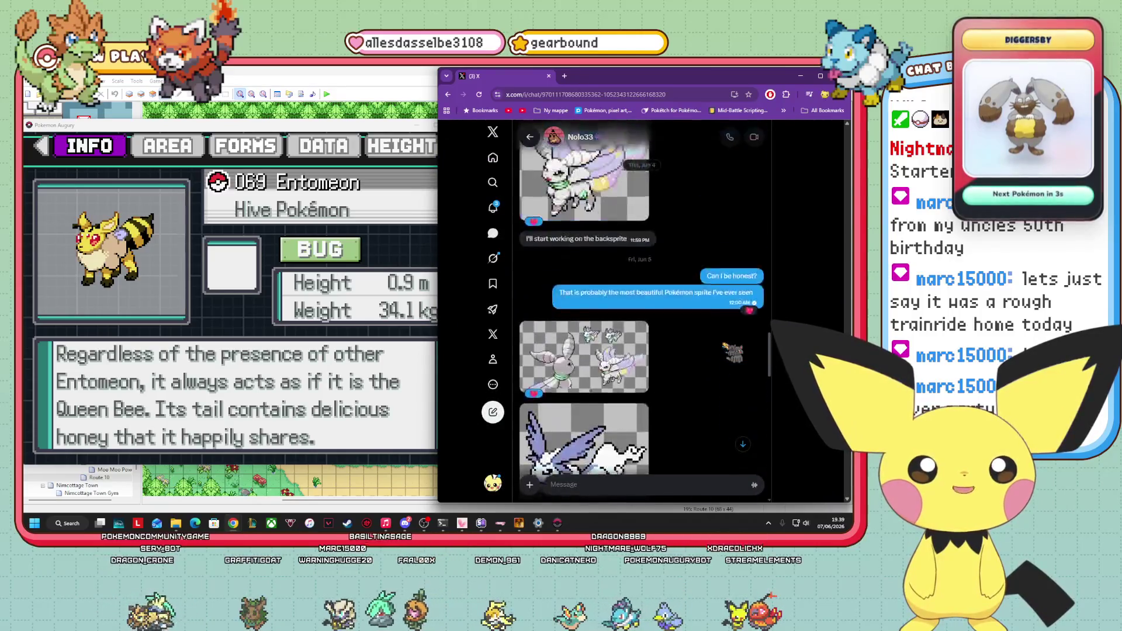
{"action": "left_click", "coordinate": [617, 347]}
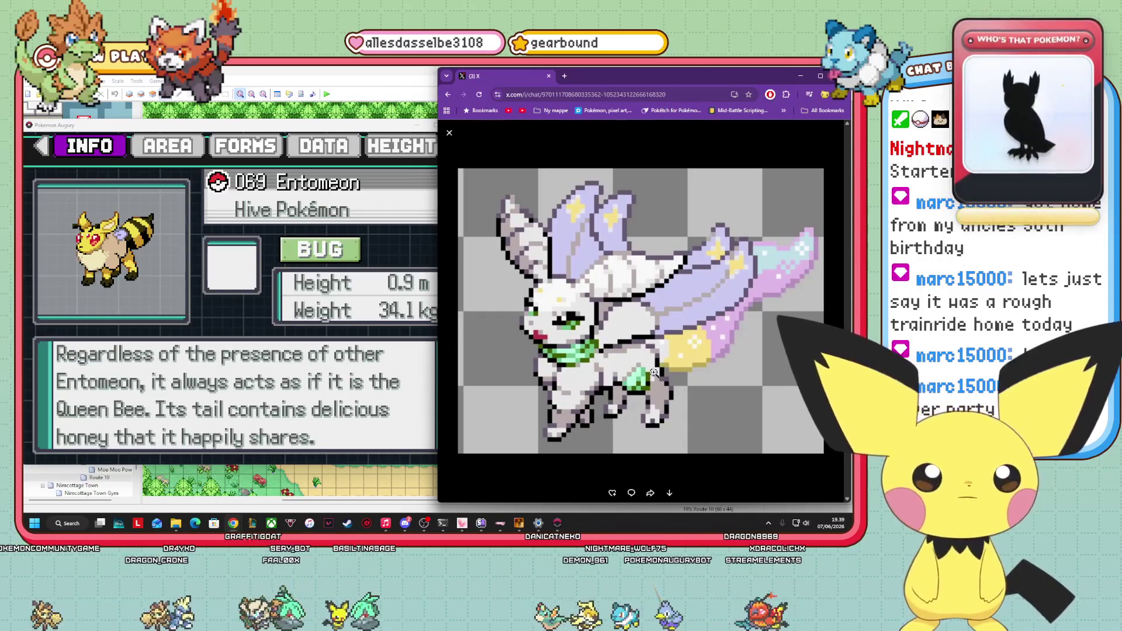
Check the game, close the sprite viewer, and scroll down to the newer orange sprite.
{"action": "key", "text": "alt+Tab"}
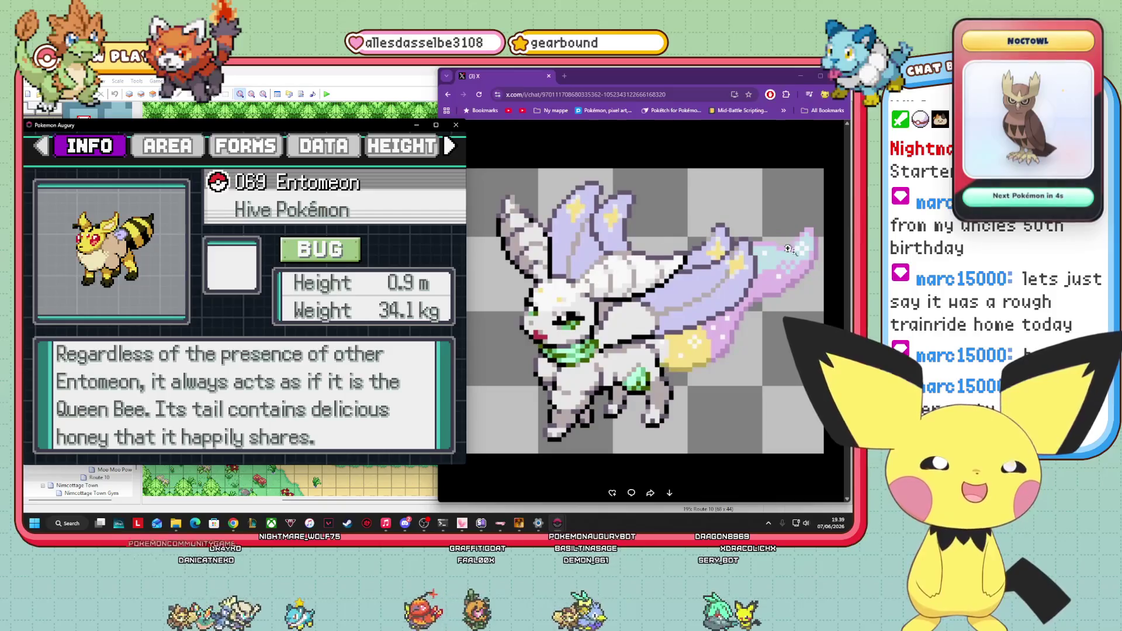
{"action": "left_click", "coordinate": [691, 339]}
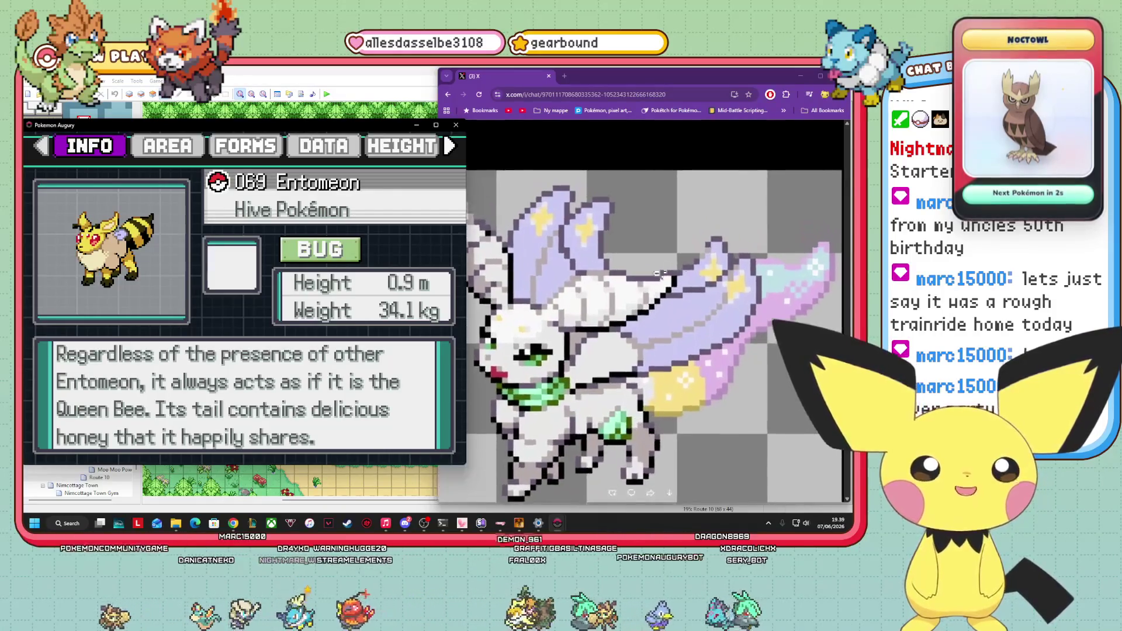
{"action": "left_click", "coordinate": [603, 367]}
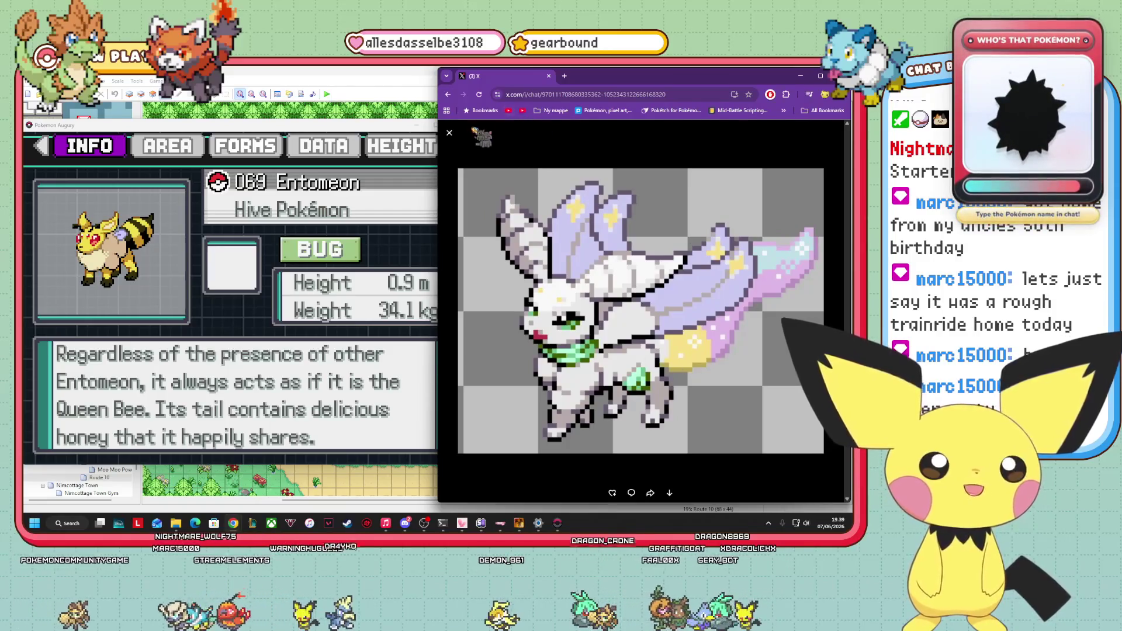
{"action": "key", "text": "Escape"}
{"action": "scroll", "coordinate": [647, 333], "scroll_direction": "down", "scroll_amount": 10}
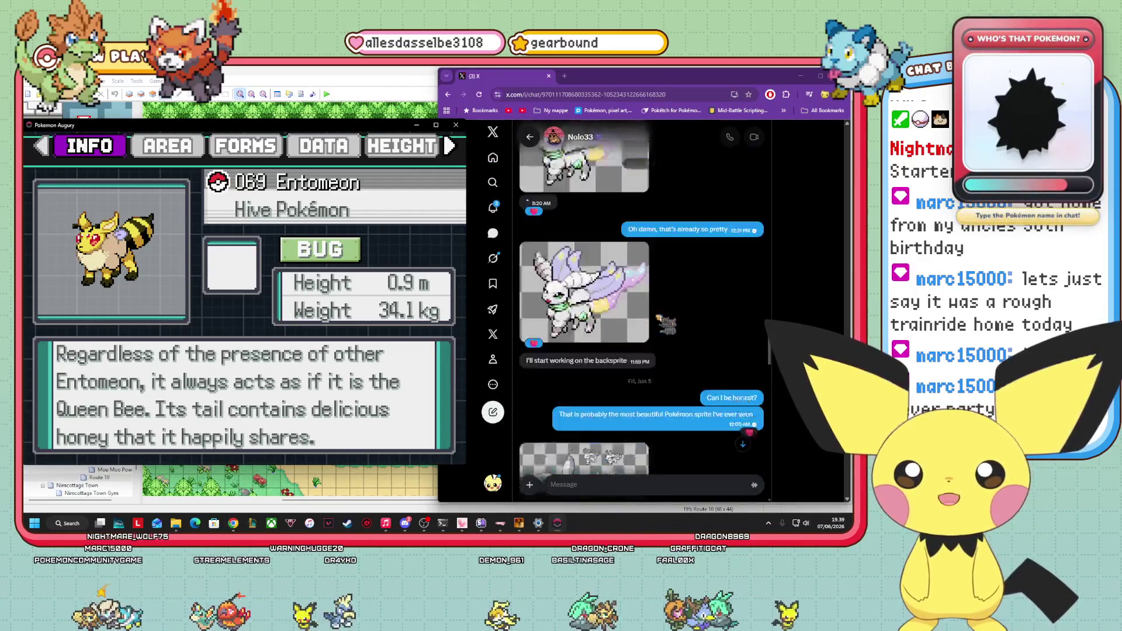
{"action": "scroll", "coordinate": [647, 333], "scroll_direction": "down", "scroll_amount": 5}
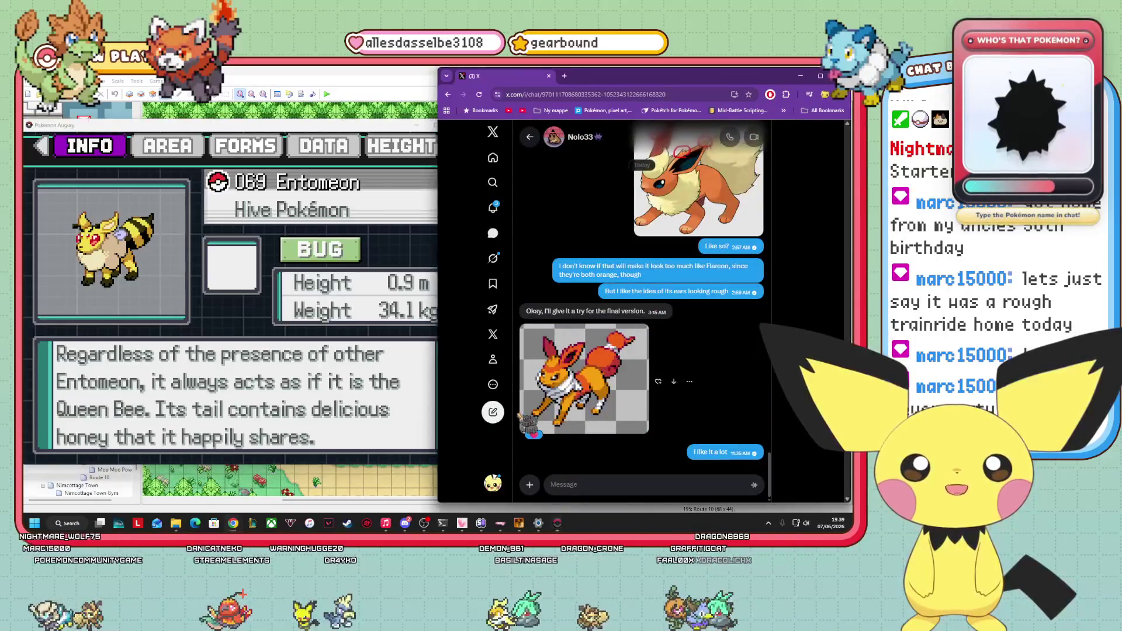
Open the orange sprite full size, then bring the game forward on 065 Veneon's entry.
{"action": "left_click", "coordinate": [563, 373]}
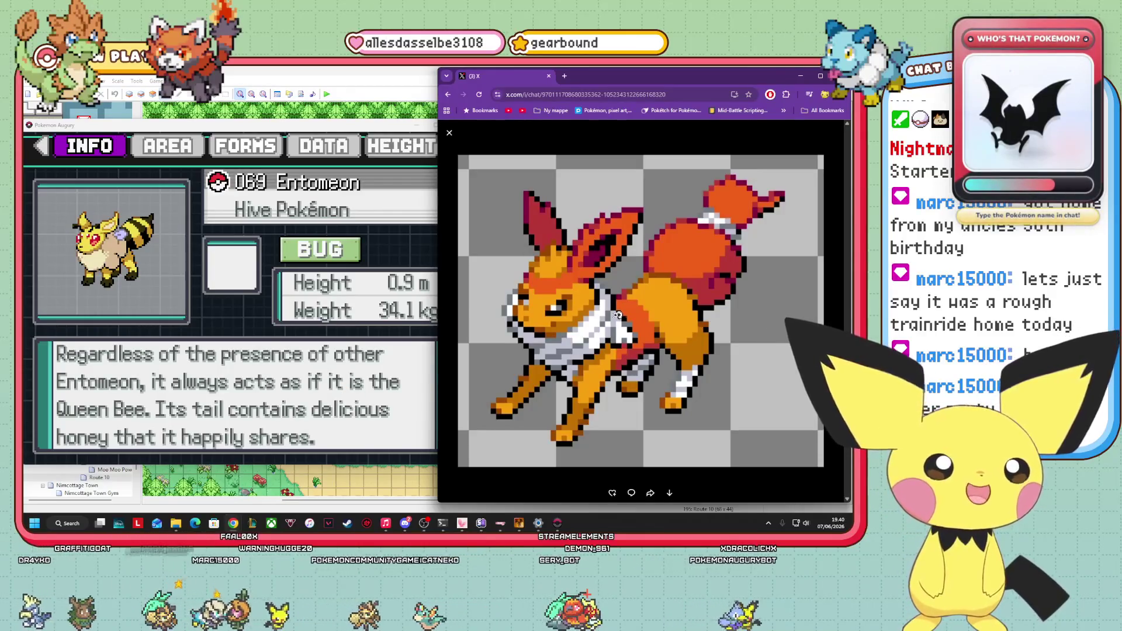
{"action": "left_click", "coordinate": [378, 321]}
{"action": "key", "text": "Up"}
{"action": "key", "text": "Up"}
{"action": "key", "text": "Up"}
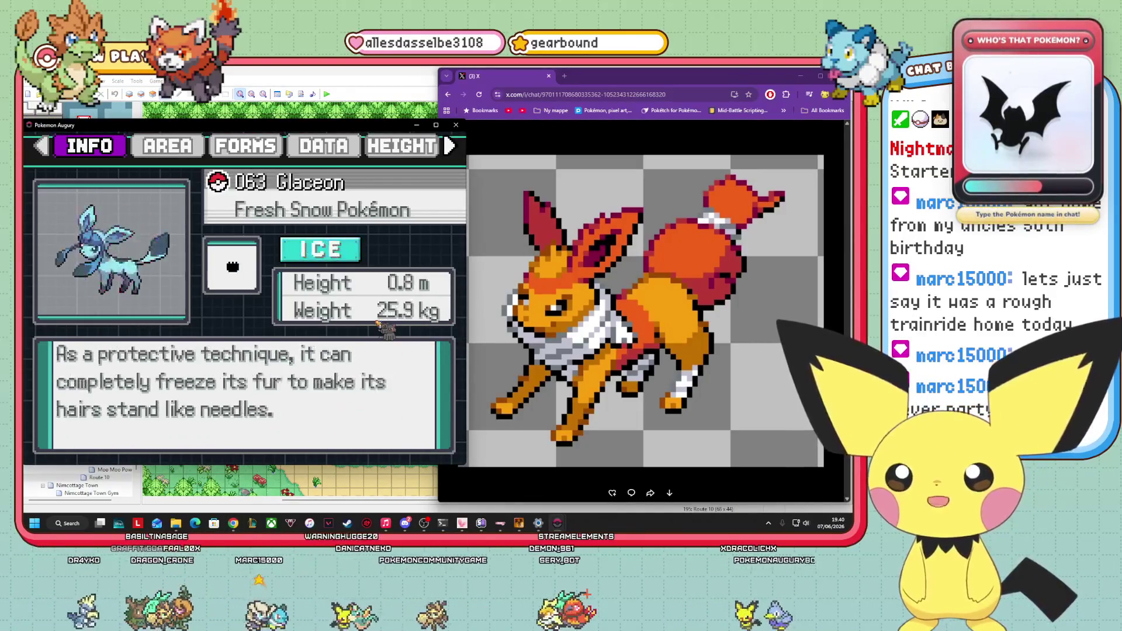
{"action": "key", "text": "Down"}
{"action": "key", "text": "Down"}
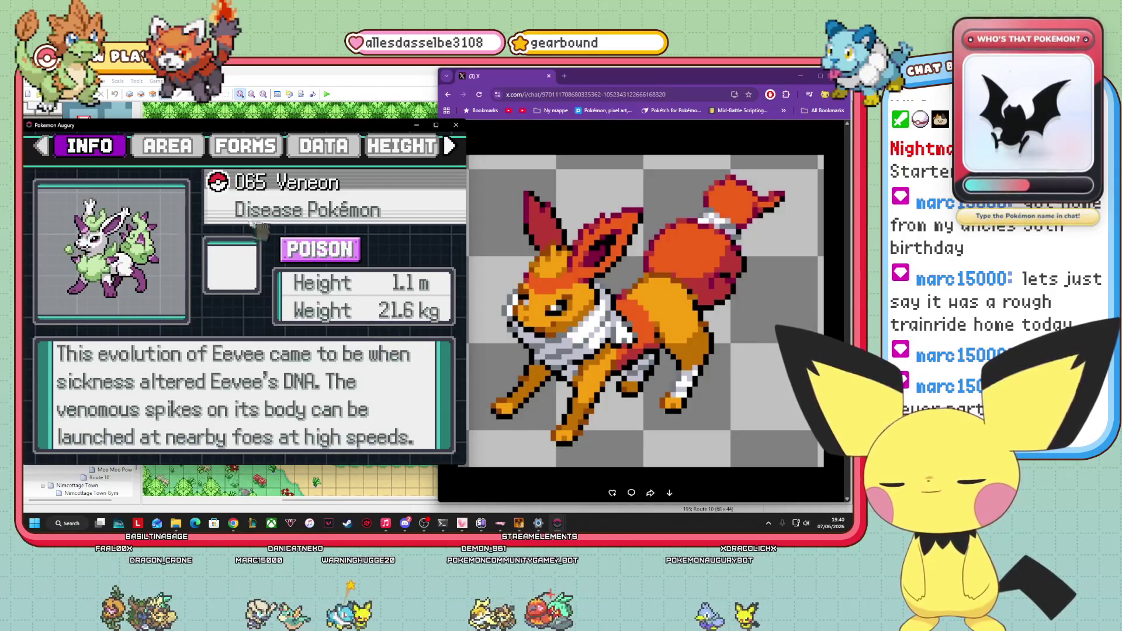
Zoom the shared sprite, close the viewer, and minimize Chrome.
{"action": "left_click", "coordinate": [672, 309]}
{"action": "left_click", "coordinate": [656, 297]}
{"action": "key", "text": "Escape"}
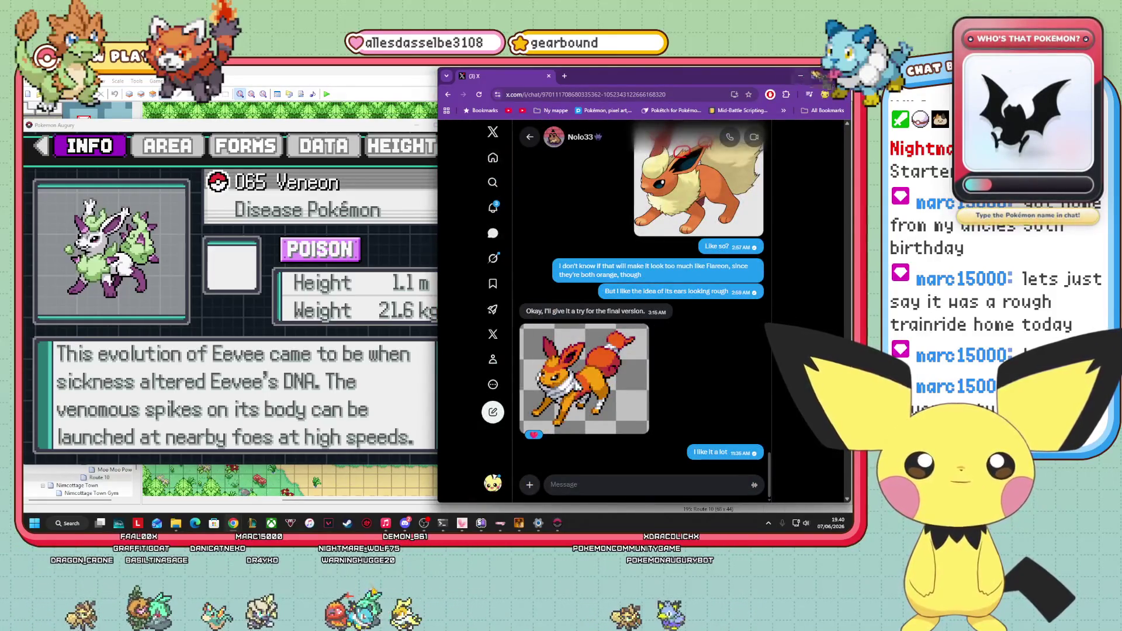
{"action": "left_click", "coordinate": [800, 76]}
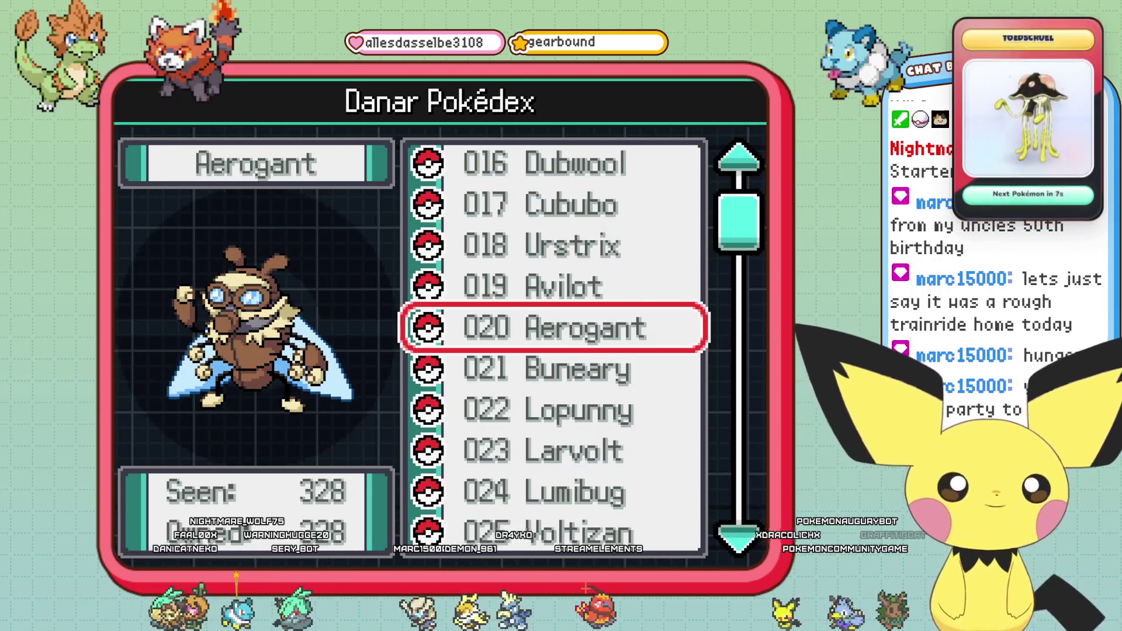
Browse Dubwool, Howluna, Felichat and Pelipper to Pichu and Raichu, then exit to Route 10.
{"action": "key", "text": "Up"}
{"action": "key", "text": "Up"}
{"action": "key", "text": "Up"}
{"action": "key", "text": "Up"}
{"action": "key", "text": "Up"}
{"action": "key", "text": "Up"}
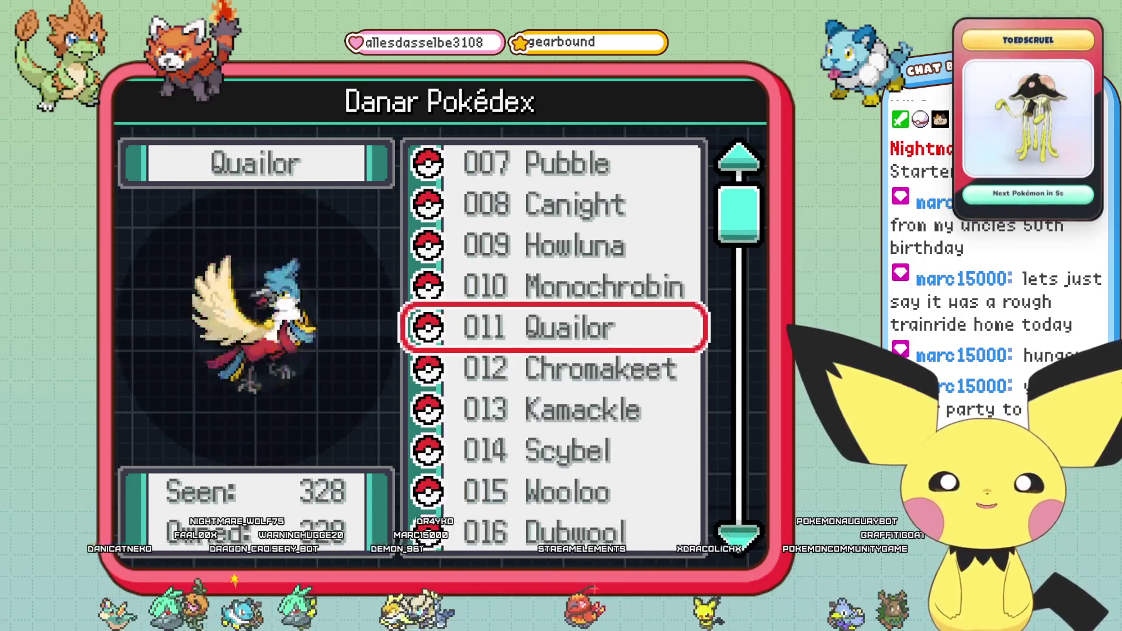
{"action": "key", "text": "Up"}
{"action": "key", "text": "Up"}
{"action": "key", "text": "Up"}
{"action": "key", "text": "Down"}
{"action": "key", "text": "Down"}
{"action": "key", "text": "Down"}
{"action": "key", "text": "Down"}
{"action": "key", "text": "Down"}
{"action": "key", "text": "Down"}
{"action": "key", "text": "Down"}
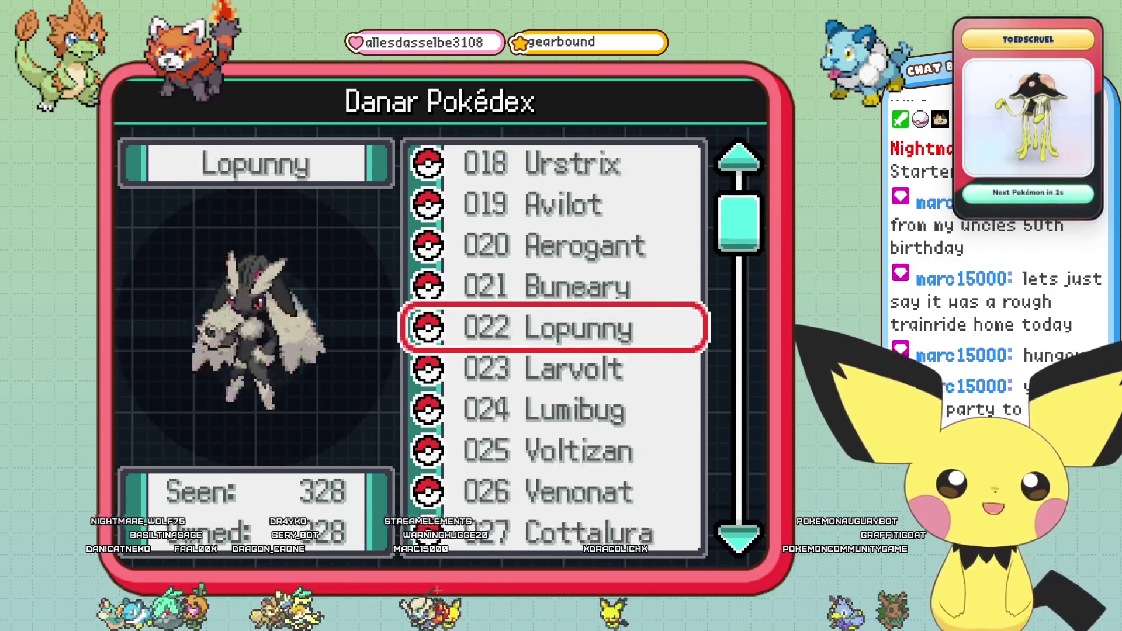
{"action": "key", "text": "Down"}
{"action": "key", "text": "Down"}
{"action": "key", "text": "Down"}
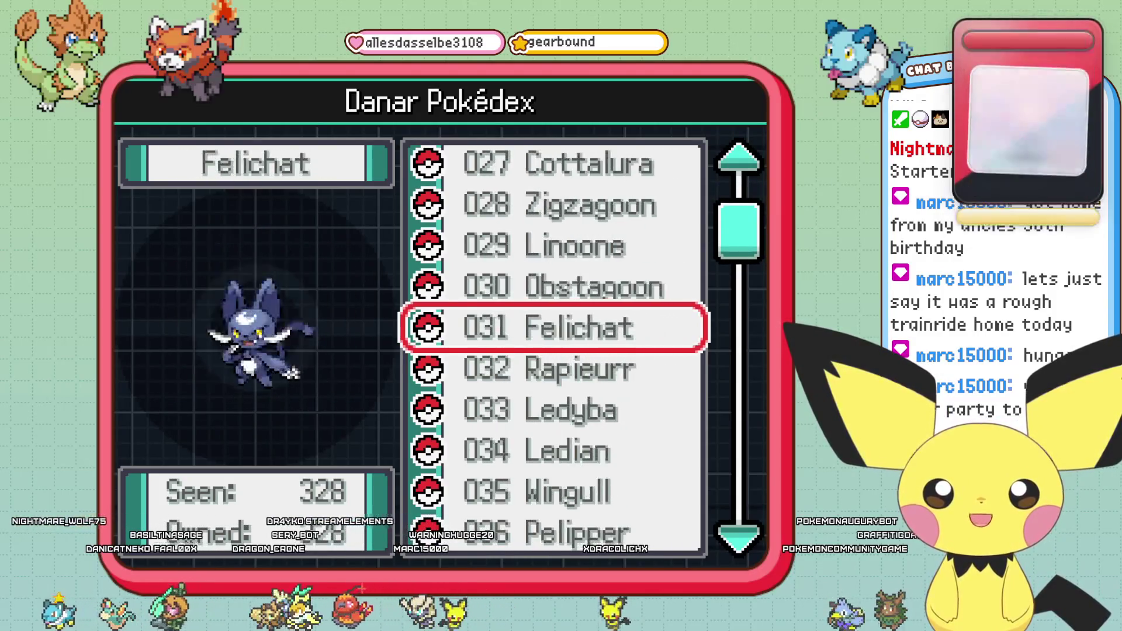
{"action": "key", "text": "Down"}
{"action": "key", "text": "Down"}
{"action": "key", "text": "Down"}
{"action": "key", "text": "Down"}
{"action": "key", "text": "Down"}
{"action": "key", "text": "Down"}
{"action": "key", "text": "Down"}
{"action": "key", "text": "Down"}
{"action": "key", "text": "Down"}
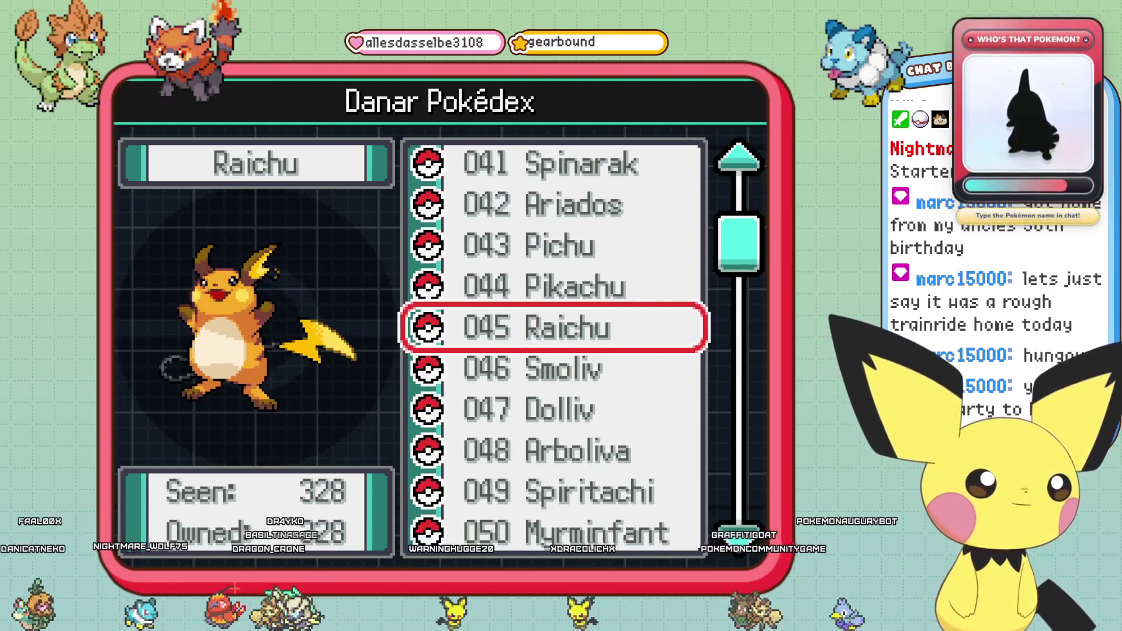
{"action": "key", "text": "Up"}
{"action": "key", "text": "Up"}
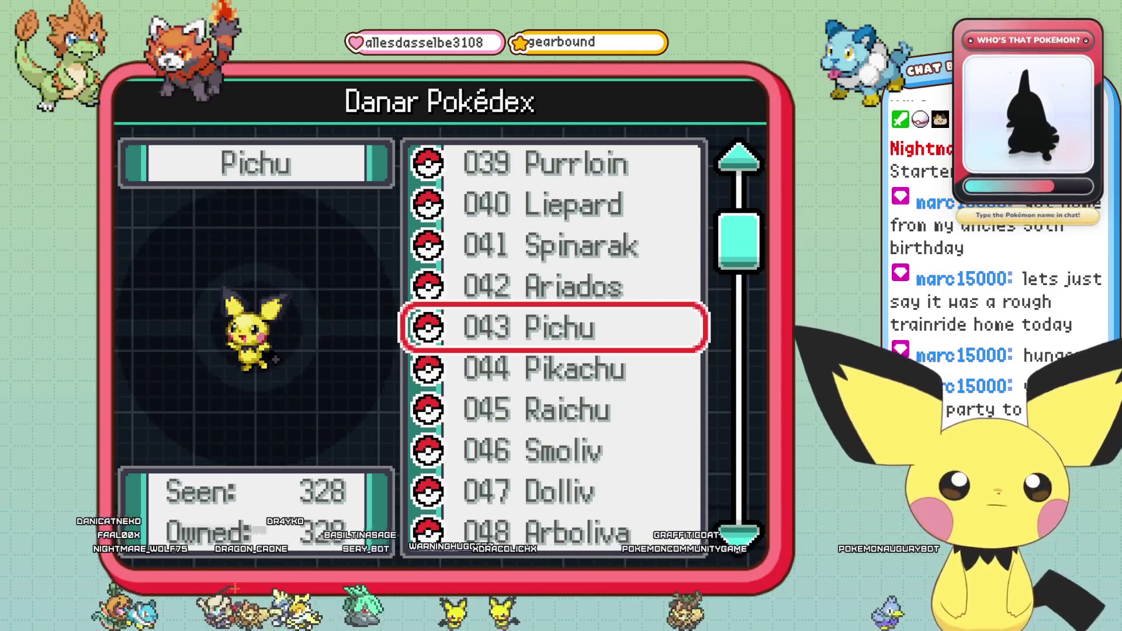
{"action": "key", "text": "Down"}
{"action": "key", "text": "Down"}
{"action": "key", "text": "Down"}
{"action": "key", "text": "Down"}
{"action": "key", "text": "Down"}
{"action": "key", "text": "Down"}
{"action": "key", "text": "Down"}
{"action": "key", "text": "Escape"}
{"action": "key", "text": "Escape"}
{"action": "key", "text": "Escape"}
{"action": "key", "text": "Escape"}
Walk the player north past the tall grass and across the wooden bridge.
{"action": "key", "text": "Up"}
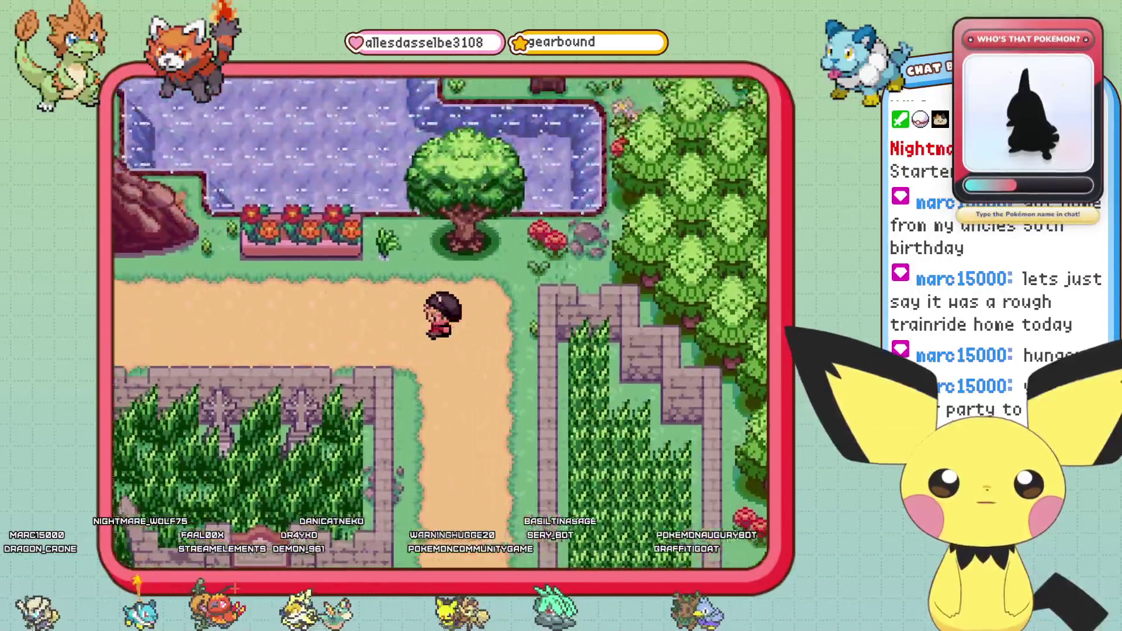
{"action": "key", "text": "Left"}
{"action": "key", "text": "Up"}
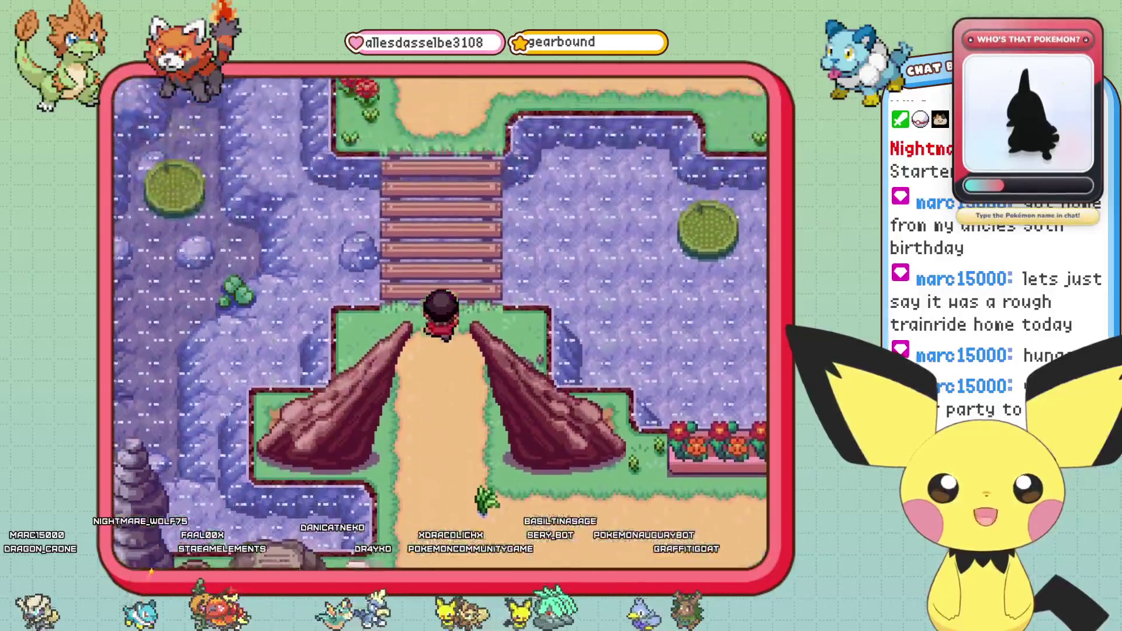
{"action": "key", "text": "Up"}
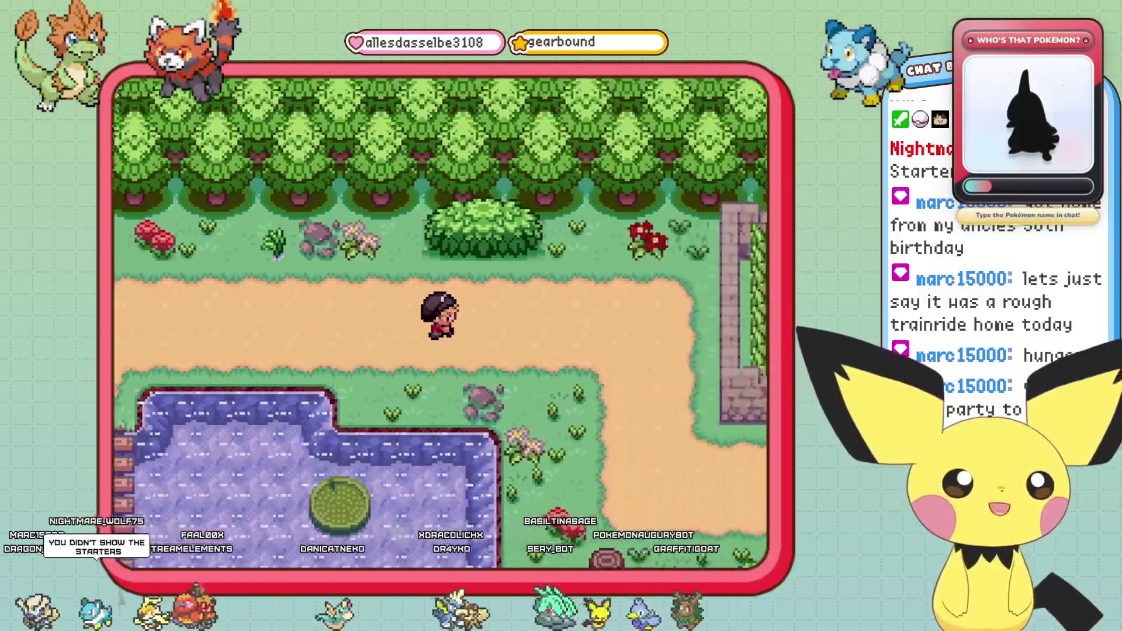
Reopen the Danar Pokédex from the pause menu and move up toward 015 Wooloo.
{"action": "key", "text": "Escape"}
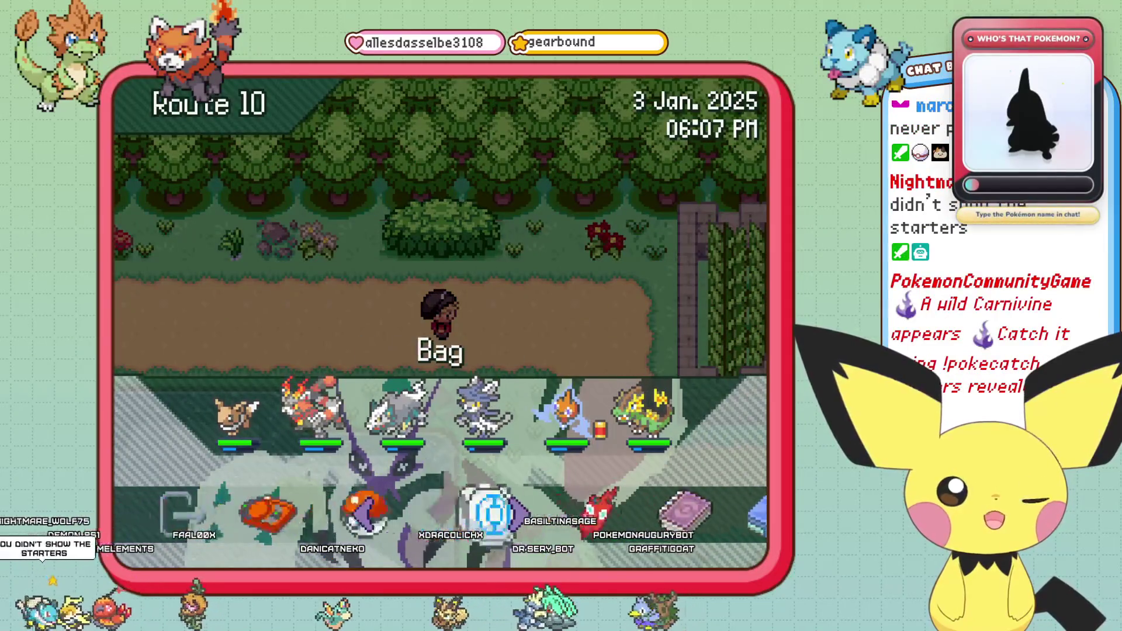
{"action": "key", "text": "Return"}
{"action": "key", "text": "Up"}
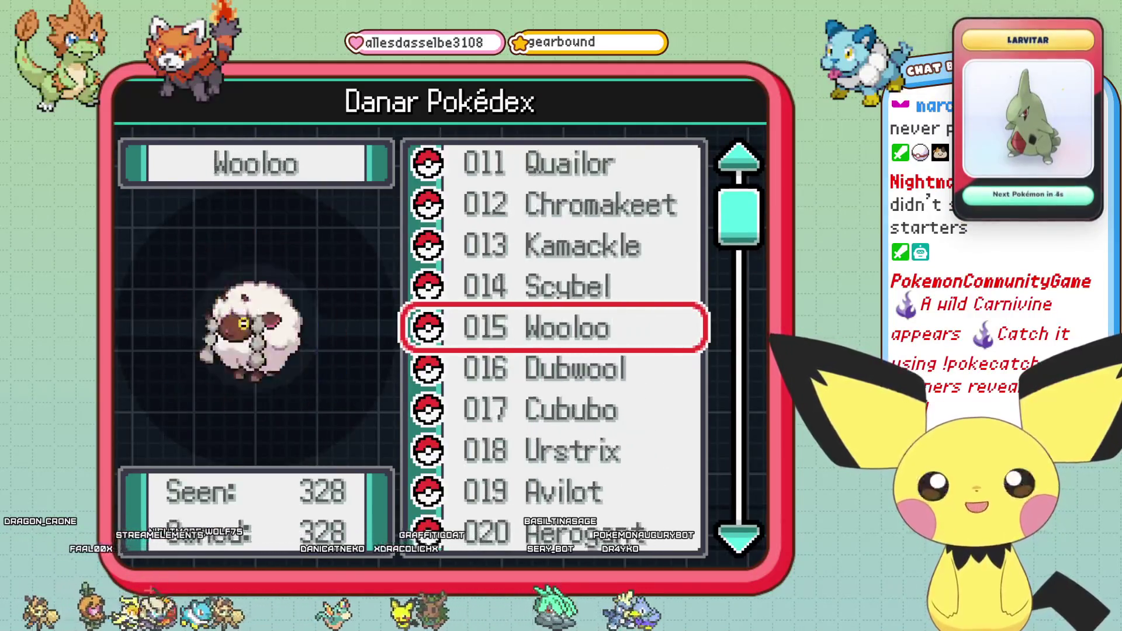
Open Verdilisk's info page and page through Pyridae, Pubble, Foliaptor and Velosage.
{"action": "key", "text": "Up"}
{"action": "key", "text": "Up"}
{"action": "key", "text": "Up"}
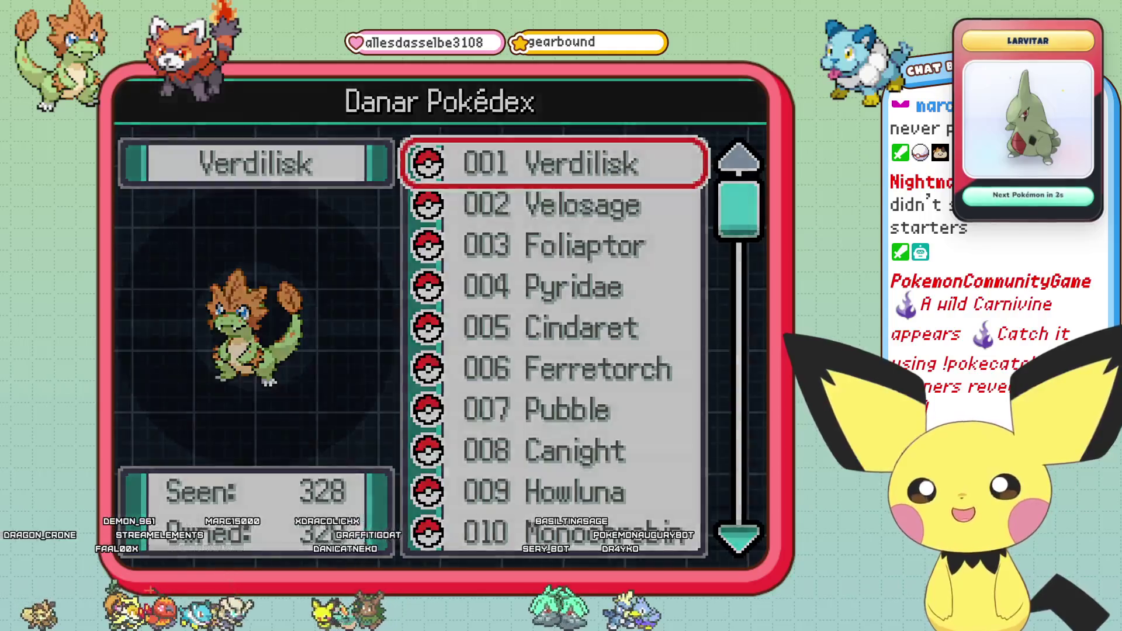
{"action": "key", "text": "Return"}
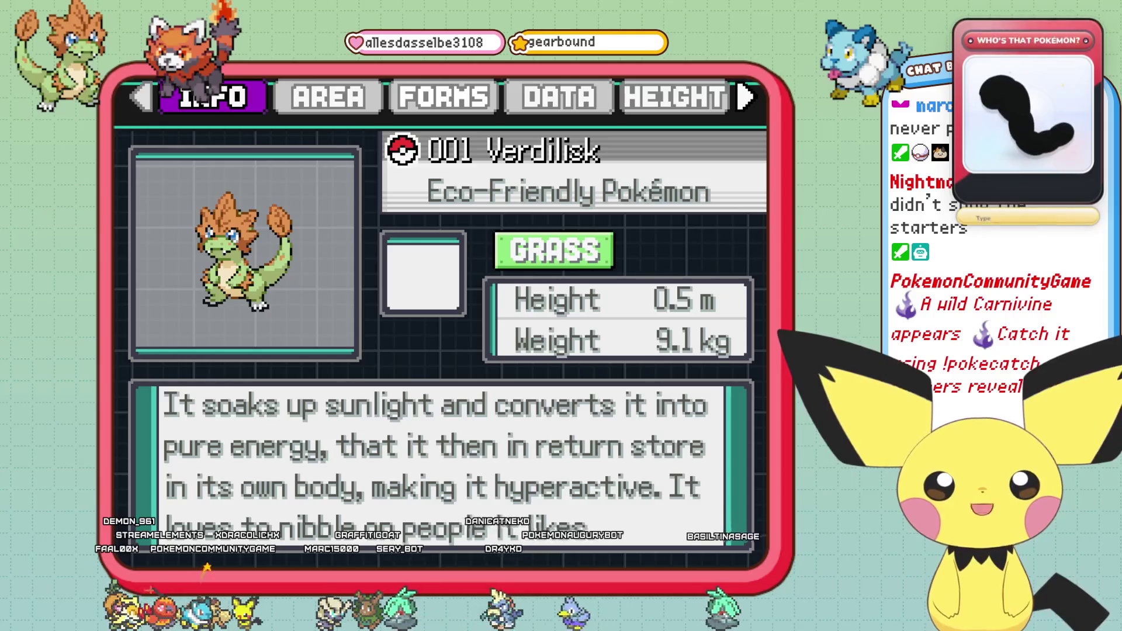
{"action": "key", "text": "Down"}
{"action": "key", "text": "Down"}
{"action": "key", "text": "Down"}
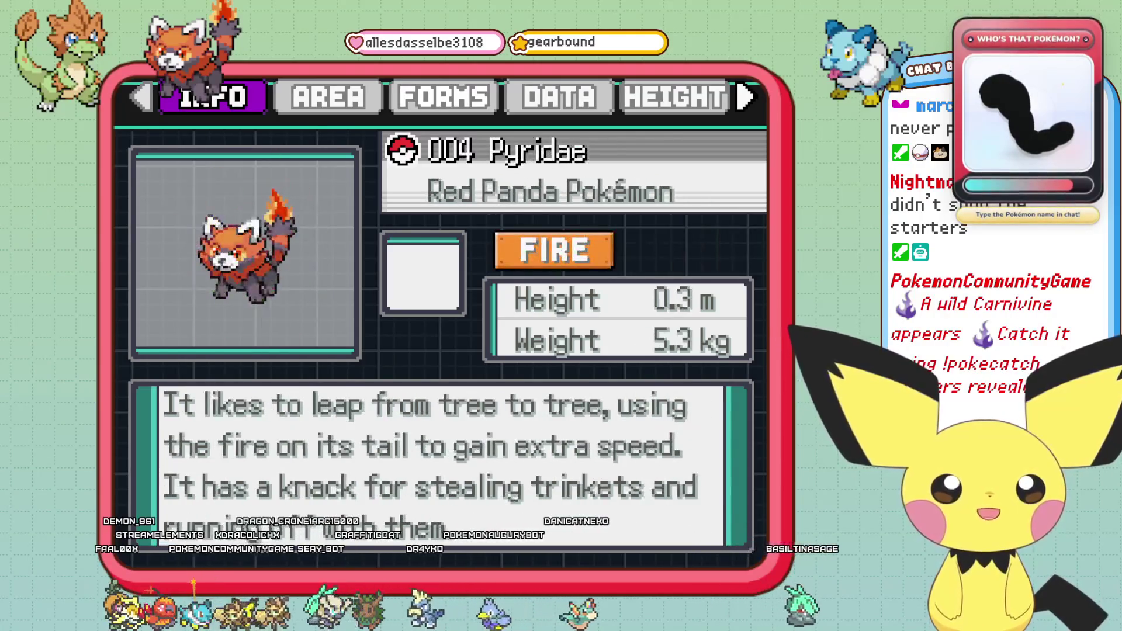
{"action": "key", "text": "Down"}
{"action": "key", "text": "Down"}
{"action": "key", "text": "Down"}
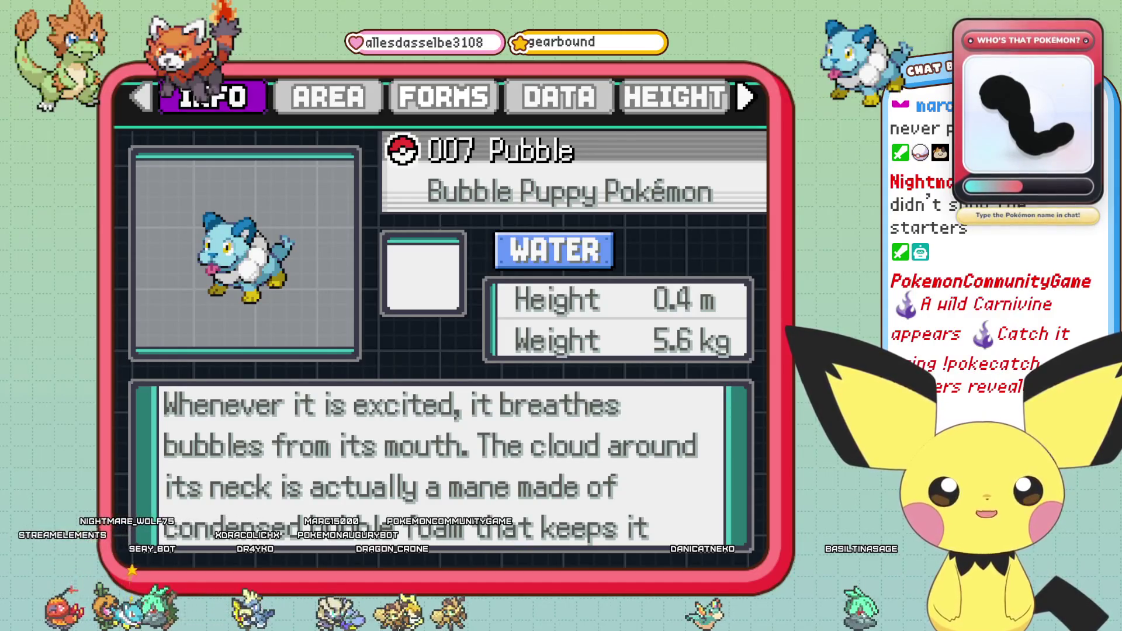
{"action": "key", "text": "Up"}
{"action": "key", "text": "Up"}
{"action": "key", "text": "Up"}
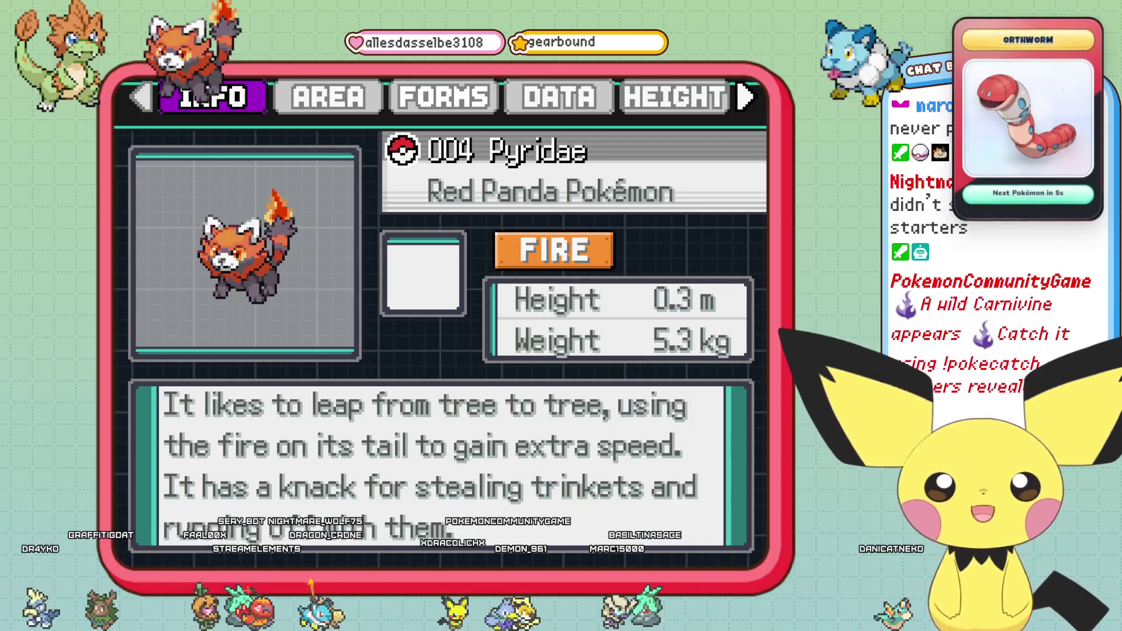
{"action": "key", "text": "Up"}
{"action": "key", "text": "Up"}
{"action": "key", "text": "Up"}
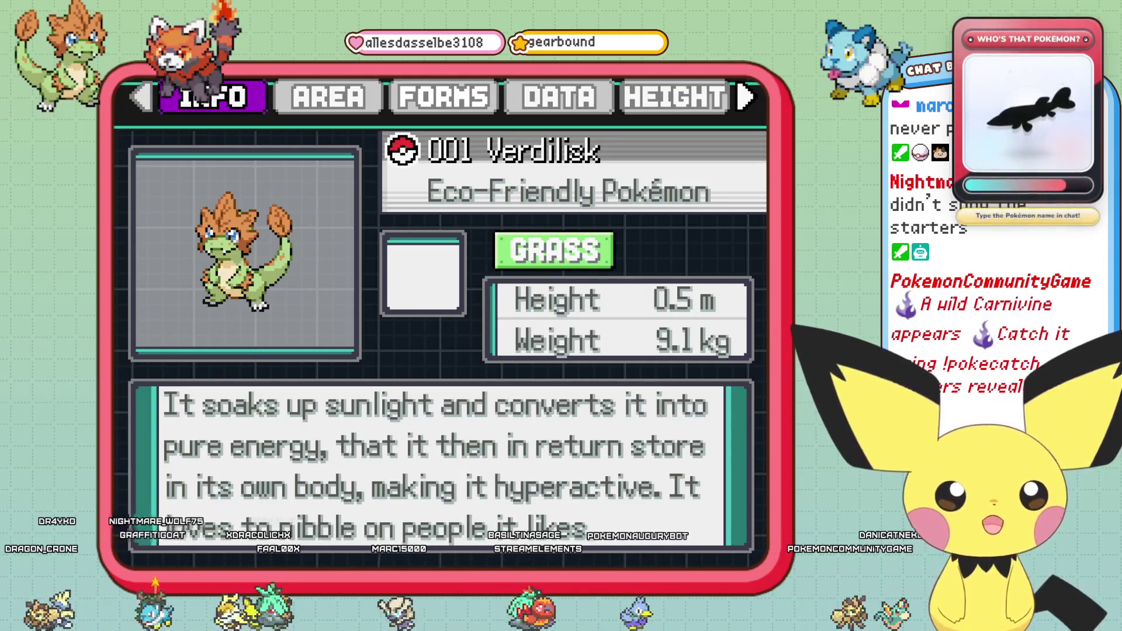
Page forward past Pubble's evolution, back to Cindaret and Foliaptor, then close the info page.
{"action": "key", "text": "Down"}
{"action": "key", "text": "Down"}
{"action": "key", "text": "Down"}
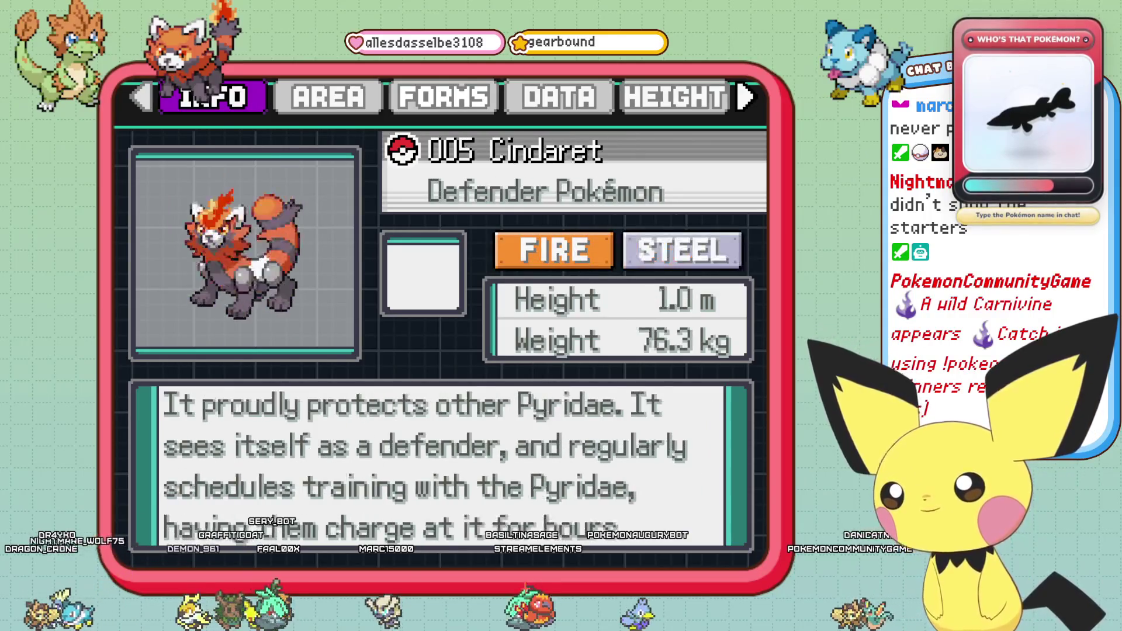
{"action": "key", "text": "Down"}
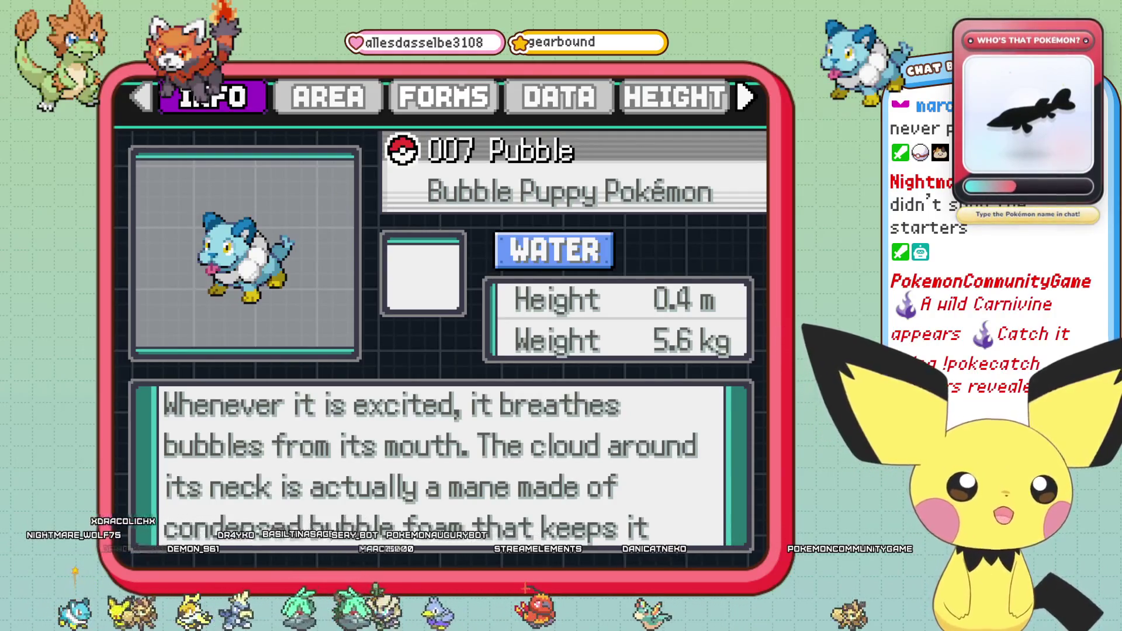
{"action": "key", "text": "Down"}
{"action": "key", "text": "Down"}
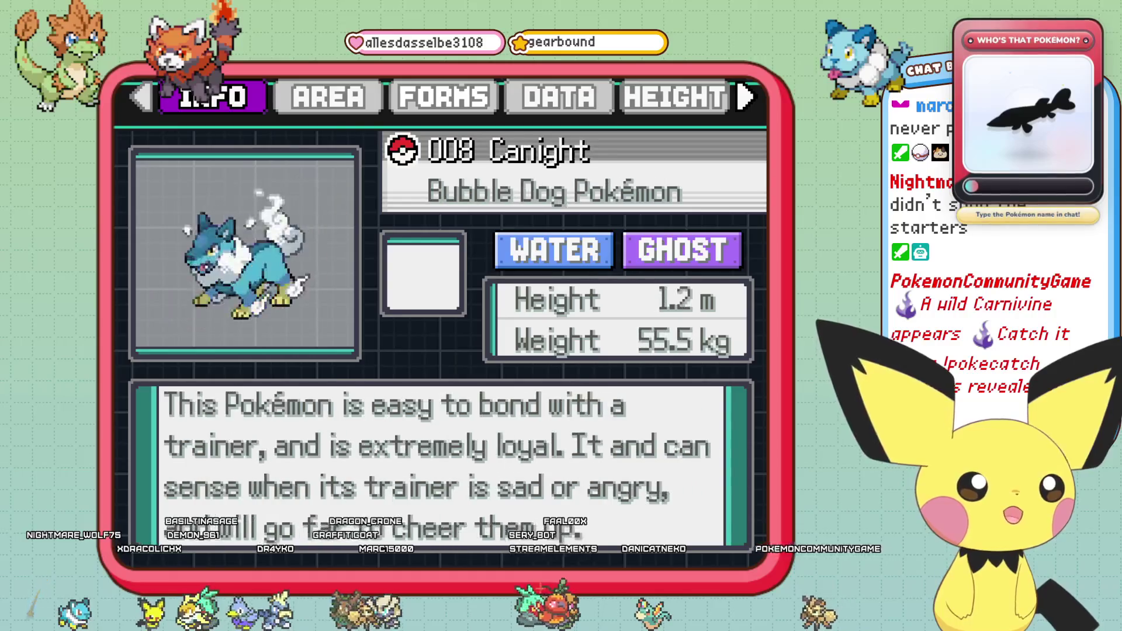
{"action": "key", "text": "Up"}
{"action": "key", "text": "Up"}
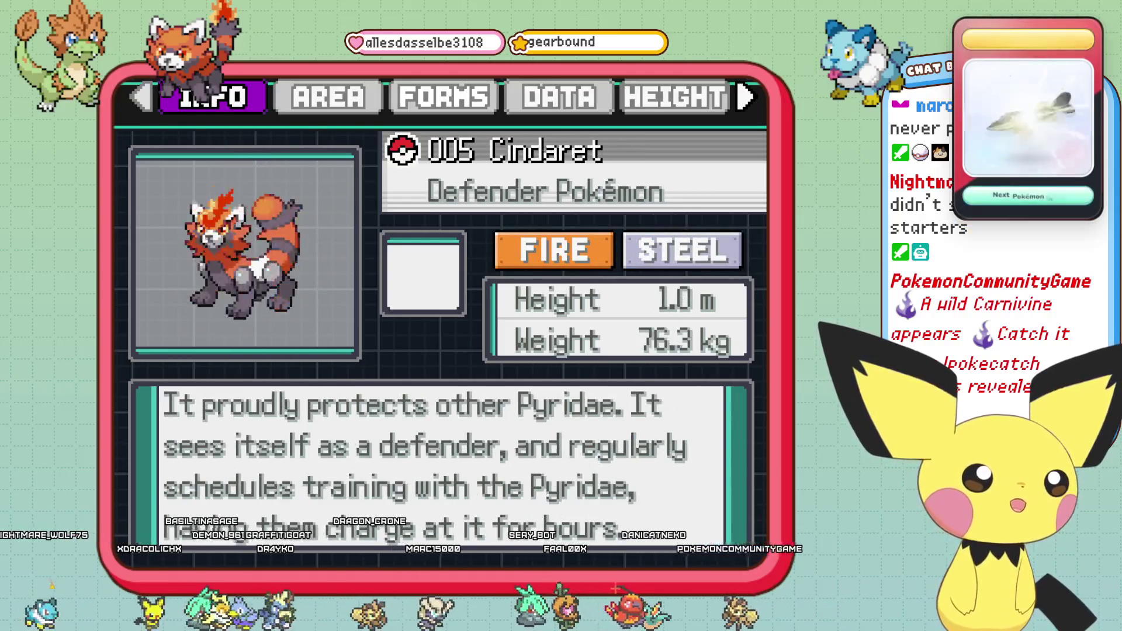
{"action": "key", "text": "Up"}
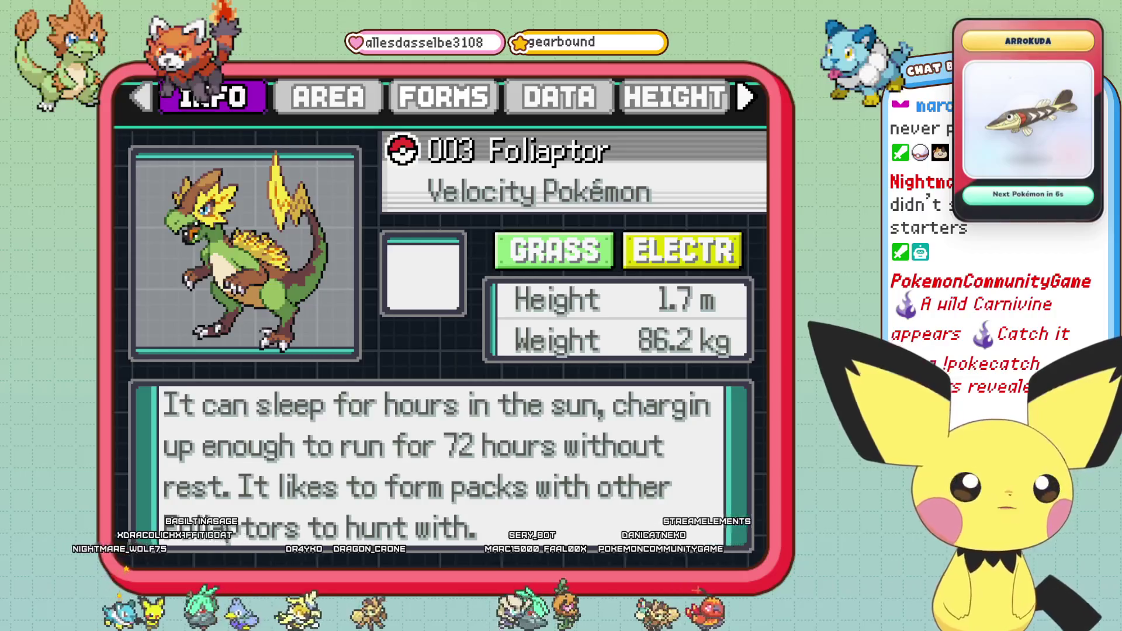
{"action": "key", "text": "Escape"}
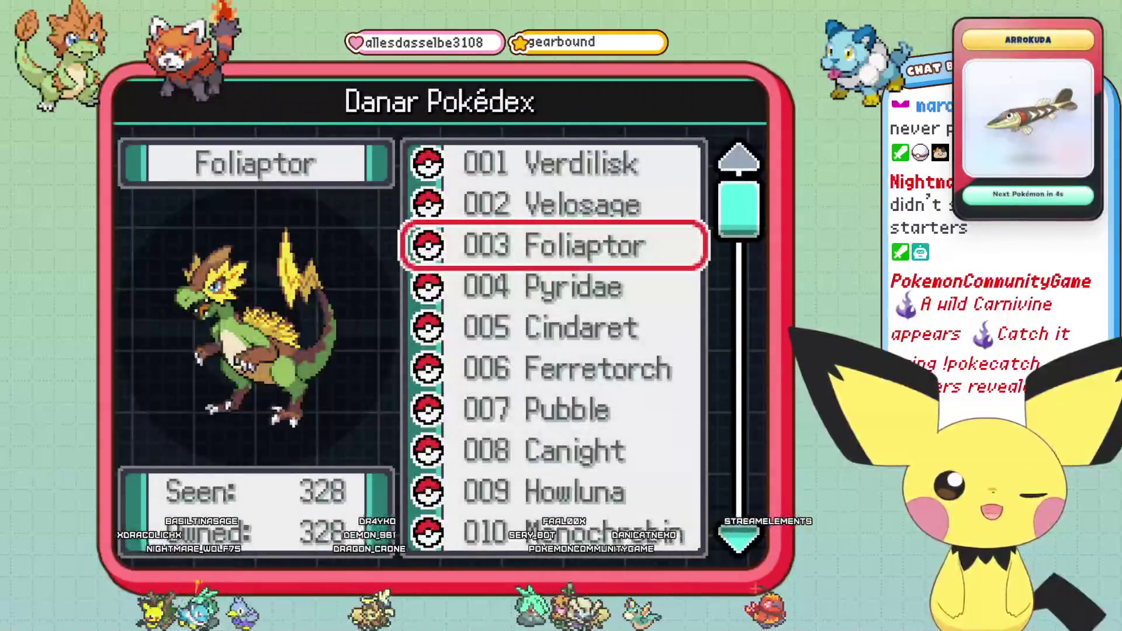
Wrap the list to Pyridae and Lurazzze, exit the Pokédex, and walk through the arch into tall grass.
{"action": "key", "text": "Up"}
{"action": "key", "text": "Up"}
{"action": "key", "text": "Up"}
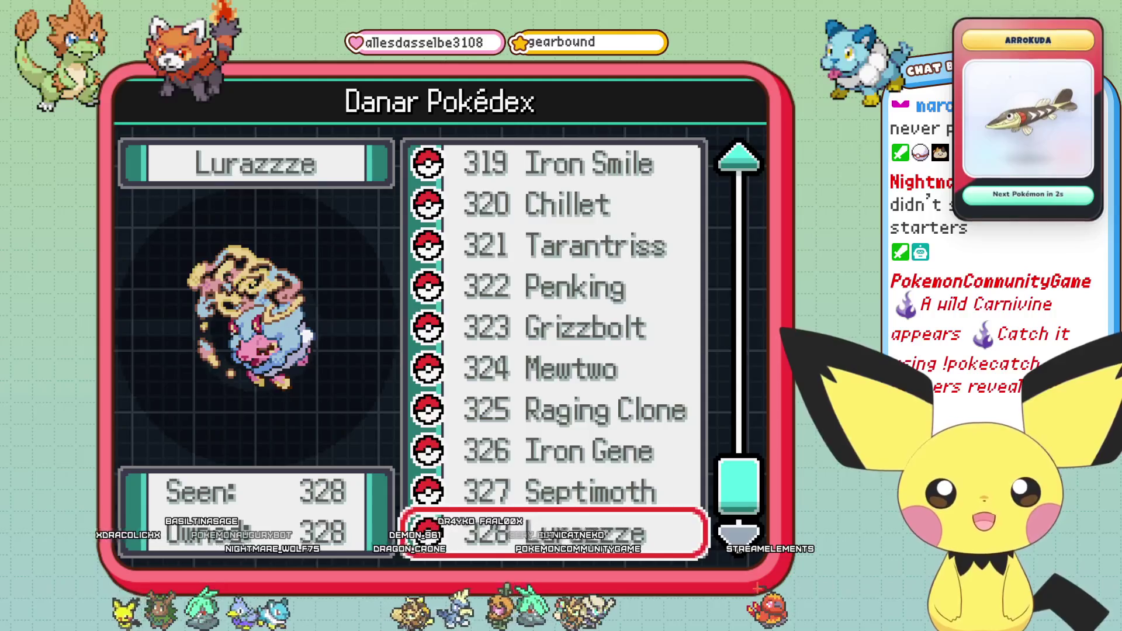
{"action": "key", "text": "Down"}
{"action": "key", "text": "Down"}
{"action": "key", "text": "Down"}
{"action": "key", "text": "Up"}
{"action": "key", "text": "Up"}
{"action": "key", "text": "Escape"}
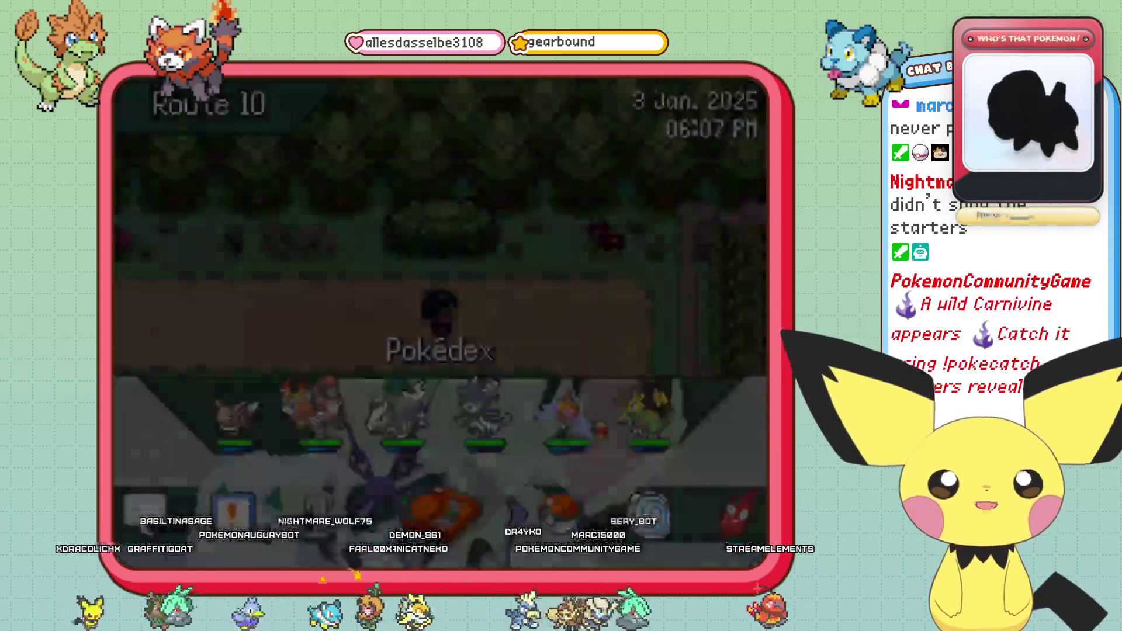
{"action": "key", "text": "Right"}
{"action": "key", "text": "Up"}
{"action": "key", "text": "Up"}
{"action": "key", "text": "Right"}
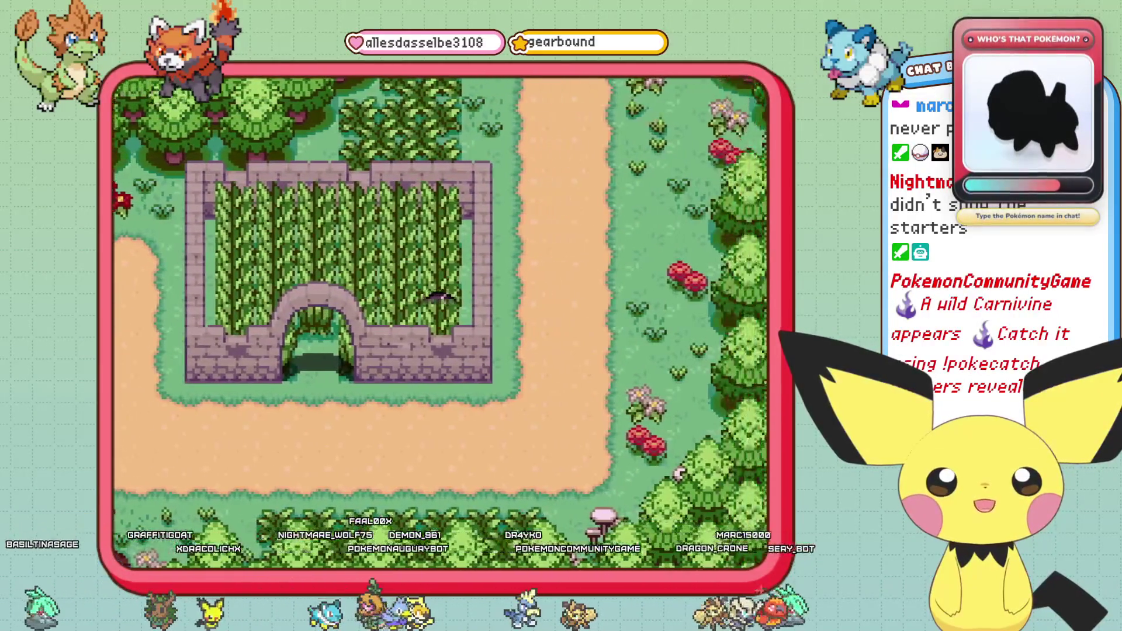
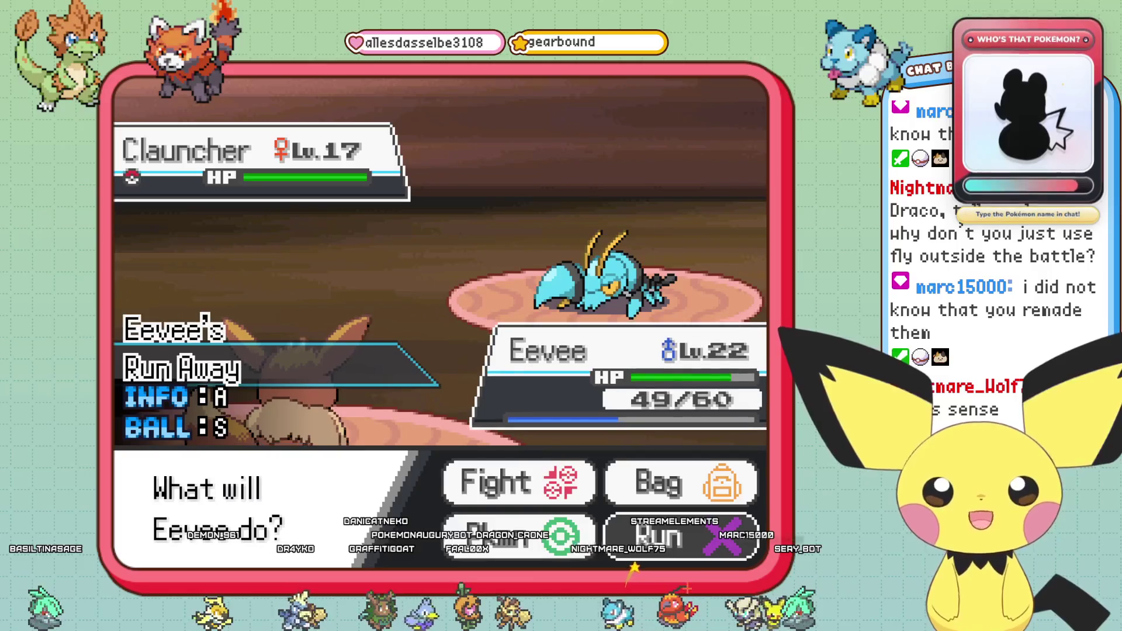
Run away from the wild Clauncher and Wingull battles.
{"action": "key", "text": "c"}
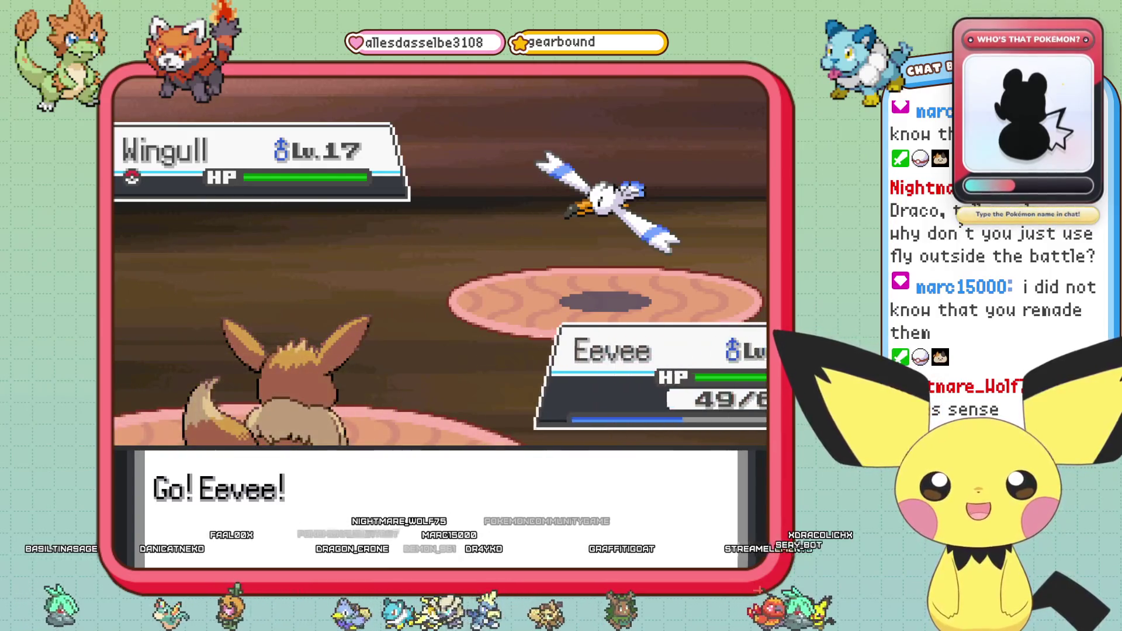
{"action": "key", "text": "Down"}
{"action": "key", "text": "Right"}
{"action": "key", "text": "ctrl+Return"}
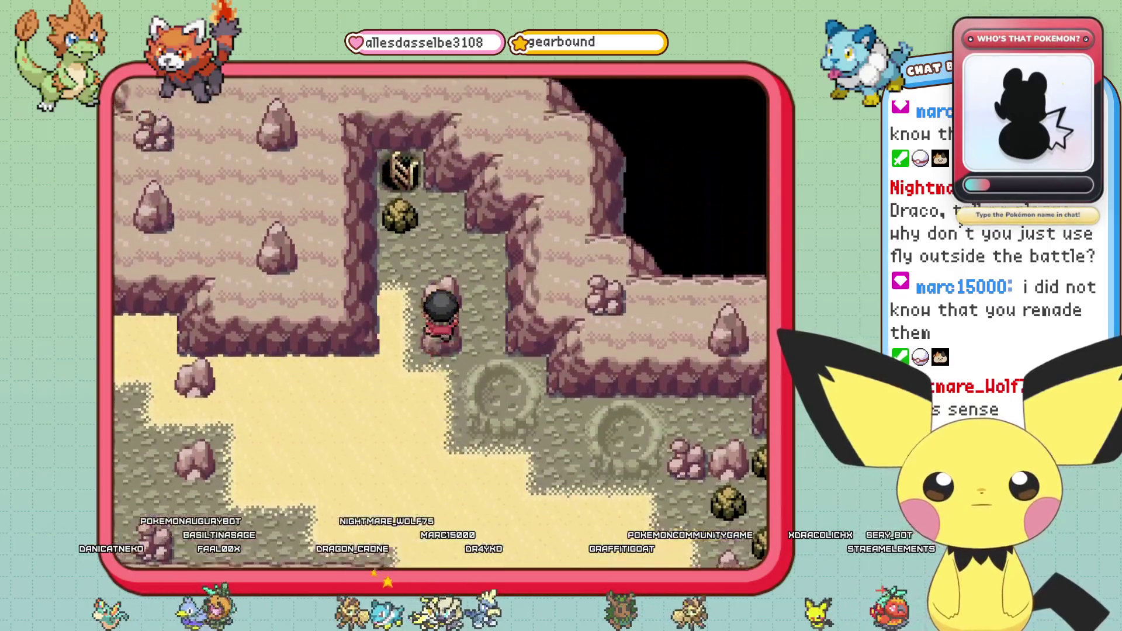
Walk the player along the sand into the Pokémon Center and onto its exit mat.
{"action": "key", "text": "Right"}
{"action": "key", "text": "Up"}
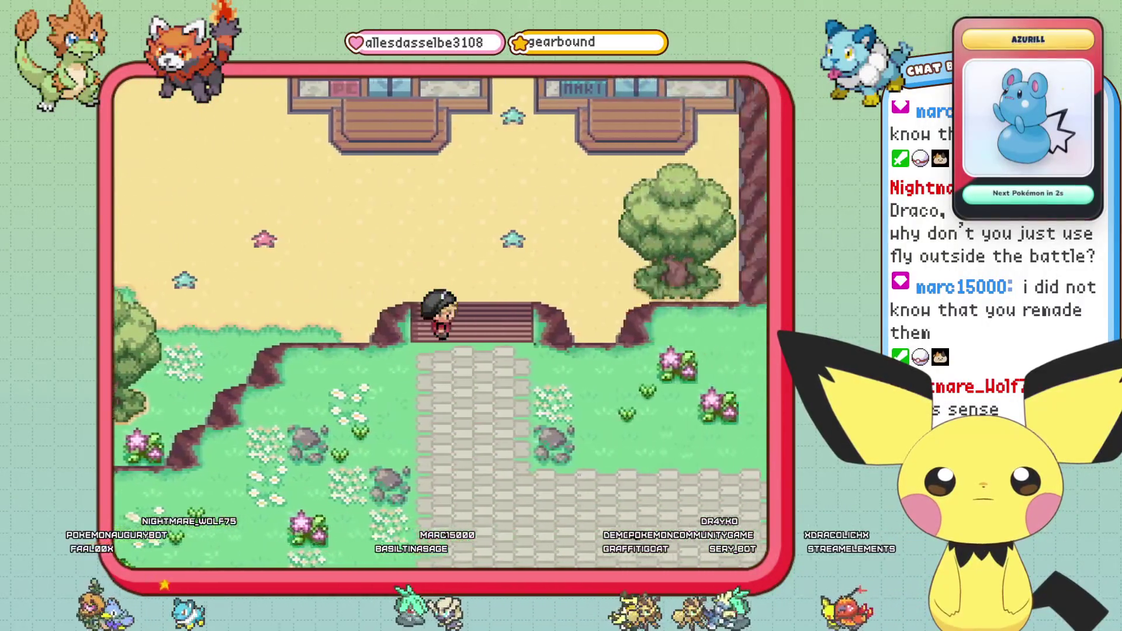
{"action": "key", "text": "Down"}
{"action": "key", "text": "Right"}
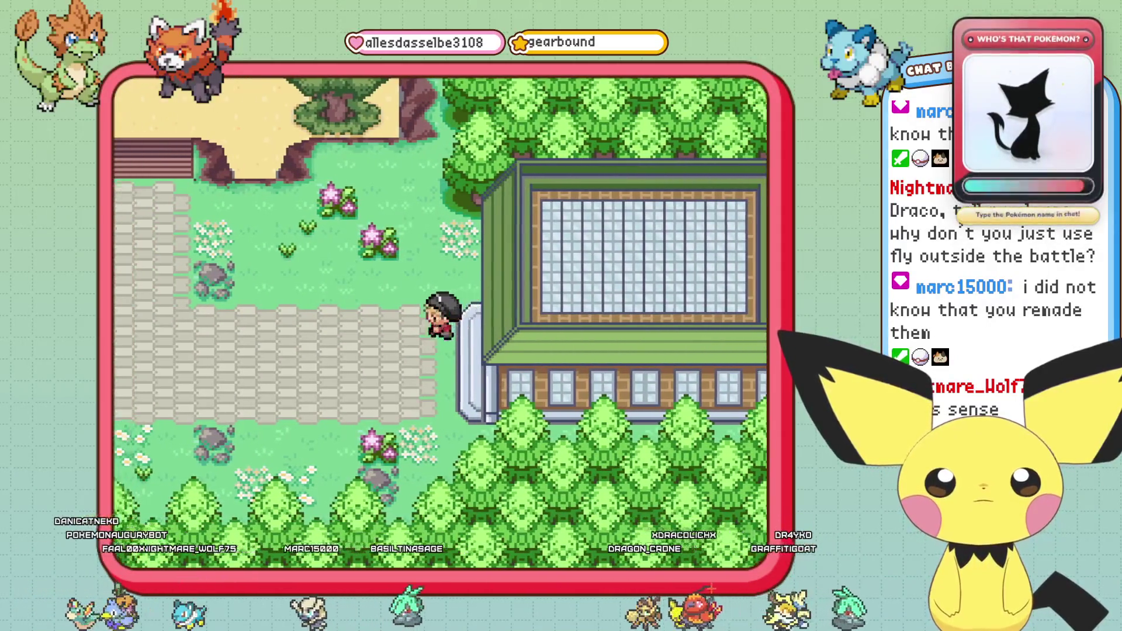
{"action": "key", "text": "Up"}
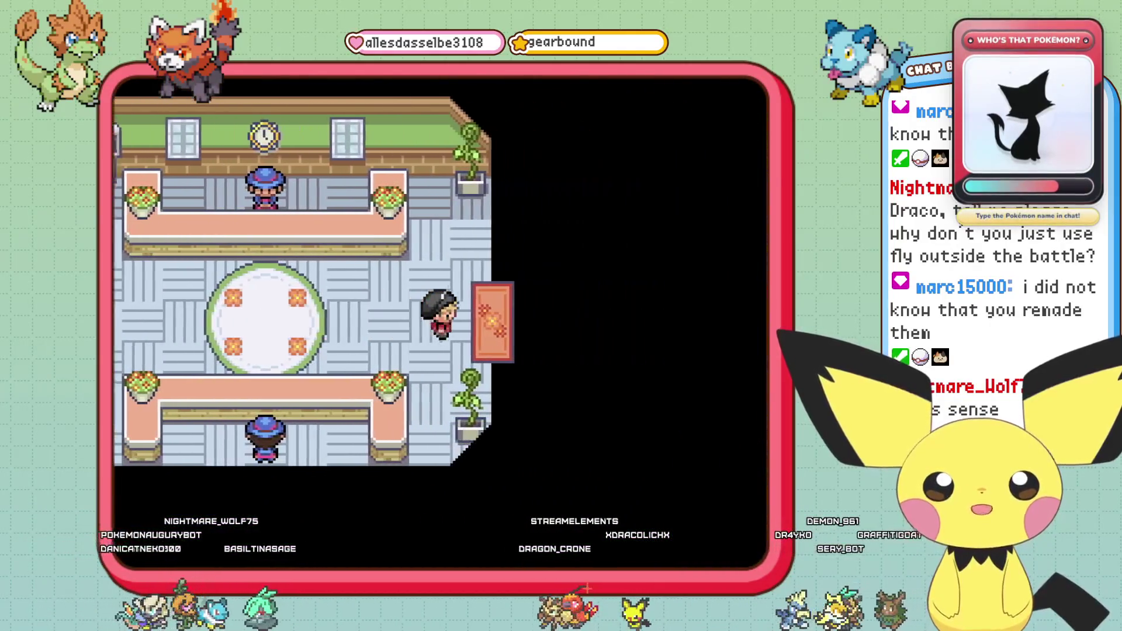
{"action": "key", "text": "Right"}
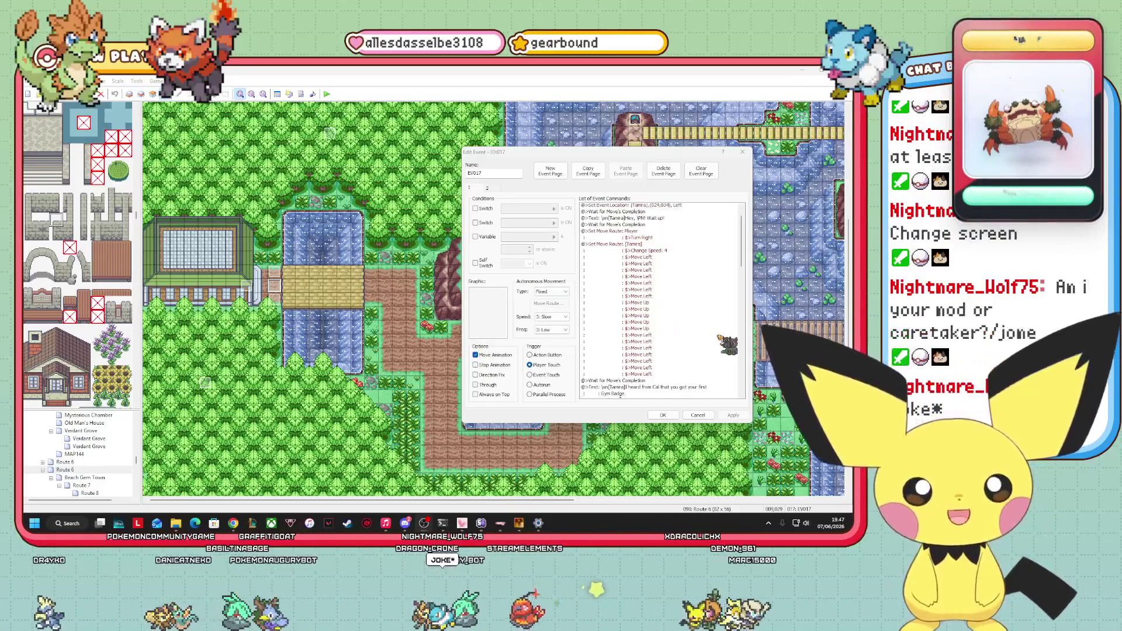
Delete every step from Tamira's Set Move Route command in EV017 and confirm the empty route.
{"action": "scroll", "coordinate": [728, 345], "scroll_direction": "down", "scroll_amount": 4}
{"action": "scroll", "coordinate": [728, 344], "scroll_direction": "up", "scroll_amount": 3}
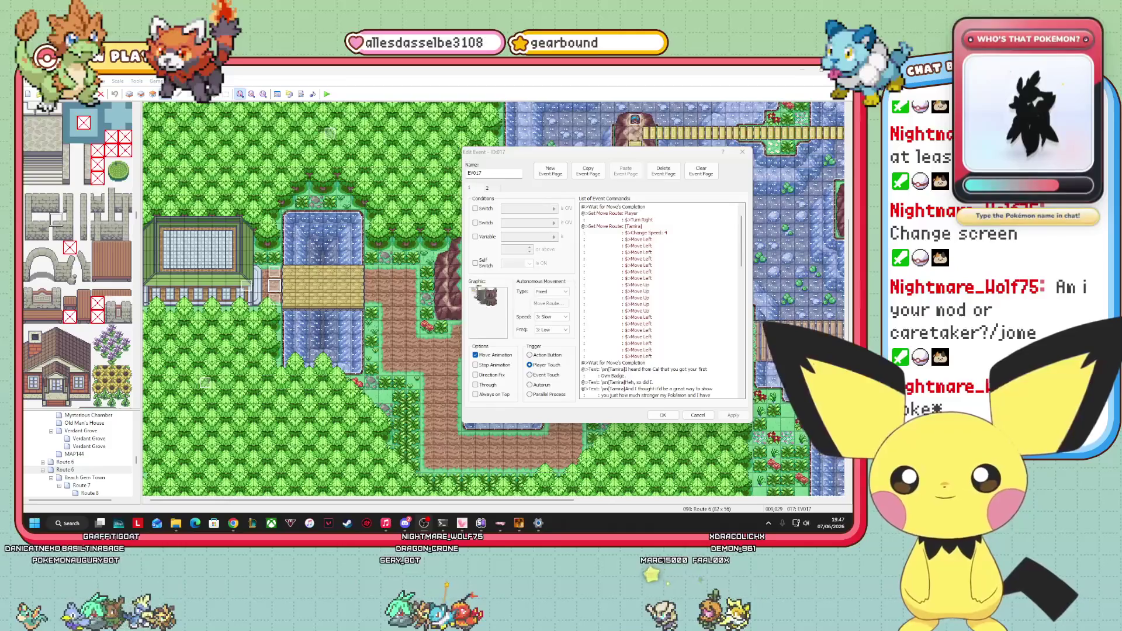
{"action": "left_click", "coordinate": [646, 232]}
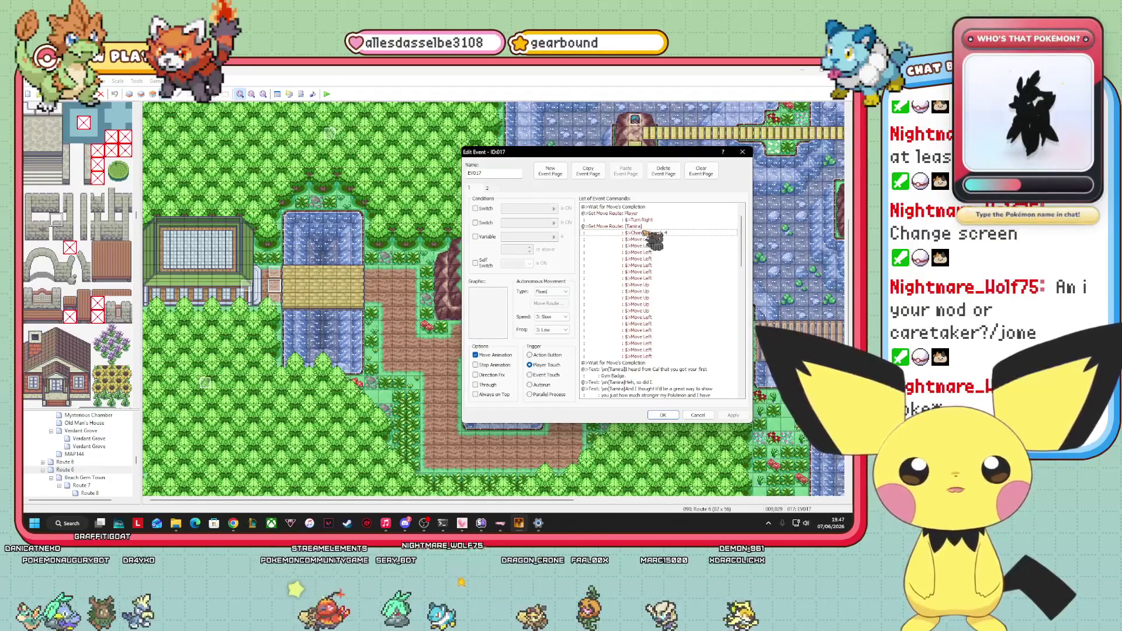
{"action": "left_click", "coordinate": [646, 232]}
{"action": "right_click", "coordinate": [645, 233]}
{"action": "left_click", "coordinate": [661, 246]}
{"action": "right_click", "coordinate": [550, 286]}
{"action": "left_click", "coordinate": [576, 341]}
{"action": "right_click", "coordinate": [557, 293]}
{"action": "left_click", "coordinate": [570, 336]}
{"action": "left_click", "coordinate": [744, 382]}
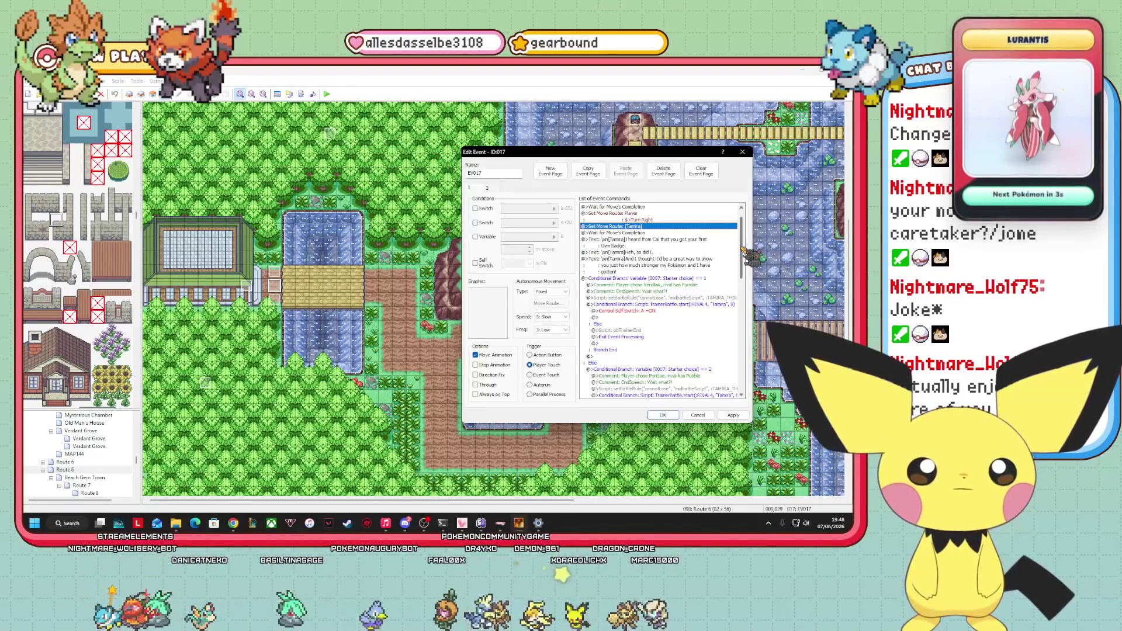
Open EV017's Set Event Location command for editing.
{"action": "scroll", "coordinate": [748, 257], "scroll_direction": "down", "scroll_amount": 3}
{"action": "scroll", "coordinate": [748, 257], "scroll_direction": "up", "scroll_amount": 5}
{"action": "left_click", "coordinate": [666, 261]}
{"action": "double_click", "coordinate": [657, 207]}
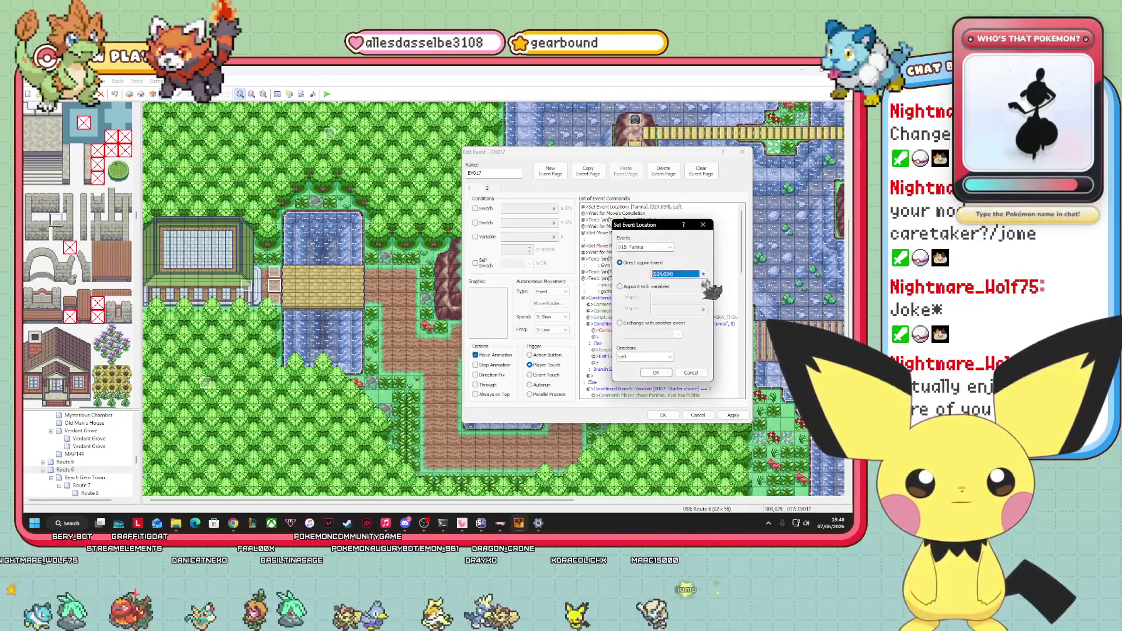
Change Tamira's Set Event Location destination from 024,034 to tile 018,034.
{"action": "left_click", "coordinate": [705, 274]}
{"action": "left_click_drag", "start_coordinate": [653, 419], "coordinate": [602, 419]}
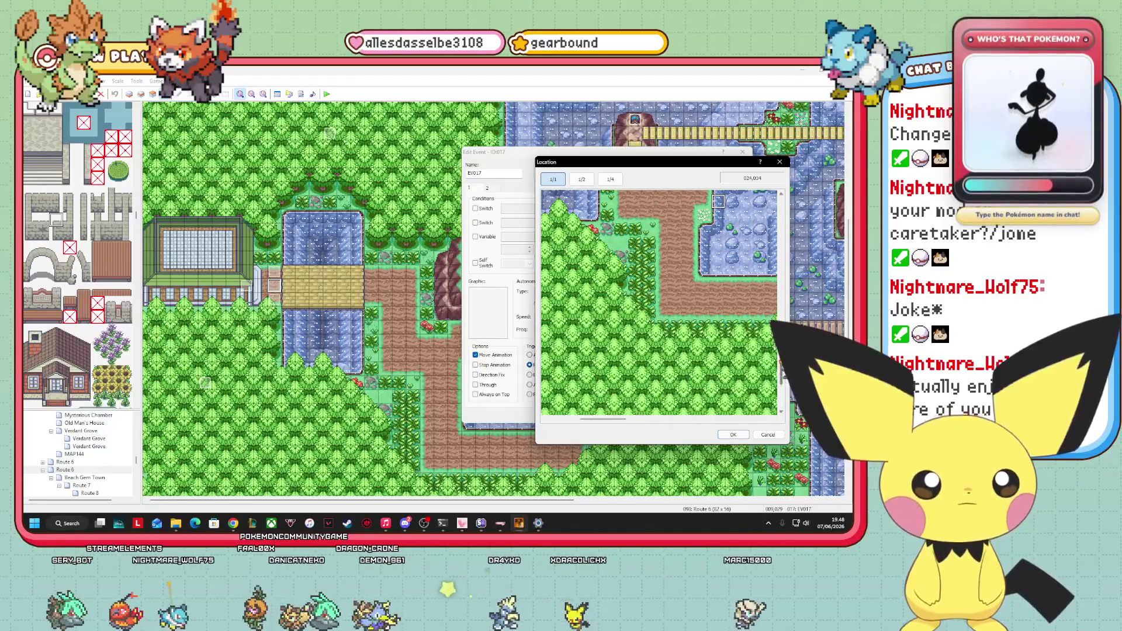
{"action": "scroll", "coordinate": [708, 351], "scroll_direction": "up", "scroll_amount": 5}
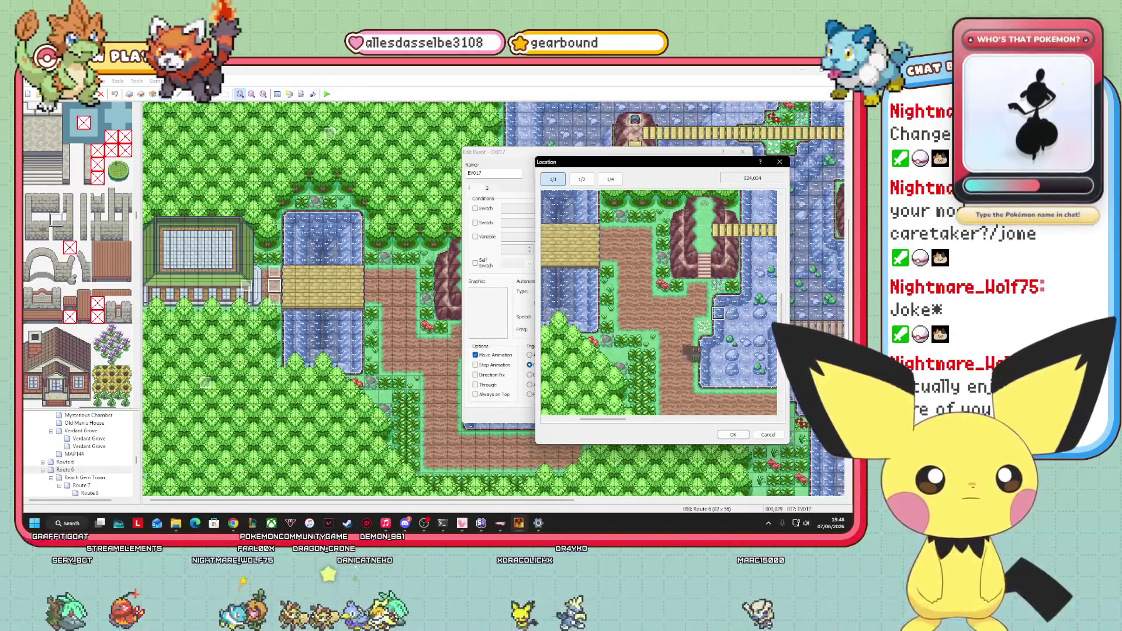
{"action": "left_click", "coordinate": [638, 315]}
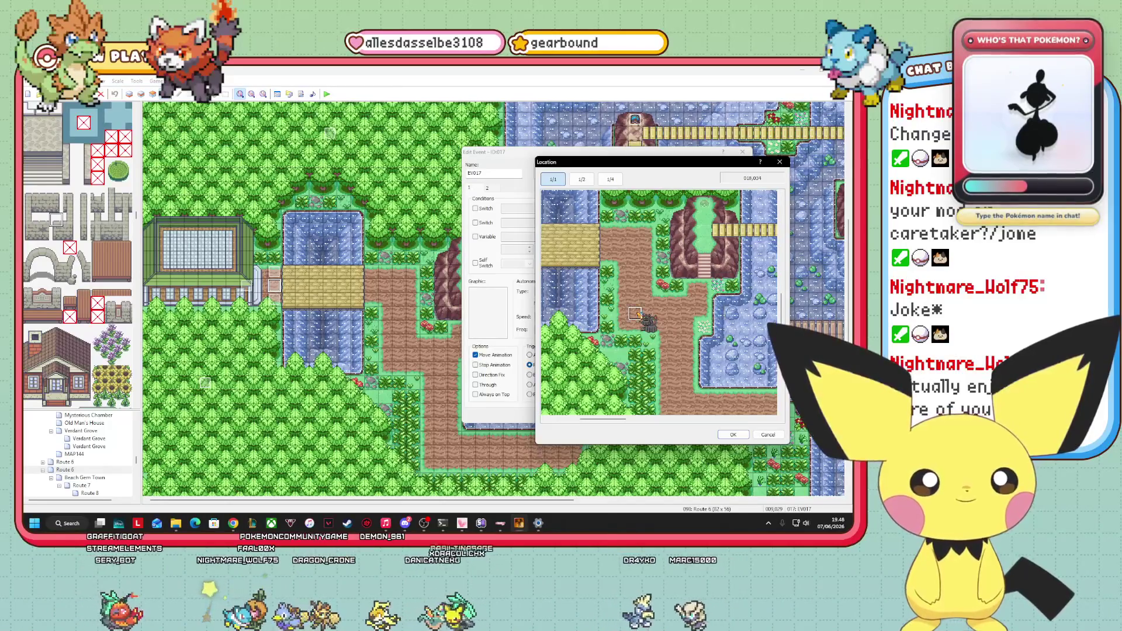
{"action": "mouse_move", "coordinate": [619, 419]}
{"action": "left_mouse_down"}
{"action": "mouse_move", "coordinate": [593, 421]}
{"action": "mouse_move", "coordinate": [632, 418]}
{"action": "left_mouse_up"}
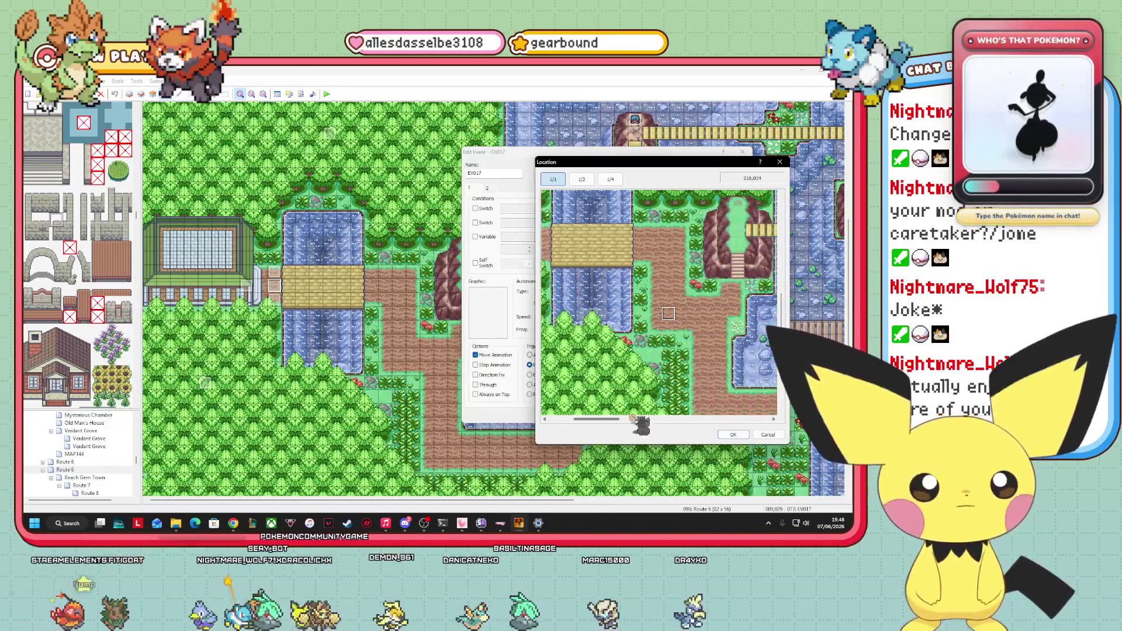
{"action": "left_click", "coordinate": [734, 434]}
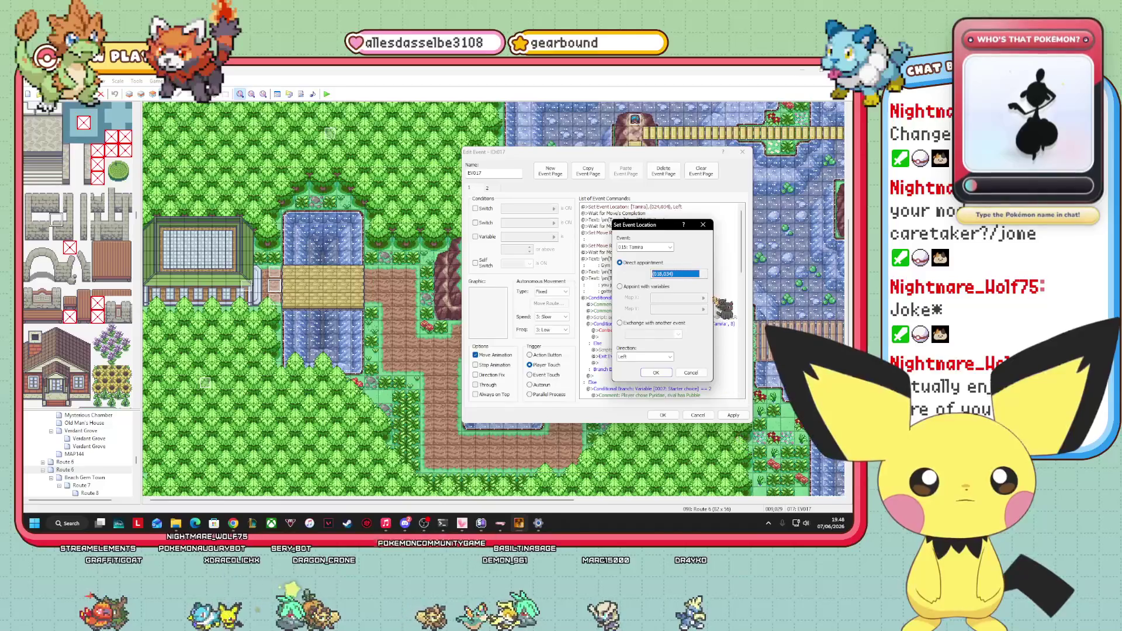
{"action": "left_click", "coordinate": [705, 274]}
{"action": "left_click_drag", "start_coordinate": [692, 421], "coordinate": [599, 421]}
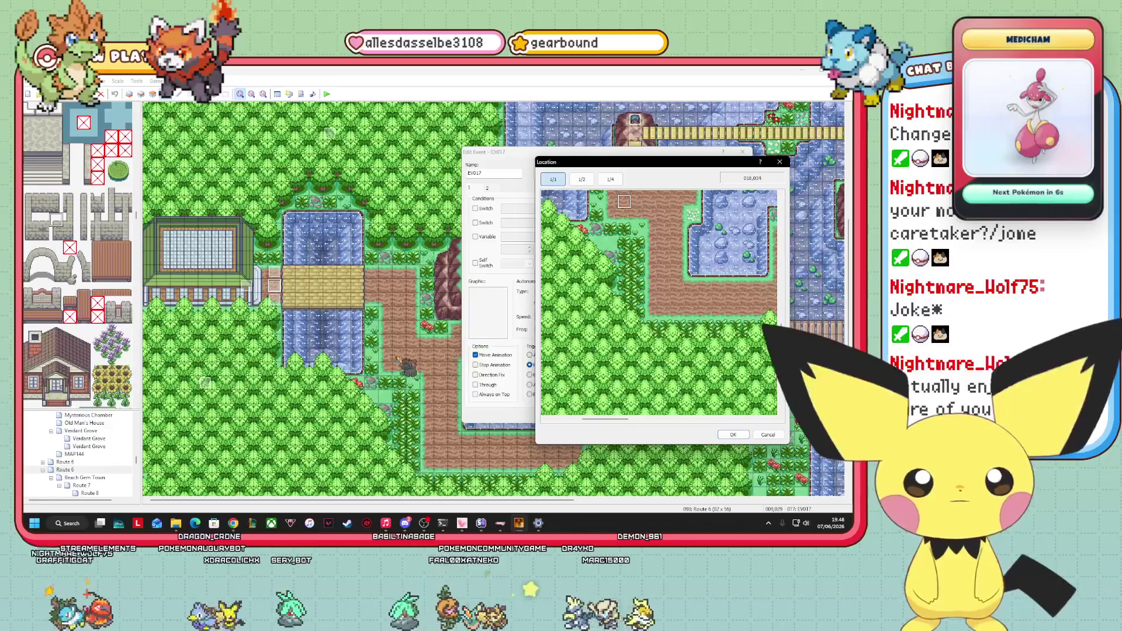
{"action": "left_click", "coordinate": [732, 434]}
{"action": "left_click", "coordinate": [656, 373]}
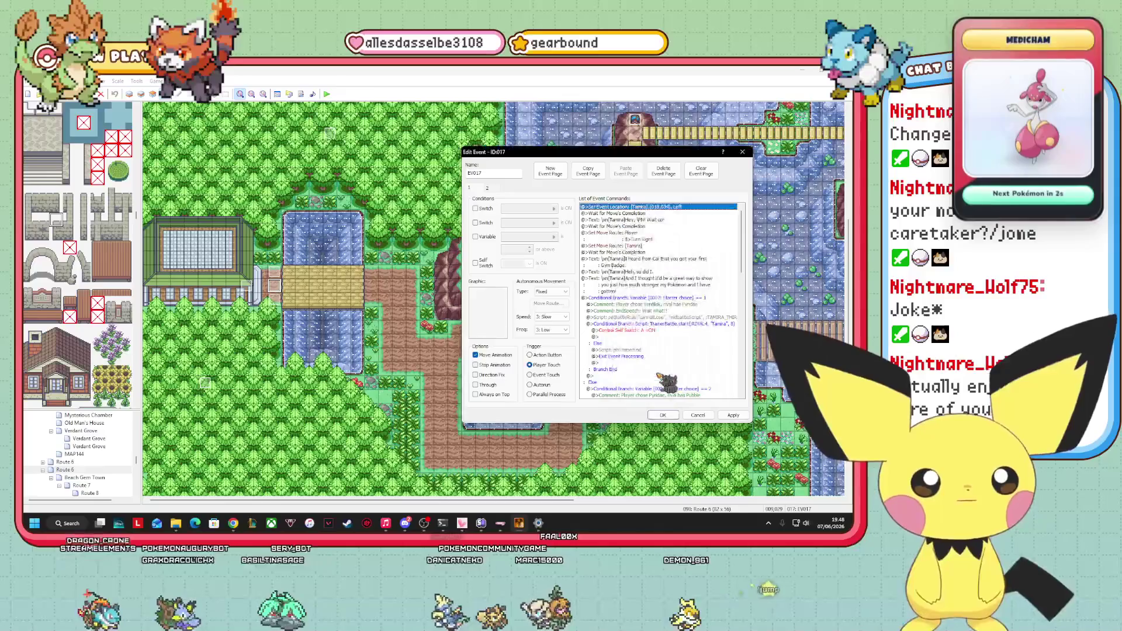
Open Tamira's Set Move Route command in EV017 for editing.
{"action": "left_click", "coordinate": [650, 266]}
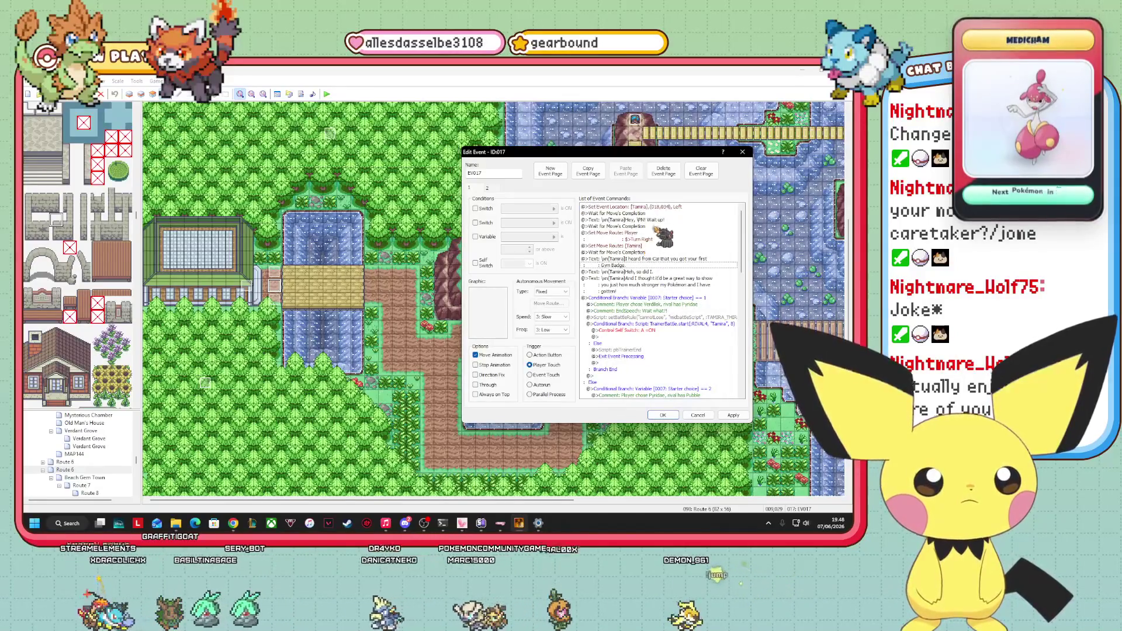
{"action": "left_click", "coordinate": [641, 239]}
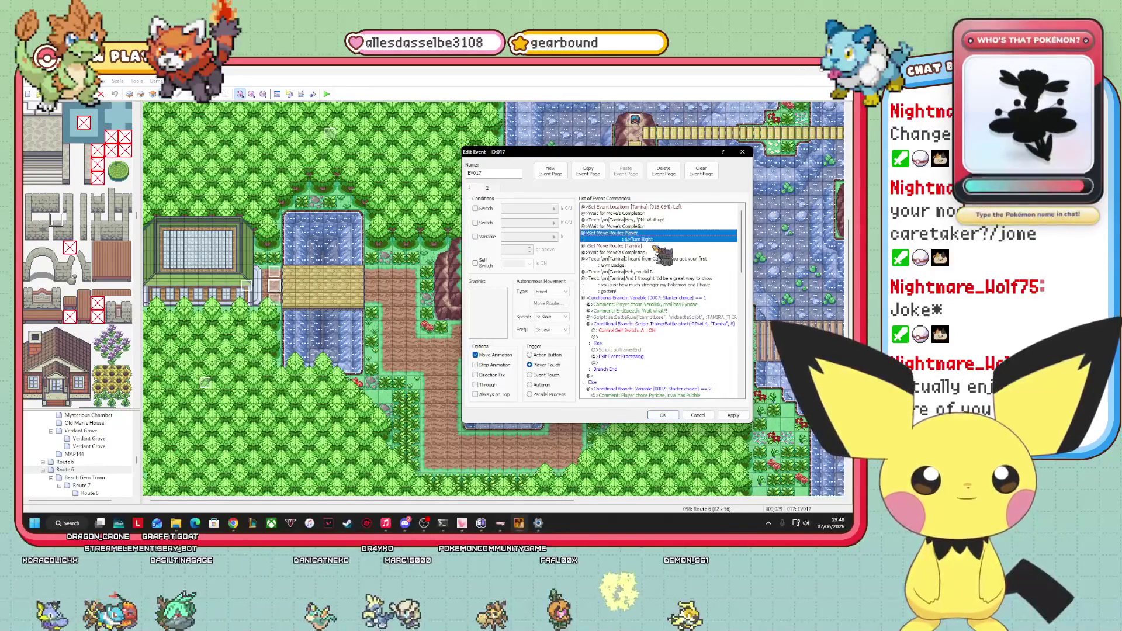
{"action": "right_click", "coordinate": [656, 246]}
{"action": "left_click", "coordinate": [668, 261]}
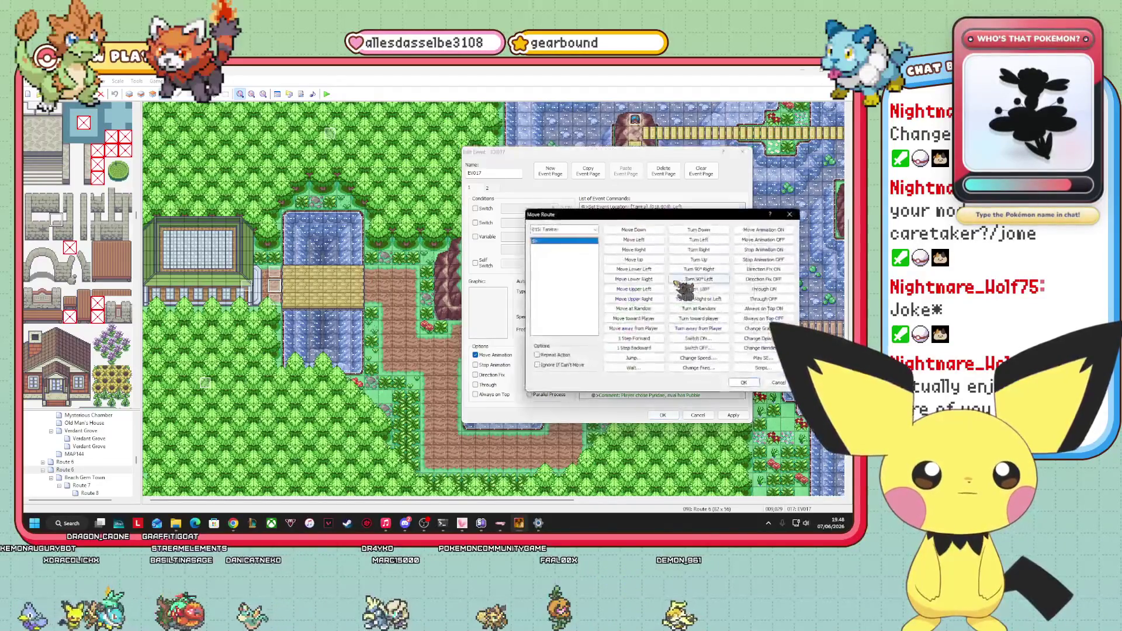
{"action": "left_click_drag", "start_coordinate": [618, 220], "coordinate": [594, 223]}
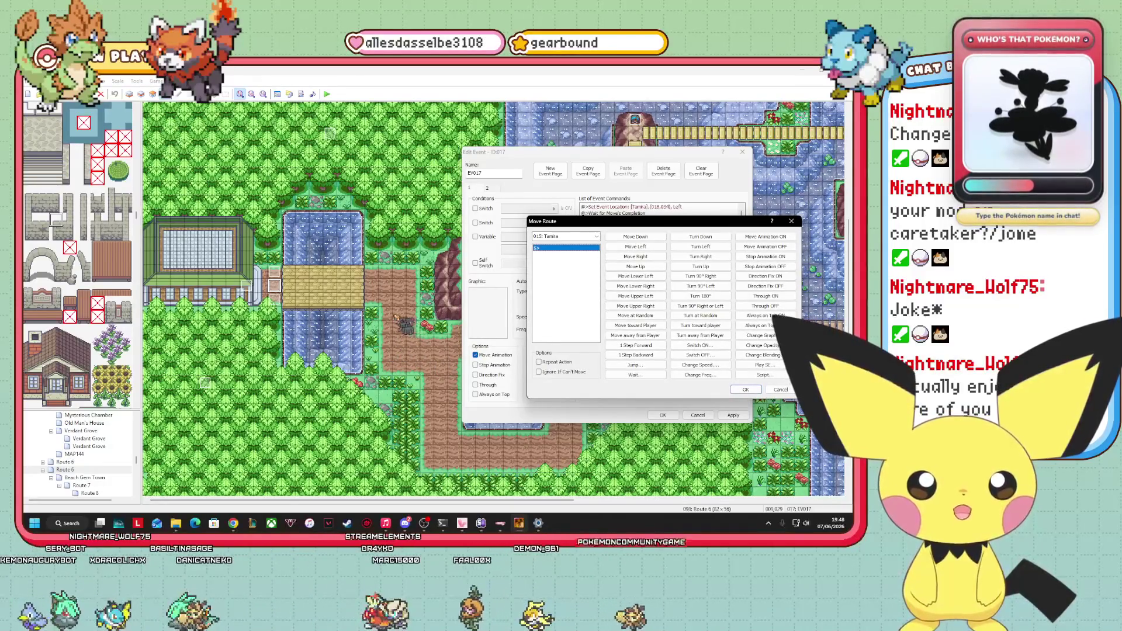
Fill Tamira's route with Move Up then Move Left steps and save the event.
{"action": "left_click", "coordinate": [646, 266]}
{"action": "left_click", "coordinate": [646, 265]}
{"action": "left_click", "coordinate": [646, 266]}
{"action": "left_click", "coordinate": [647, 266]}
{"action": "left_click", "coordinate": [647, 266]}
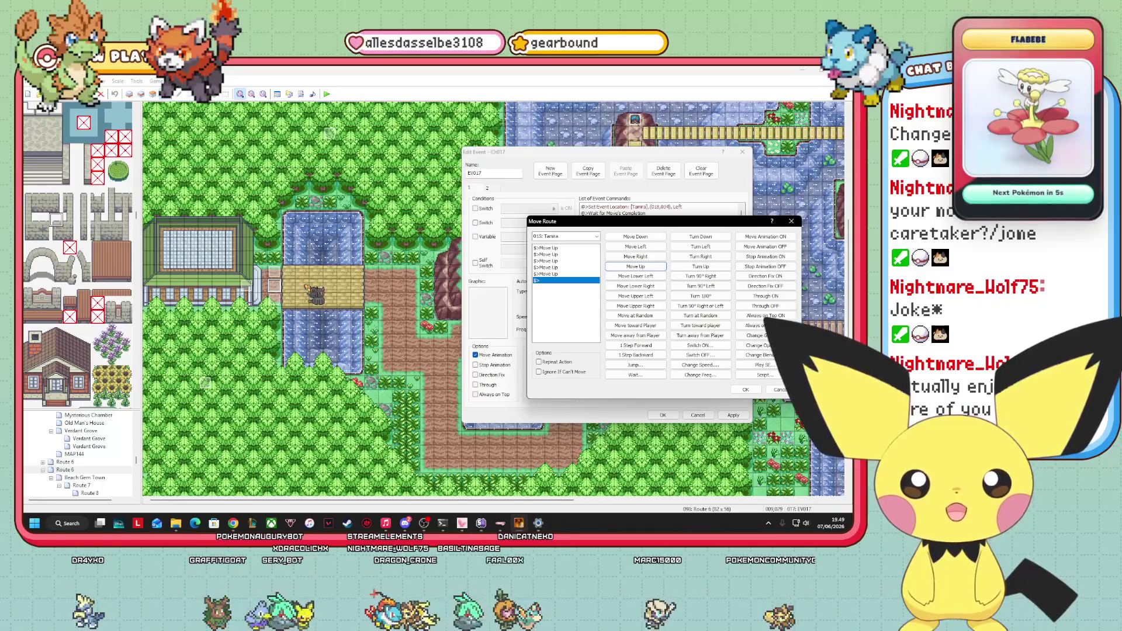
{"action": "left_click", "coordinate": [656, 248]}
{"action": "left_click", "coordinate": [655, 247]}
{"action": "left_click", "coordinate": [655, 248]}
{"action": "left_click", "coordinate": [656, 248]}
{"action": "left_click", "coordinate": [655, 248]}
{"action": "left_click", "coordinate": [745, 389]}
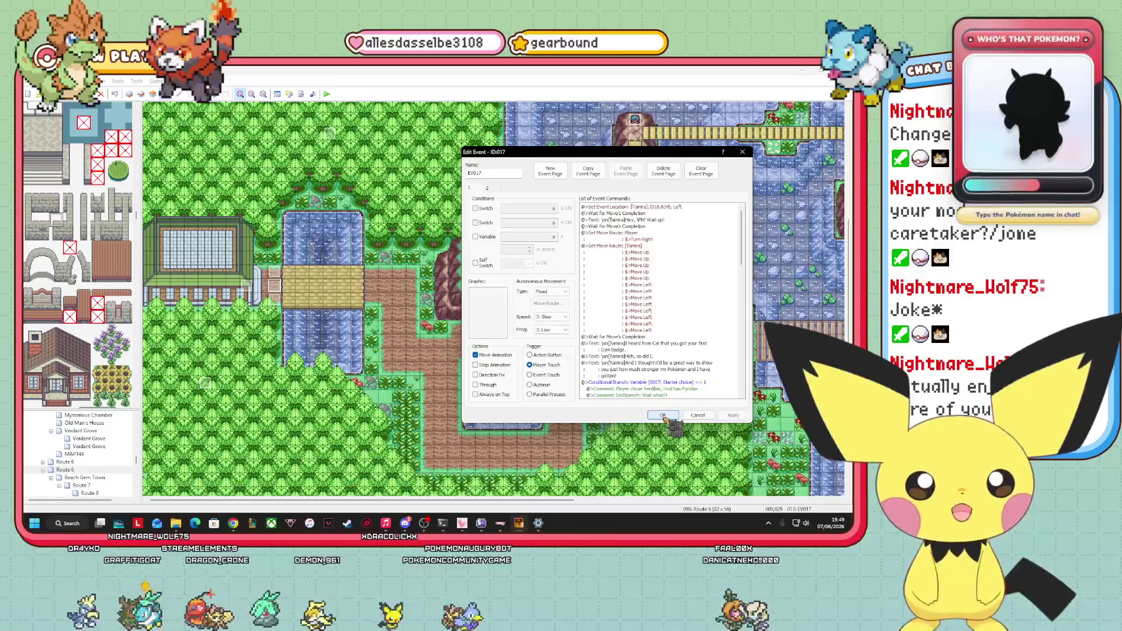
{"action": "left_click", "coordinate": [663, 415]}
Look at a map tile's actions and close them without changes.
{"action": "right_click", "coordinate": [280, 303]}
{"action": "left_click", "coordinate": [274, 272]}
{"action": "right_click", "coordinate": [274, 271]}
{"action": "left_click", "coordinate": [323, 318]}
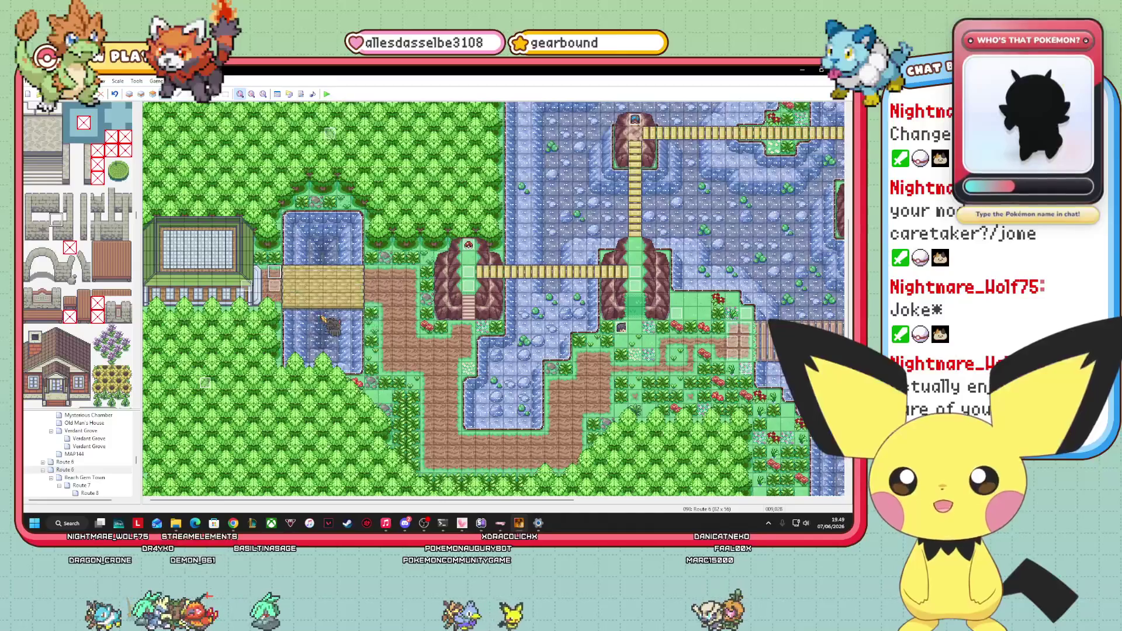
Copy the Tamira event, paste it on a nearby tile and move it up two tiles.
{"action": "right_click", "coordinate": [273, 286]}
{"action": "left_click", "coordinate": [304, 314]}
{"action": "right_click", "coordinate": [275, 271]}
{"action": "left_click", "coordinate": [280, 305]}
{"action": "right_click", "coordinate": [273, 301]}
{"action": "key", "text": "Escape"}
{"action": "left_click_drag", "start_coordinate": [274, 301], "coordinate": [274, 270]}
Check the copied move route in event 018 and close its editors.
{"action": "right_click", "coordinate": [273, 268]}
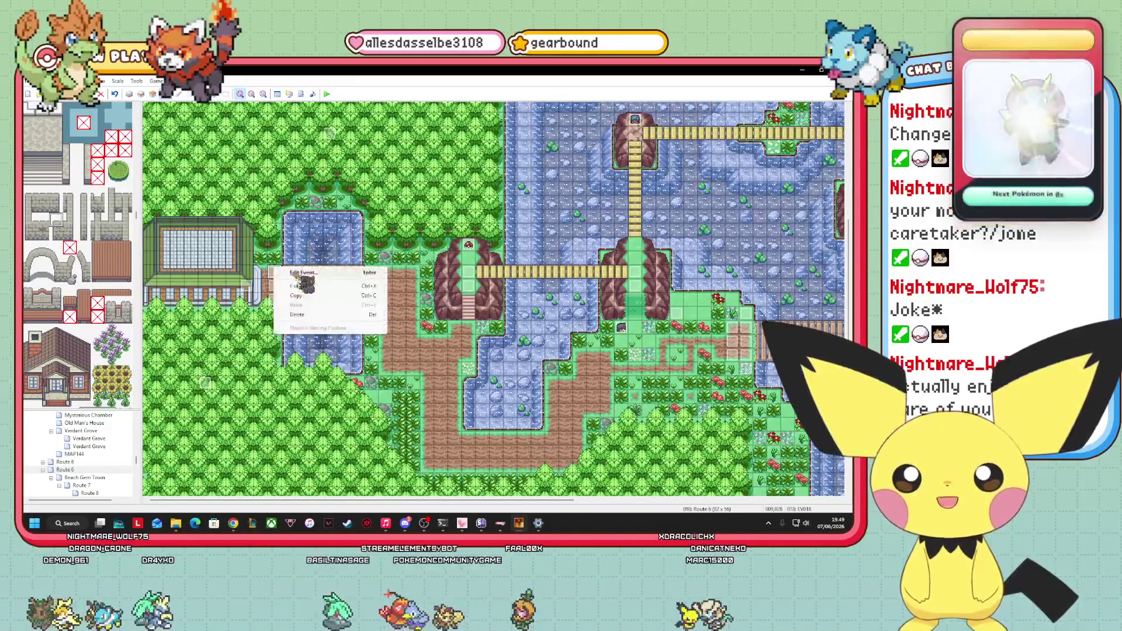
{"action": "left_click", "coordinate": [292, 274]}
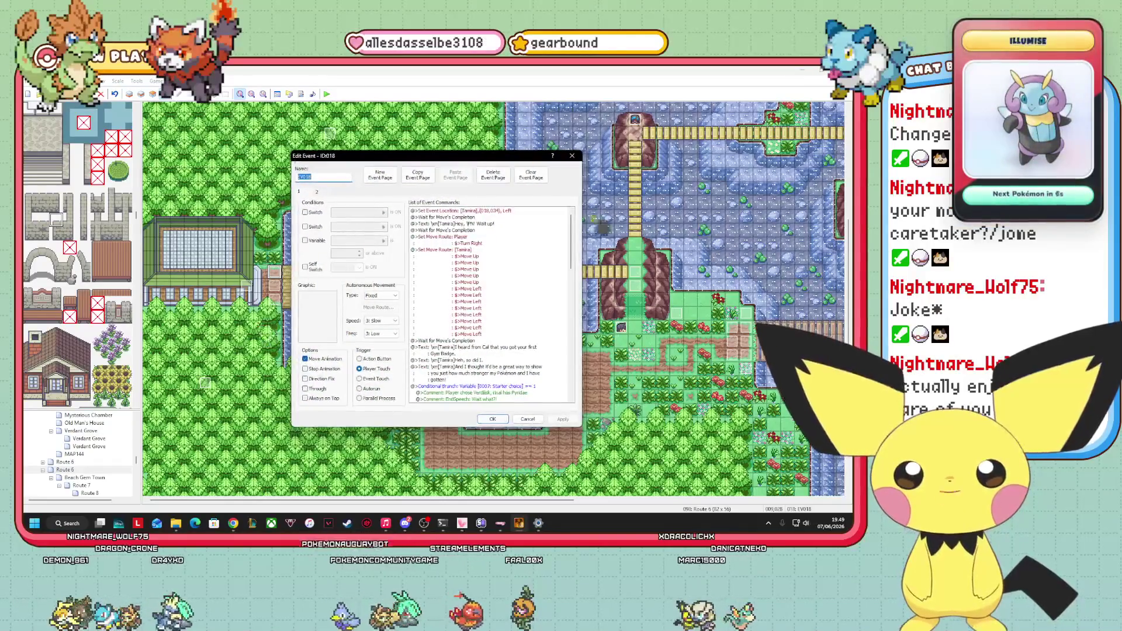
{"action": "left_click_drag", "start_coordinate": [350, 156], "coordinate": [459, 167]}
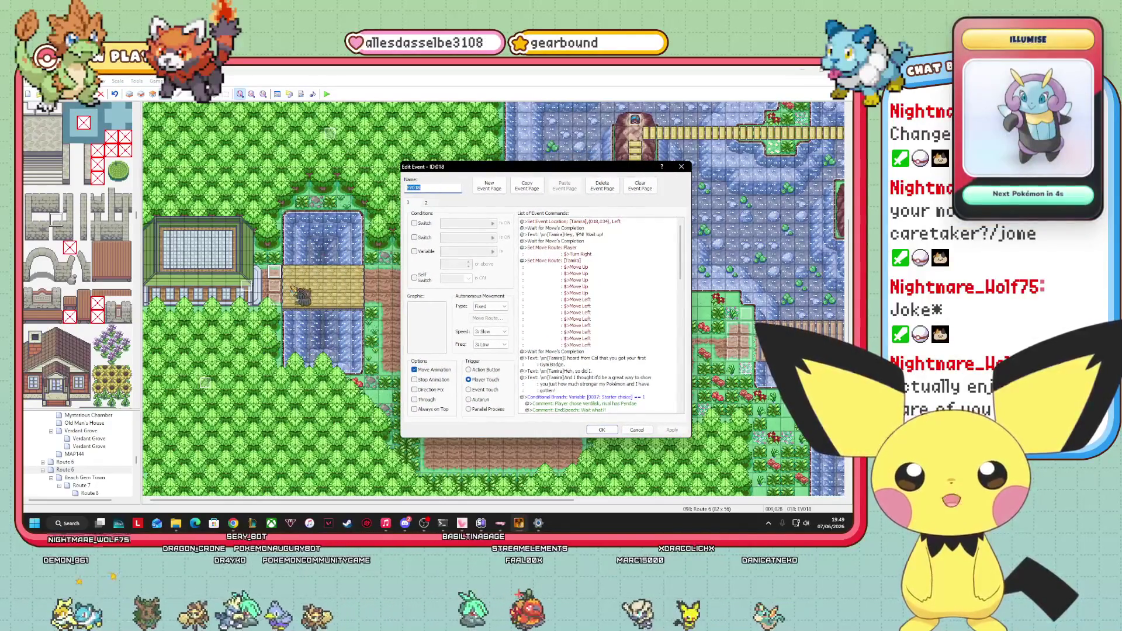
{"action": "left_click", "coordinate": [584, 220]}
{"action": "left_click", "coordinate": [591, 266]}
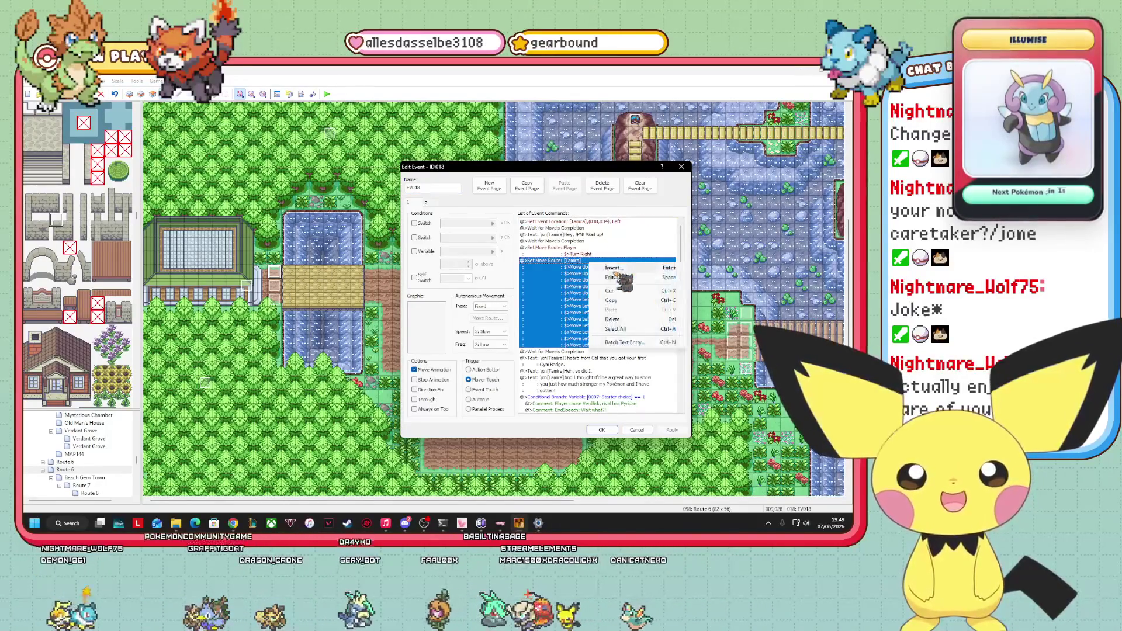
{"action": "double_click", "coordinate": [600, 270]}
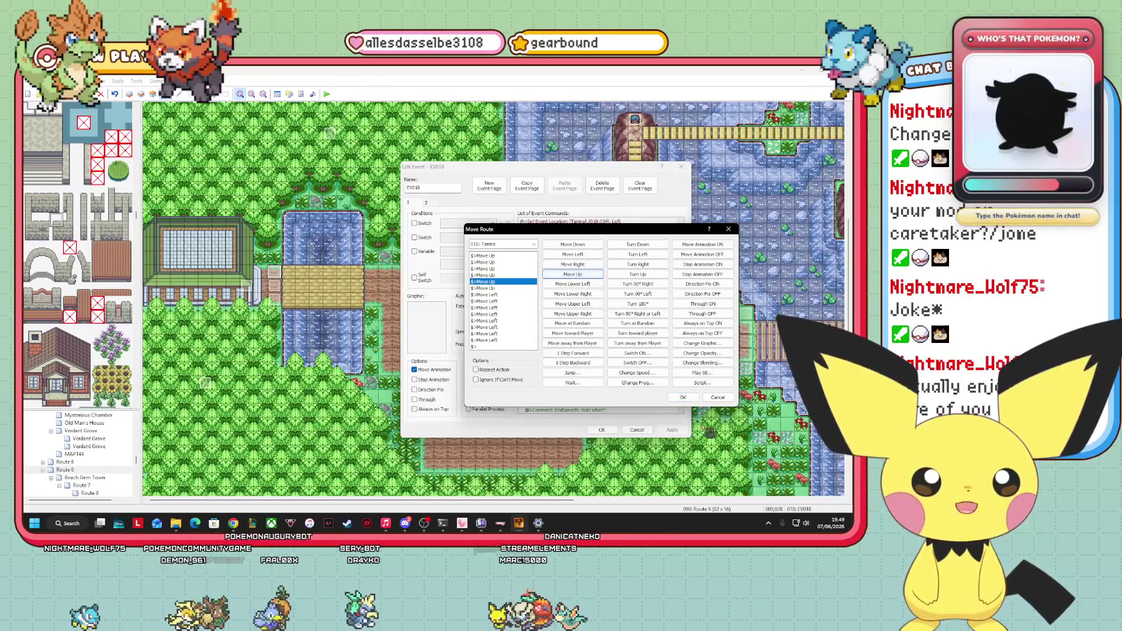
{"action": "left_click", "coordinate": [685, 397]}
{"action": "left_click", "coordinate": [602, 430]}
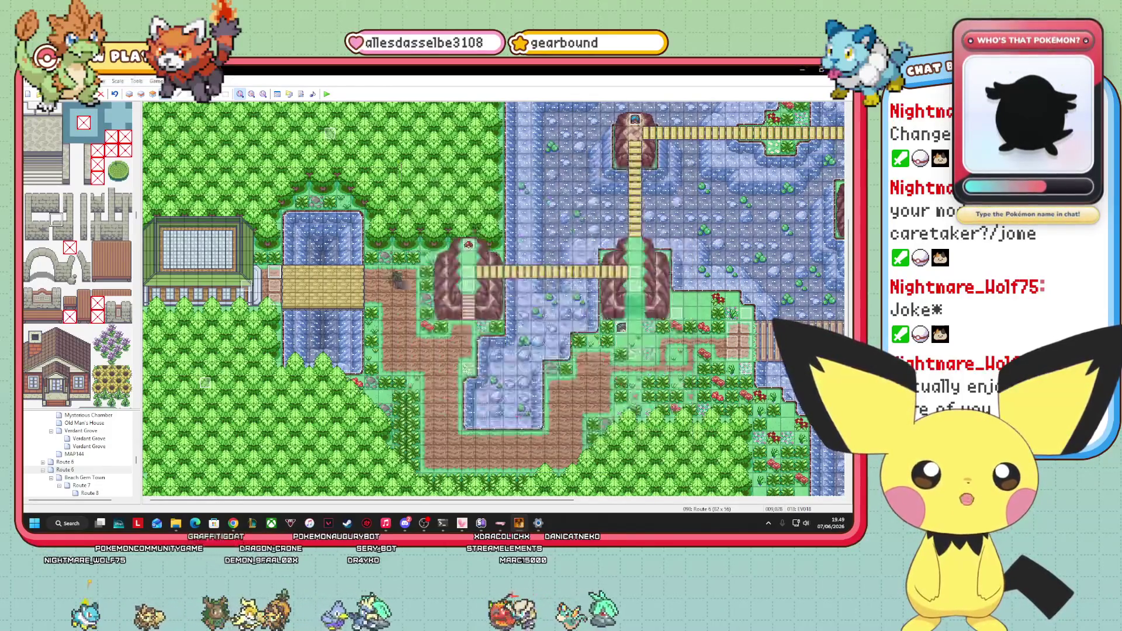
Delete one Move Up step from the NPC event's move route and save the event.
{"action": "right_click", "coordinate": [284, 301]}
{"action": "left_click", "coordinate": [304, 306]}
{"action": "left_click", "coordinate": [481, 251]}
{"action": "right_click", "coordinate": [482, 252]}
{"action": "left_click", "coordinate": [494, 266]}
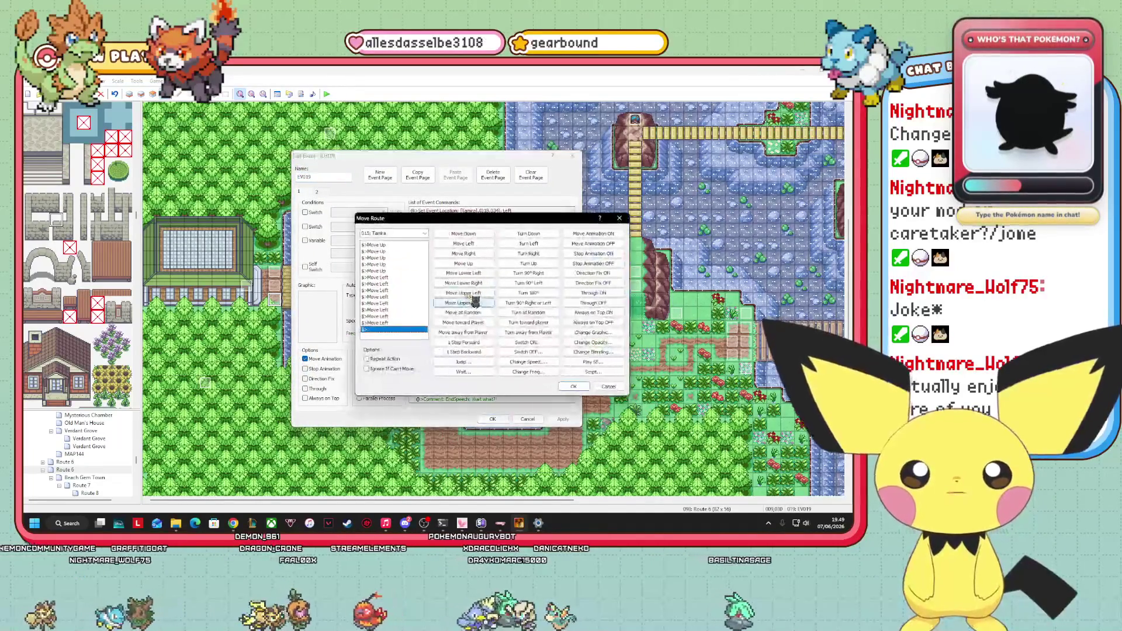
{"action": "right_click", "coordinate": [388, 267]}
{"action": "left_click", "coordinate": [409, 307]}
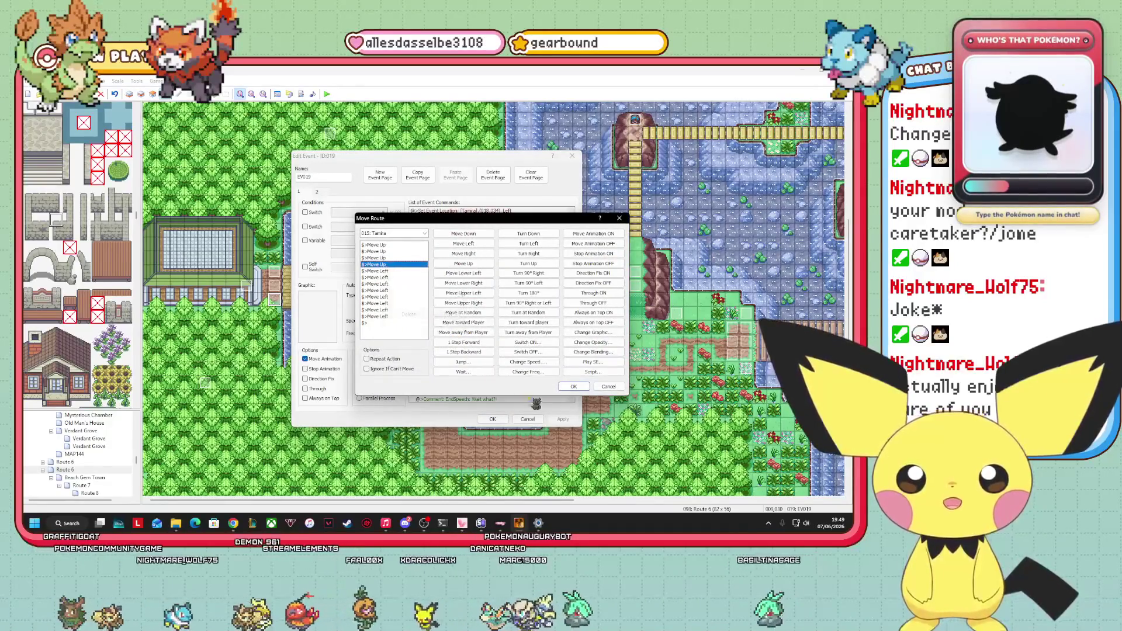
{"action": "left_click", "coordinate": [576, 386]}
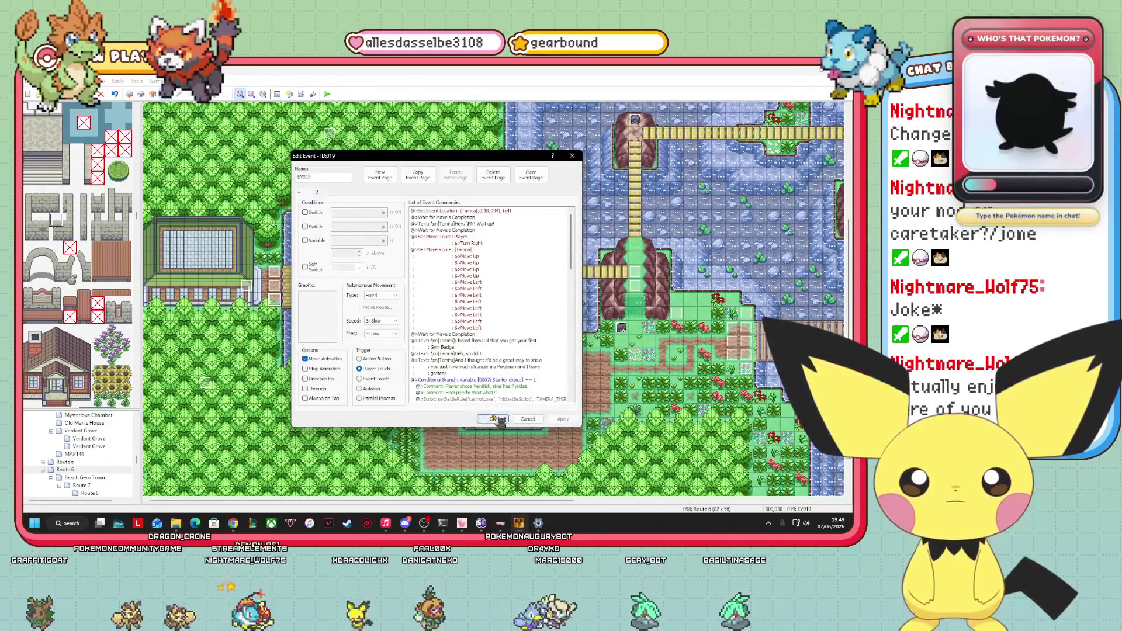
{"action": "left_click", "coordinate": [493, 419]}
Drag the character event from the dirt path onto the bridge tile on Route 6.
{"action": "mouse_move", "coordinate": [418, 354]}
{"action": "left_mouse_down"}
{"action": "mouse_move", "coordinate": [289, 285]}
{"action": "mouse_move", "coordinate": [392, 317]}
{"action": "left_mouse_up"}
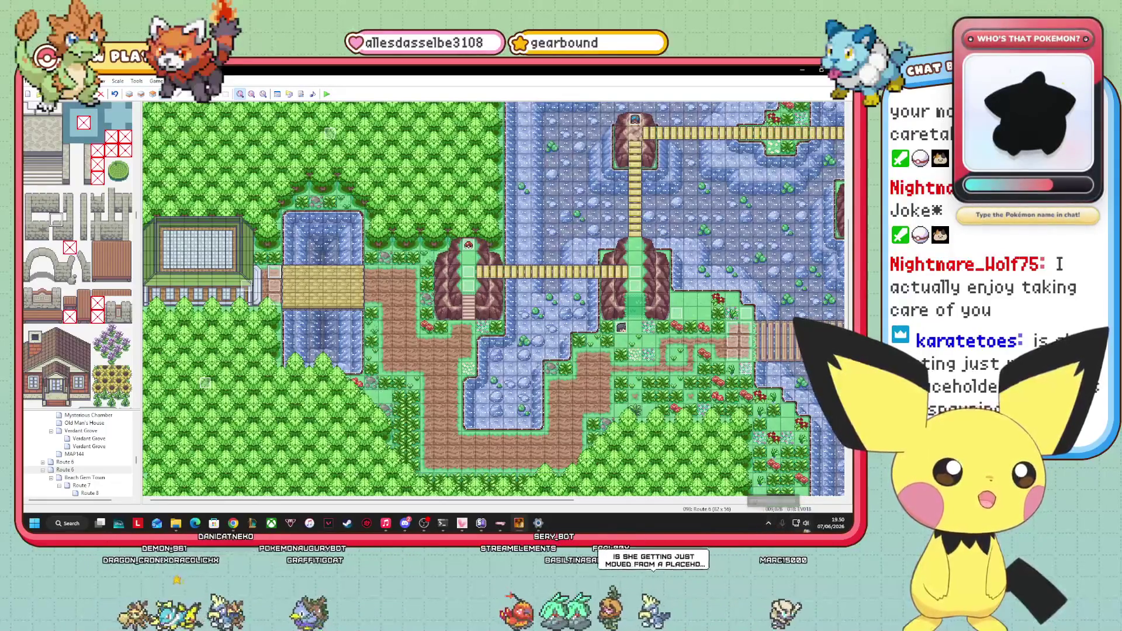
{"action": "mouse_move", "coordinate": [351, 500]}
{"action": "left_mouse_down"}
{"action": "mouse_move", "coordinate": [526, 500]}
{"action": "mouse_move", "coordinate": [351, 500]}
{"action": "left_mouse_up"}
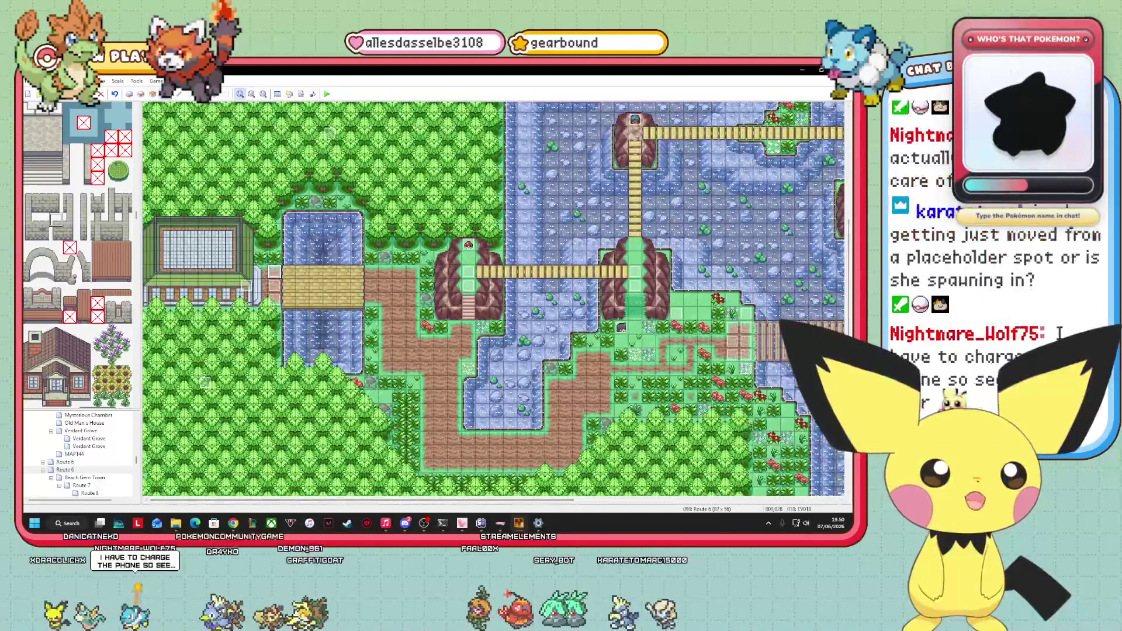
{"action": "scroll", "coordinate": [844, 237], "scroll_direction": "up", "scroll_amount": 5}
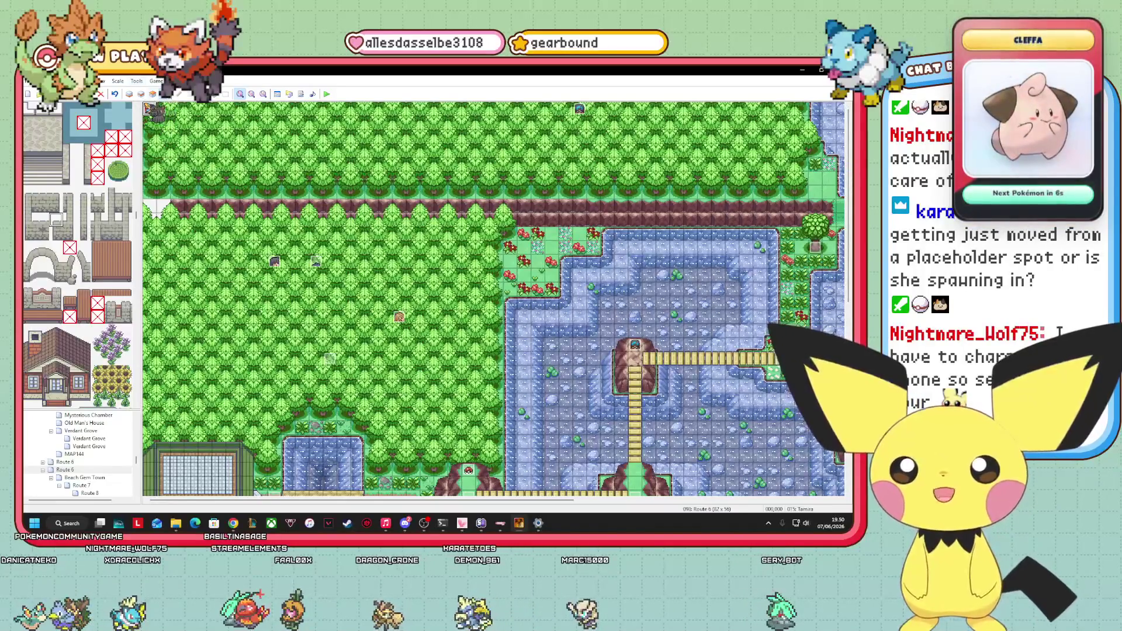
{"action": "scroll", "coordinate": [494, 298], "scroll_direction": "down", "scroll_amount": 5}
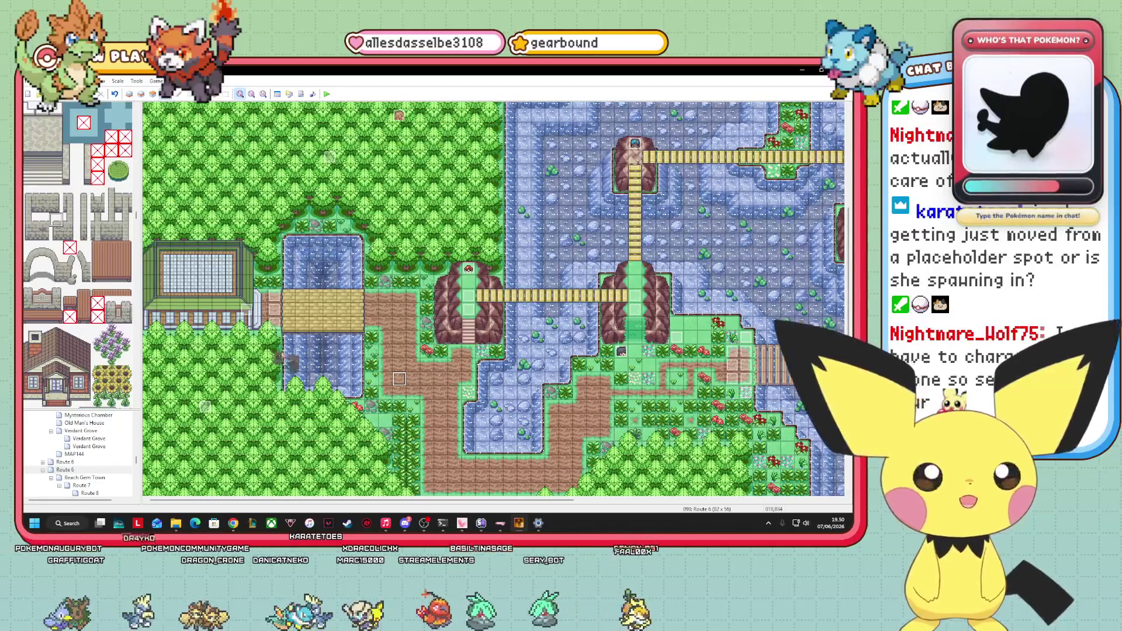
{"action": "mouse_move", "coordinate": [451, 501]}
{"action": "left_mouse_down"}
{"action": "mouse_move", "coordinate": [602, 501]}
{"action": "mouse_move", "coordinate": [450, 500]}
{"action": "left_mouse_up"}
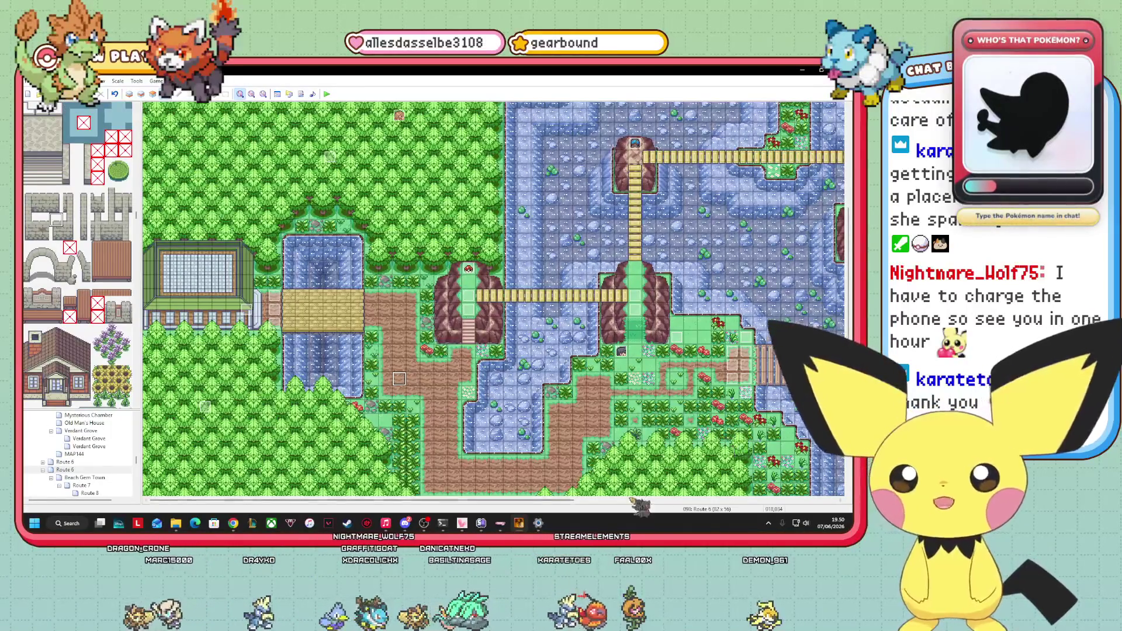
{"action": "mouse_move", "coordinate": [450, 501]}
{"action": "left_mouse_down"}
{"action": "mouse_move", "coordinate": [736, 500]}
{"action": "mouse_move", "coordinate": [450, 501]}
{"action": "left_mouse_up"}
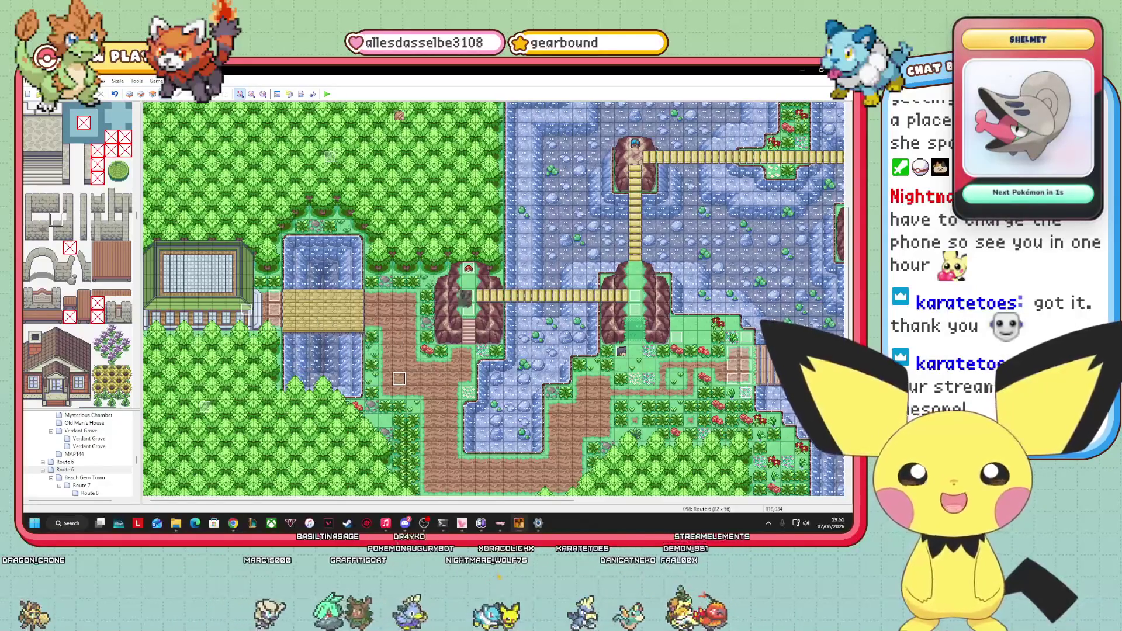
{"action": "scroll", "coordinate": [550, 488], "scroll_direction": "right", "scroll_amount": 5}
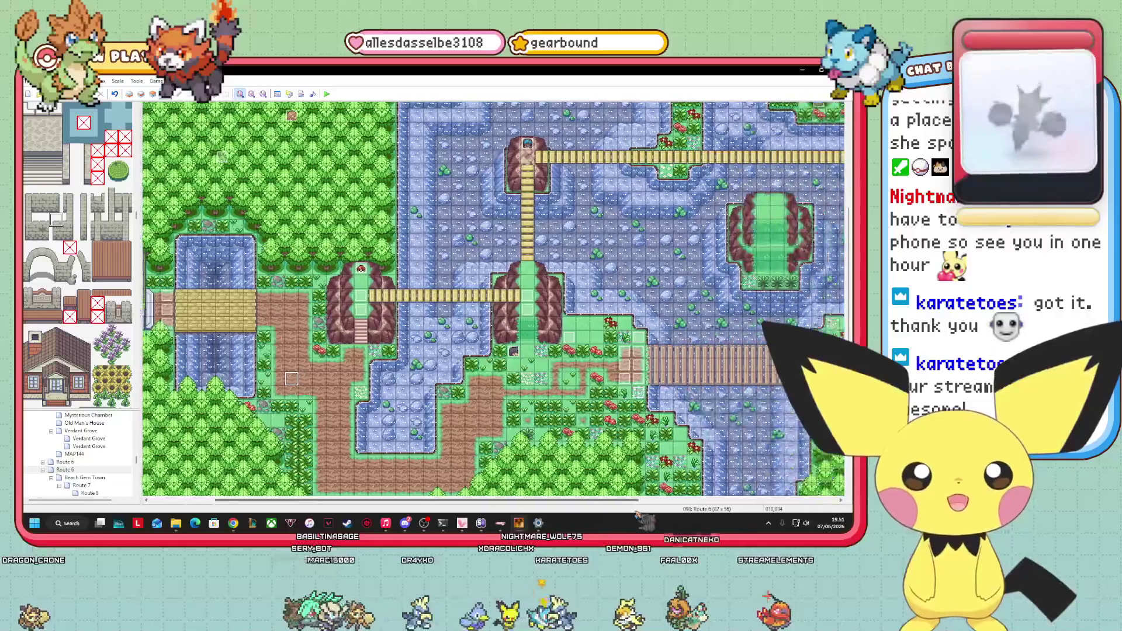
{"action": "scroll", "coordinate": [494, 299], "scroll_direction": "left", "scroll_amount": 5}
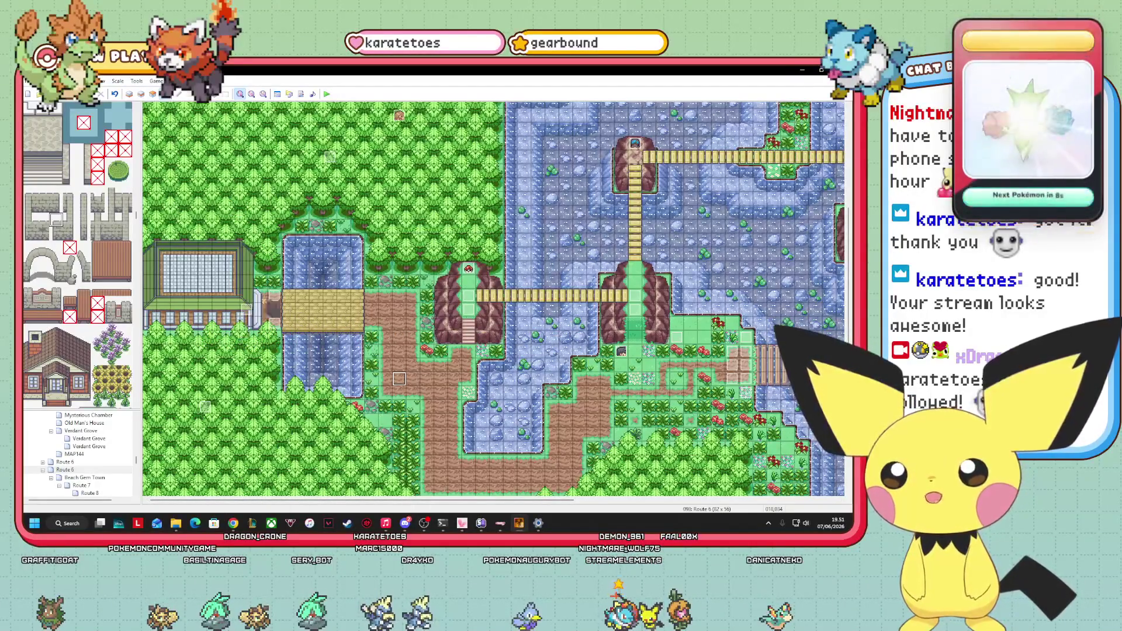
{"action": "scroll", "coordinate": [94, 459], "scroll_direction": "down", "scroll_amount": 3}
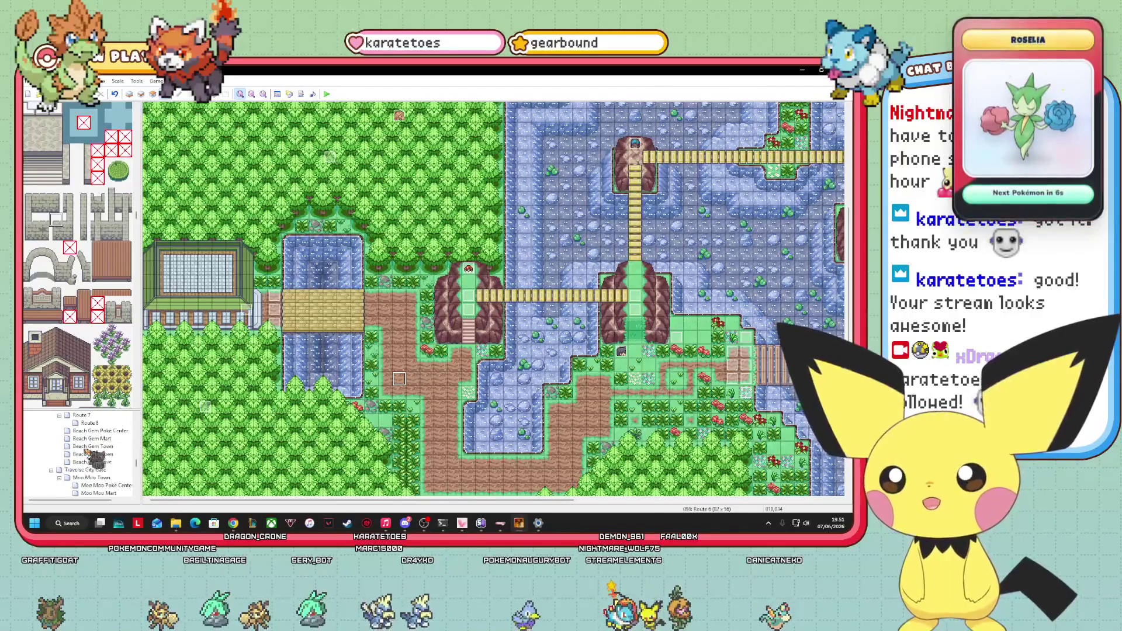
{"action": "scroll", "coordinate": [120, 460], "scroll_direction": "down", "scroll_amount": 10}
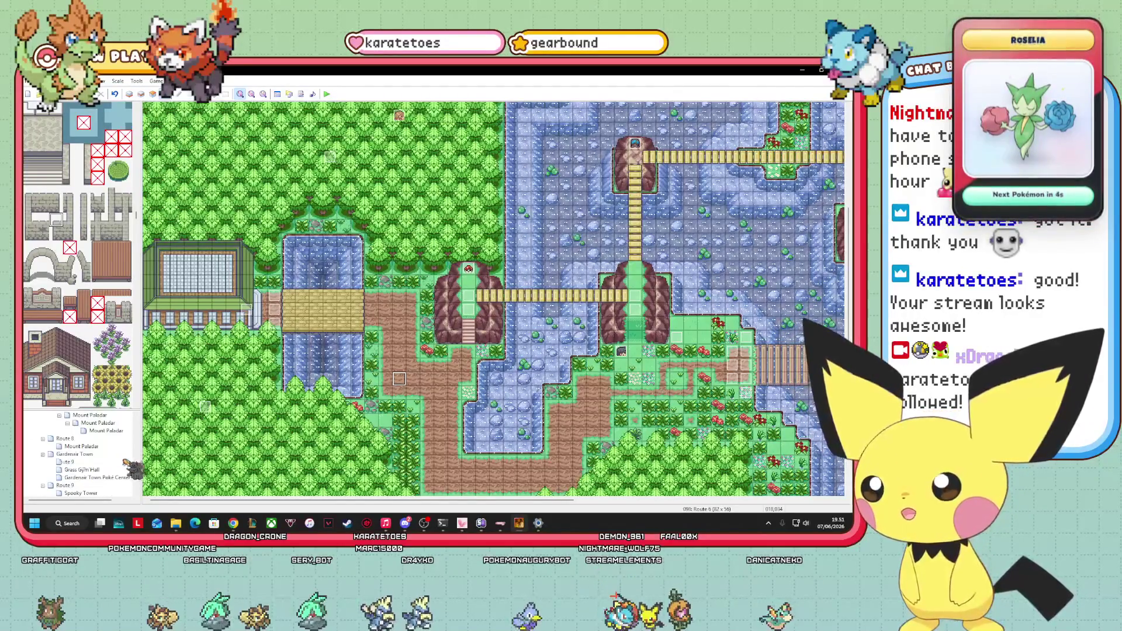
Open the Traverse City map, editing the upper tile layer without dimming the others.
{"action": "scroll", "coordinate": [103, 475], "scroll_direction": "down", "scroll_amount": 1}
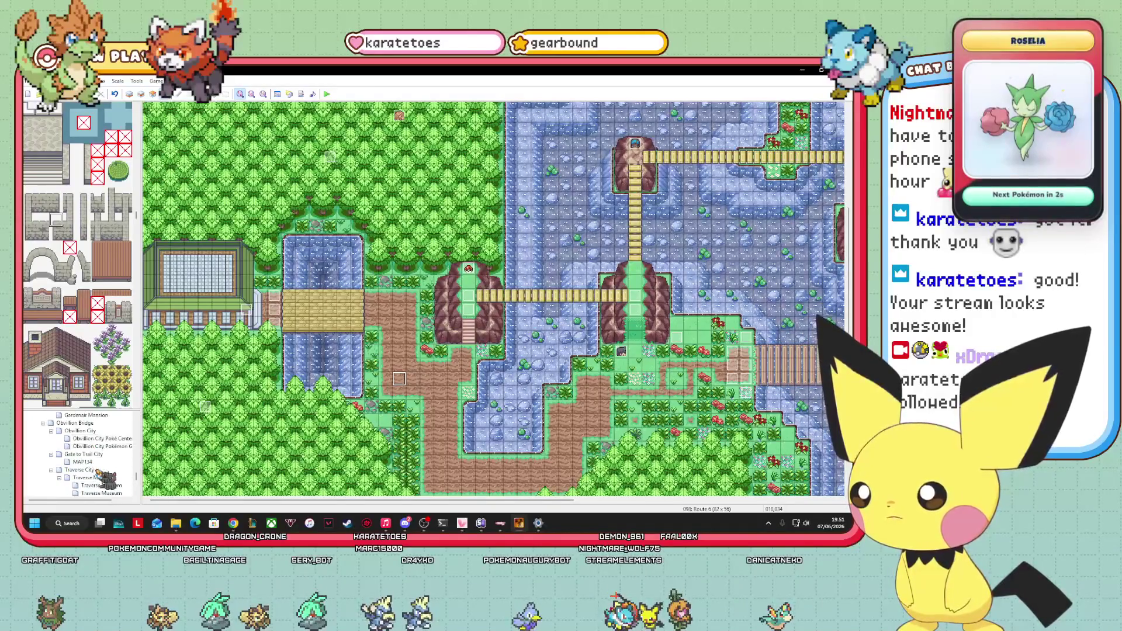
{"action": "left_click", "coordinate": [79, 470]}
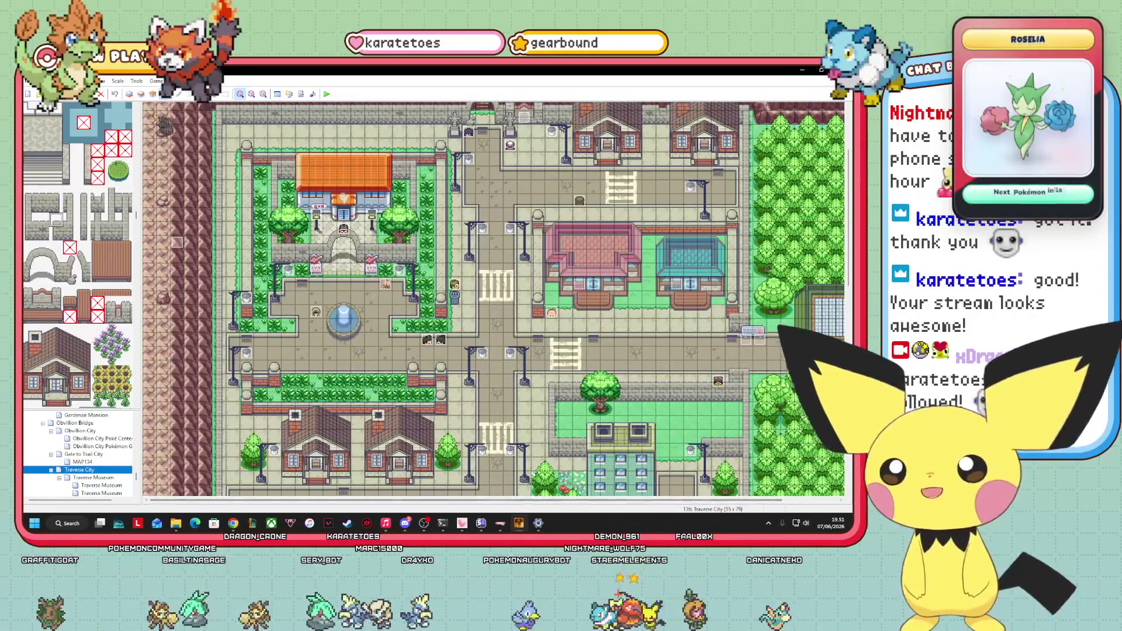
{"action": "key", "text": "F7"}
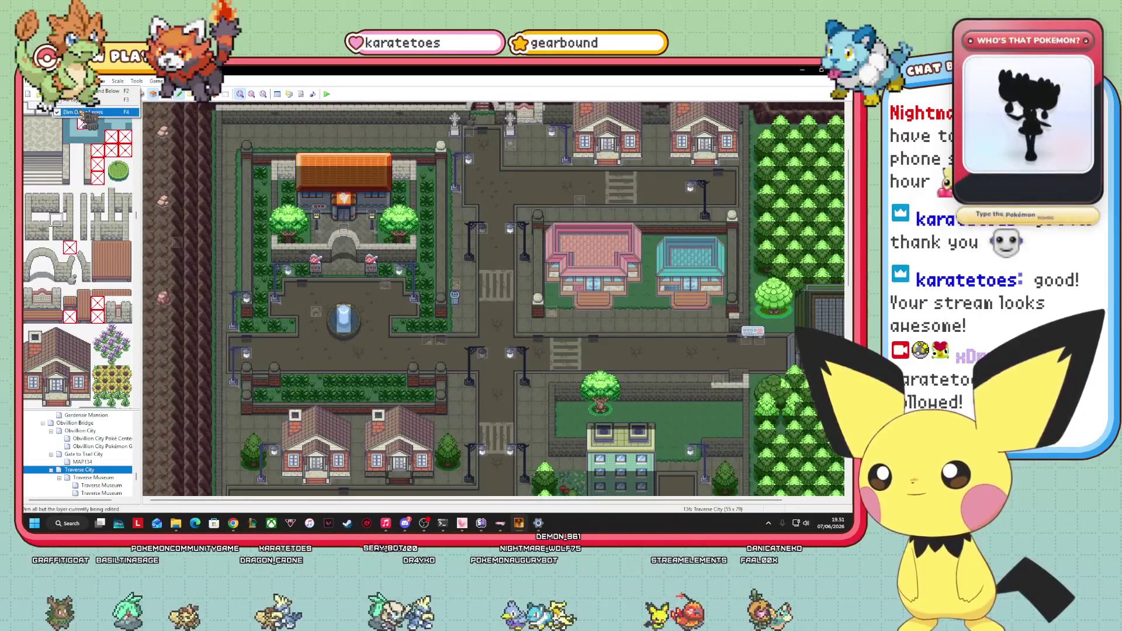
{"action": "key", "text": "F5"}
Scroll around the Traverse City map, then bring File Explorer to the front.
{"action": "scroll", "coordinate": [576, 497], "scroll_direction": "right", "scroll_amount": 1}
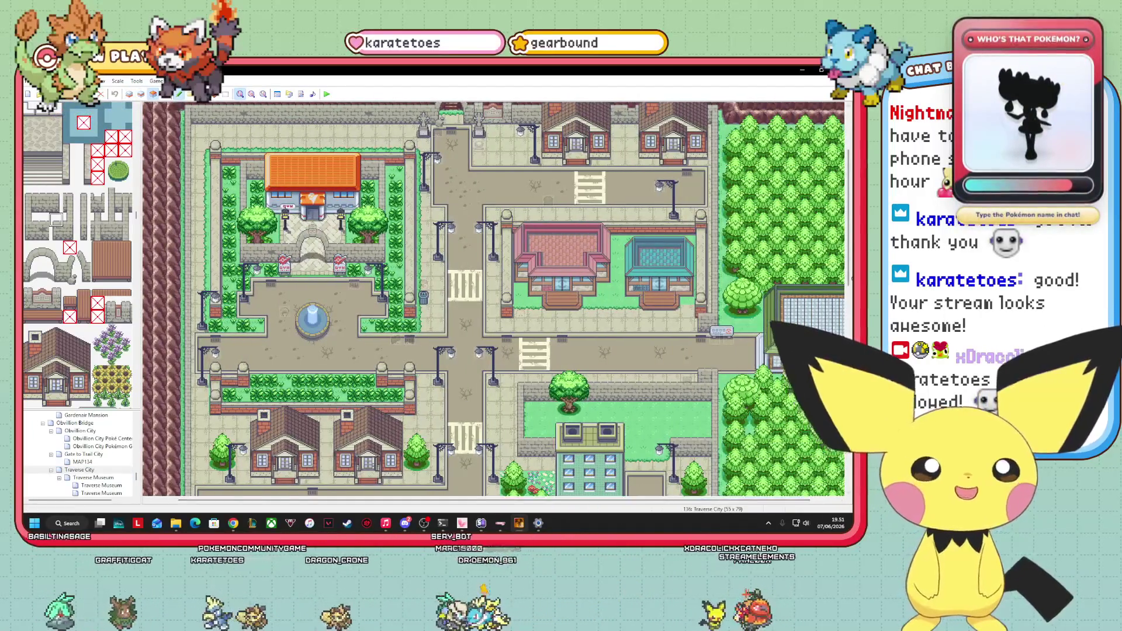
{"action": "scroll", "coordinate": [576, 490], "scroll_direction": "up", "scroll_amount": 3}
{"action": "scroll", "coordinate": [576, 491], "scroll_direction": "down", "scroll_amount": 5}
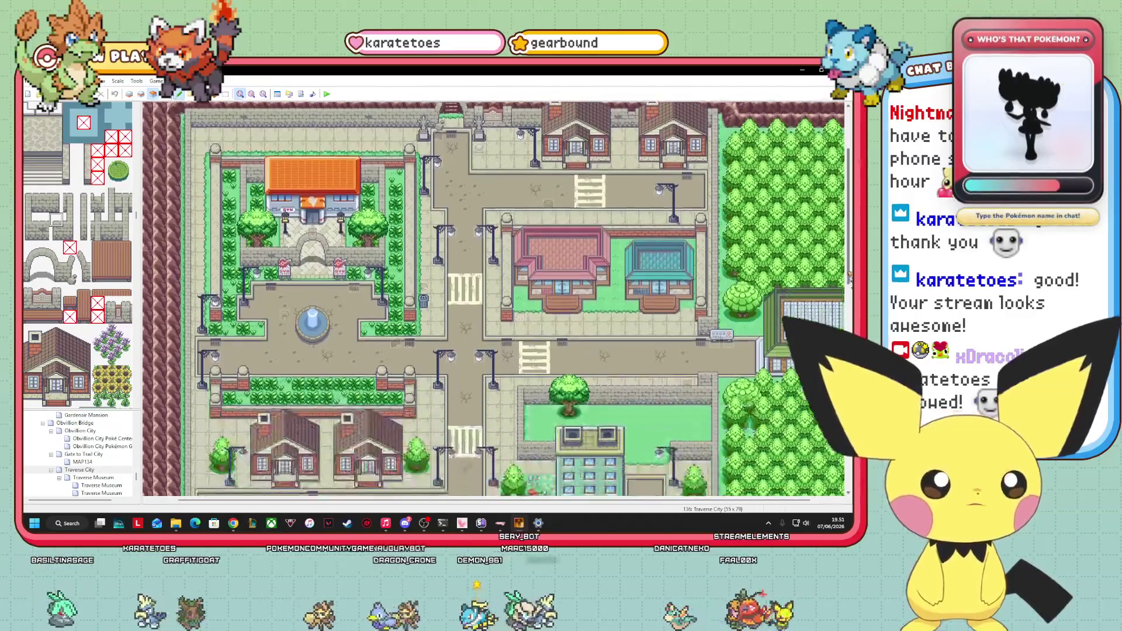
{"action": "scroll", "coordinate": [493, 298], "scroll_direction": "down", "scroll_amount": 4}
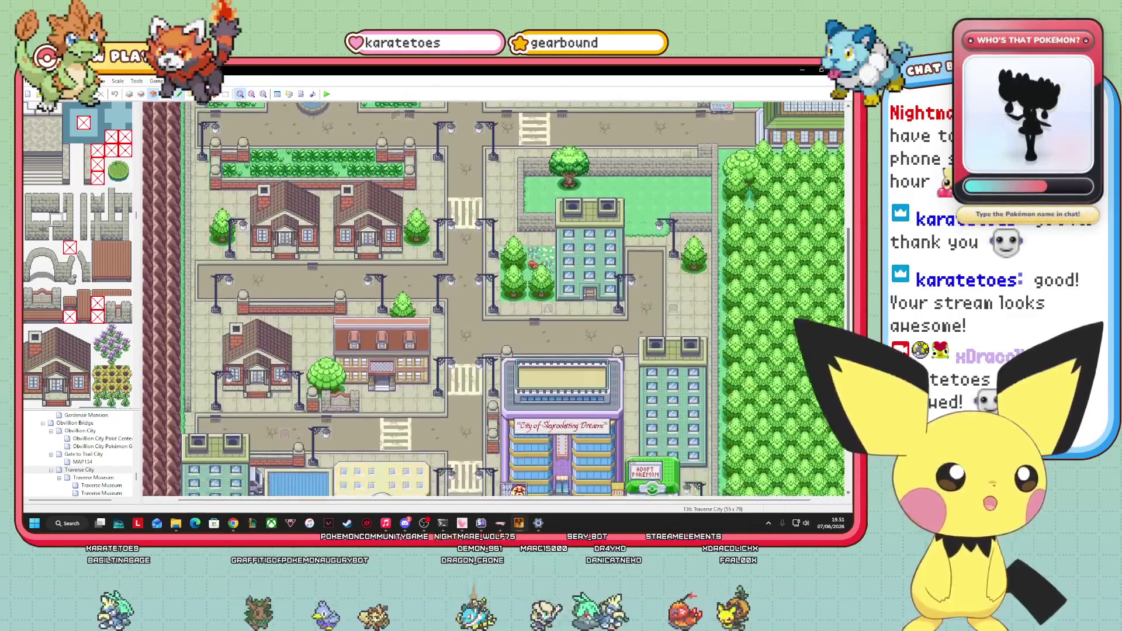
{"action": "scroll", "coordinate": [837, 497], "scroll_direction": "down", "scroll_amount": 6}
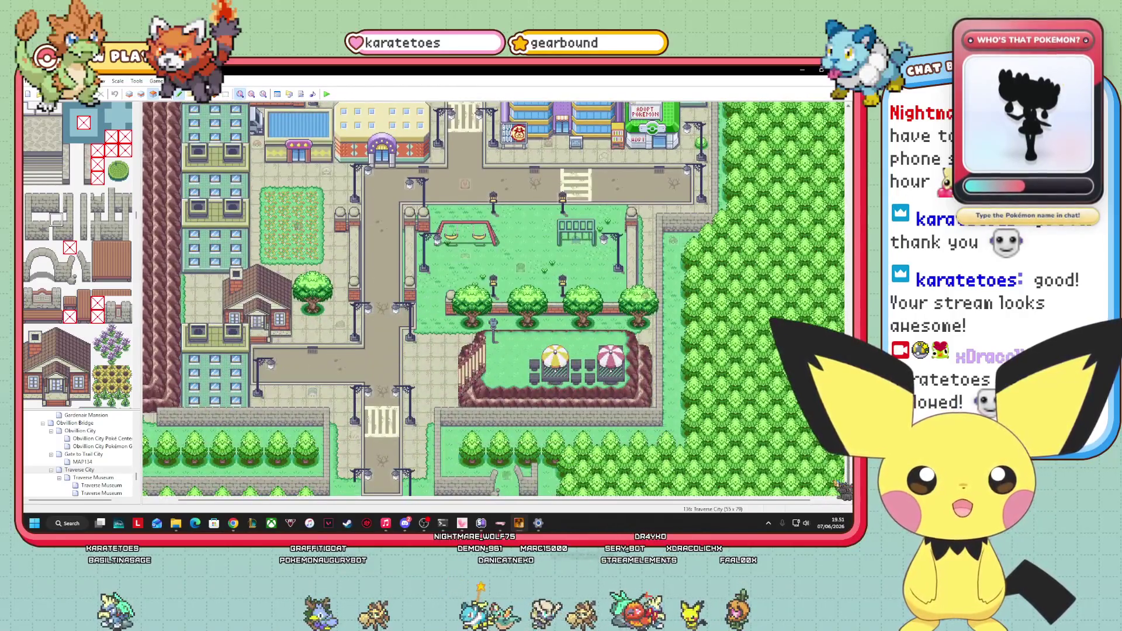
{"action": "mouse_move", "coordinate": [843, 488]}
{"action": "left_mouse_down"}
{"action": "mouse_move", "coordinate": [834, 260]}
{"action": "mouse_move", "coordinate": [824, 329]}
{"action": "mouse_move", "coordinate": [830, 234]}
{"action": "mouse_move", "coordinate": [829, 306]}
{"action": "left_mouse_up"}
{"action": "left_click_drag", "start_coordinate": [647, 500], "coordinate": [711, 500]}
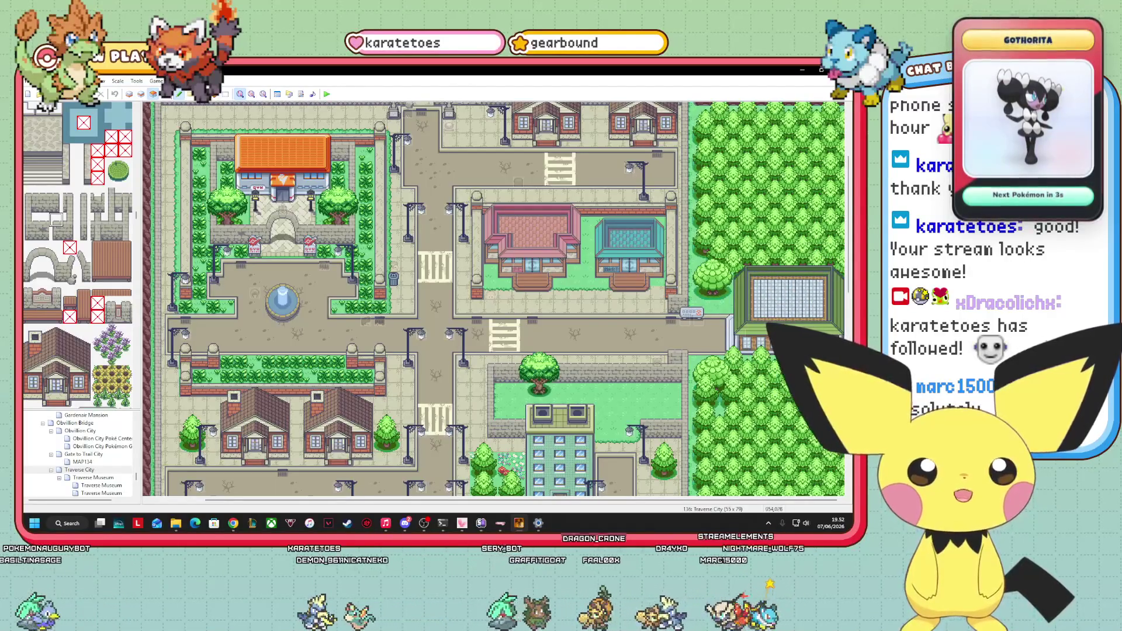
{"action": "mouse_move", "coordinate": [176, 522]}
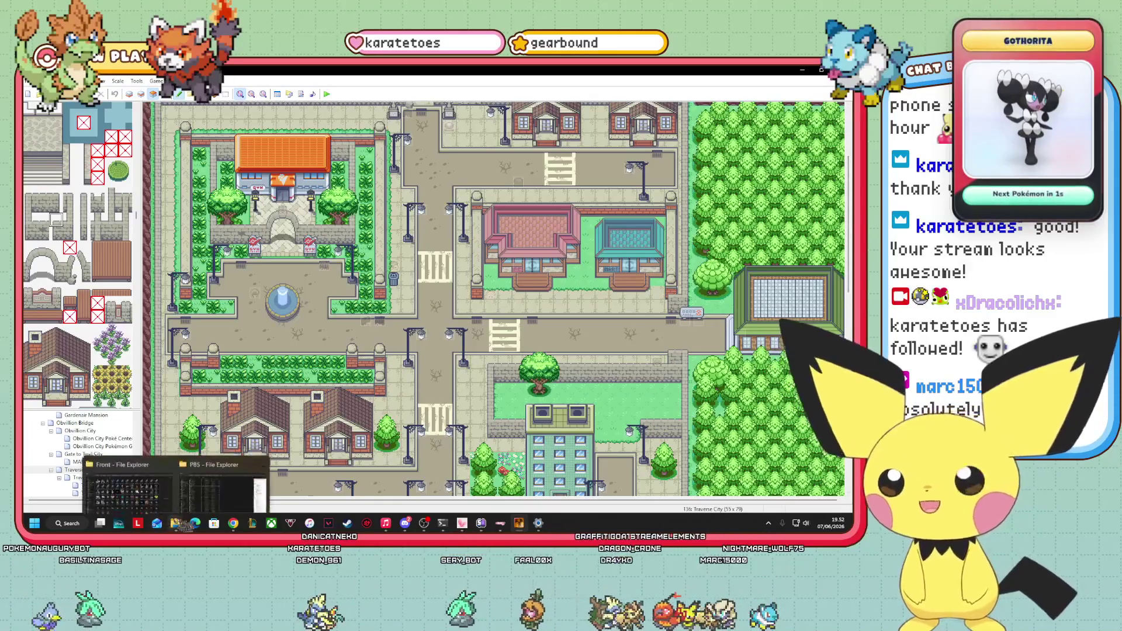
{"action": "left_click", "coordinate": [169, 491]}
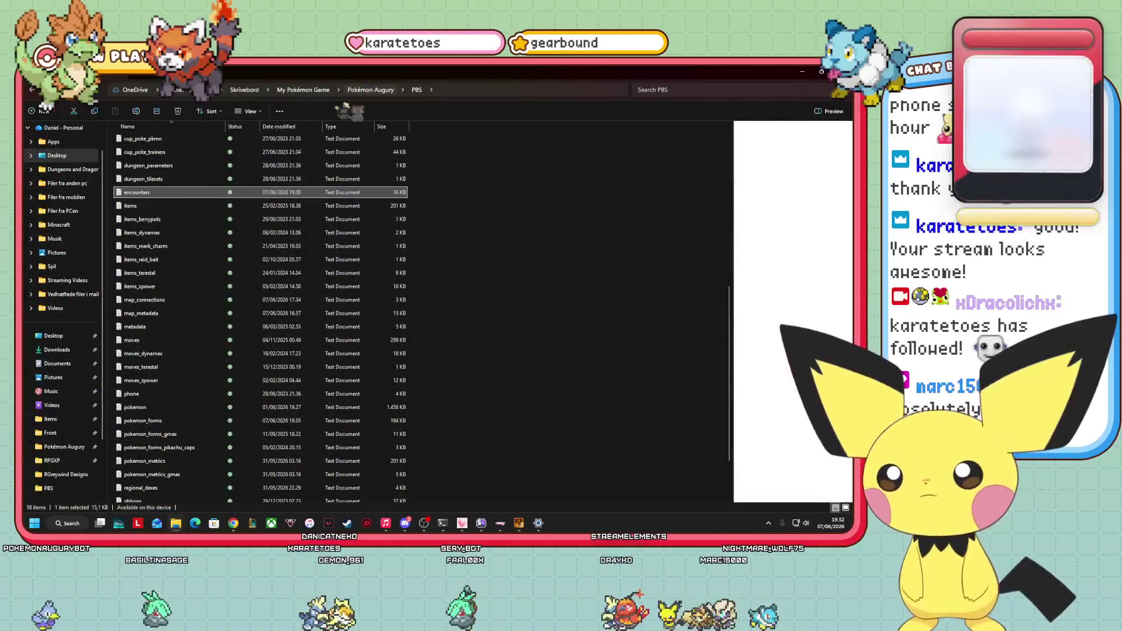
Go to Pokémon Augury's Graphics > Pictures folder and open mapRegion0 in Paint.
{"action": "left_click", "coordinate": [370, 89]}
{"action": "left_click", "coordinate": [142, 182]}
{"action": "double_click", "coordinate": [142, 181]}
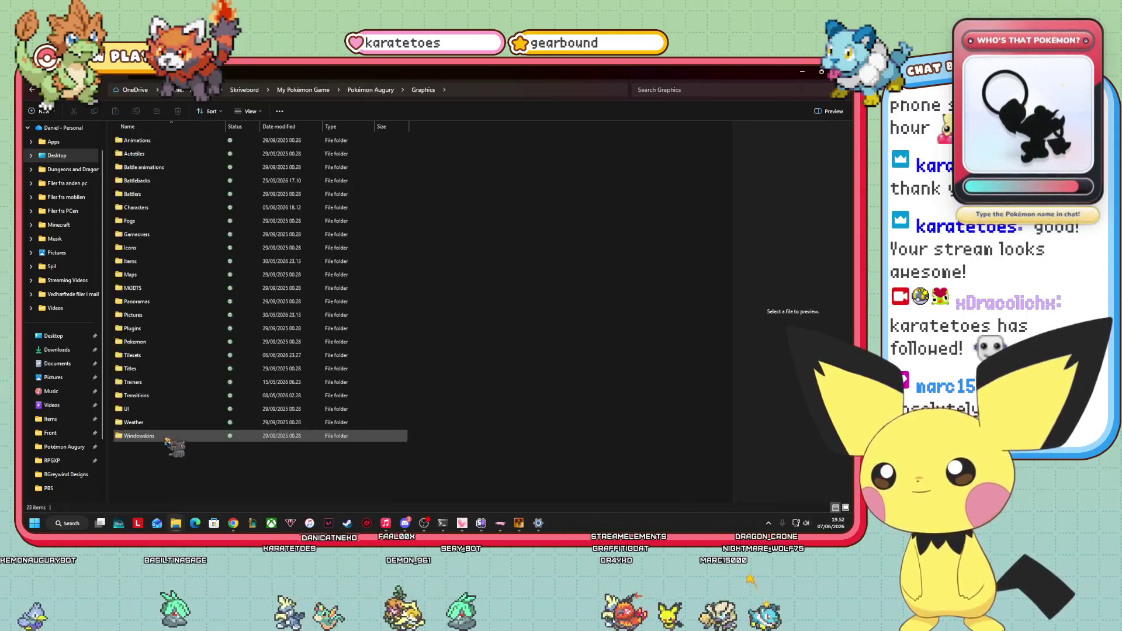
{"action": "double_click", "coordinate": [163, 315]}
{"action": "left_click", "coordinate": [370, 263]}
{"action": "double_click", "coordinate": [370, 263]}
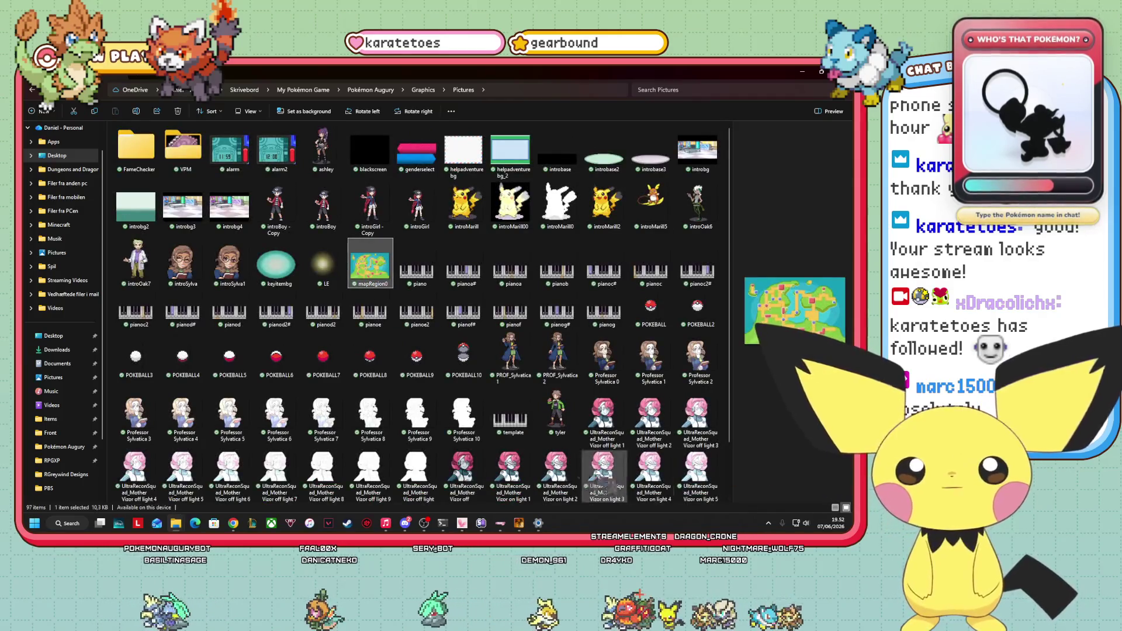
{"action": "scroll", "coordinate": [407, 367], "scroll_direction": "up", "scroll_amount": 8, "text": "ctrl"}
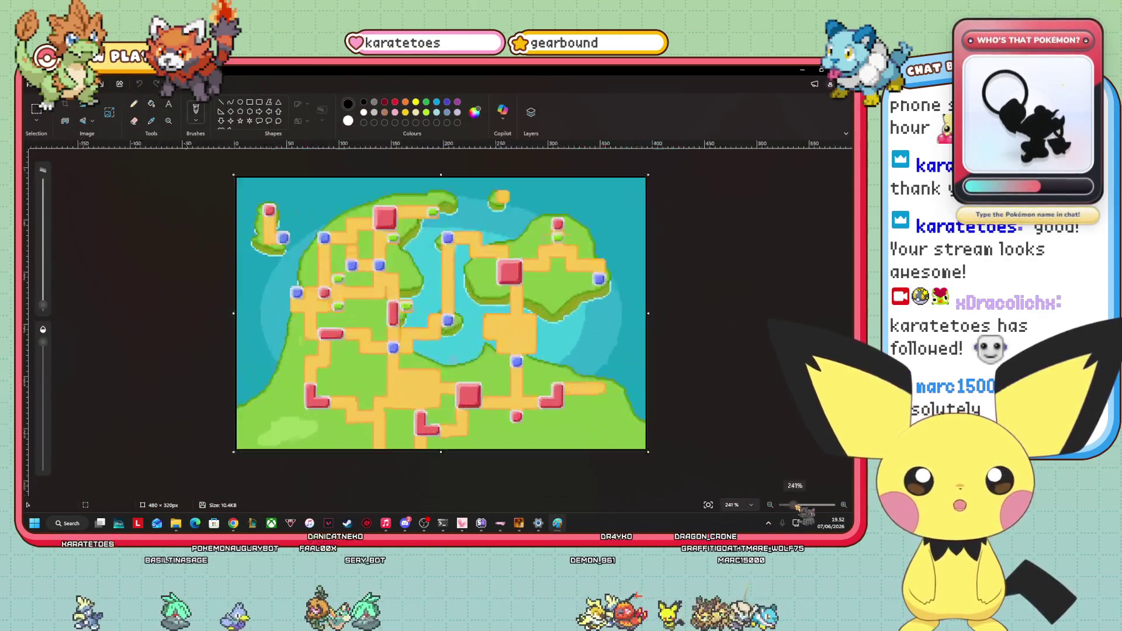
Zoom in, draw an orange circle around a blue marker on the region map, then return to RPG Maker.
{"action": "scroll", "coordinate": [408, 380], "scroll_direction": "up", "scroll_amount": 1}
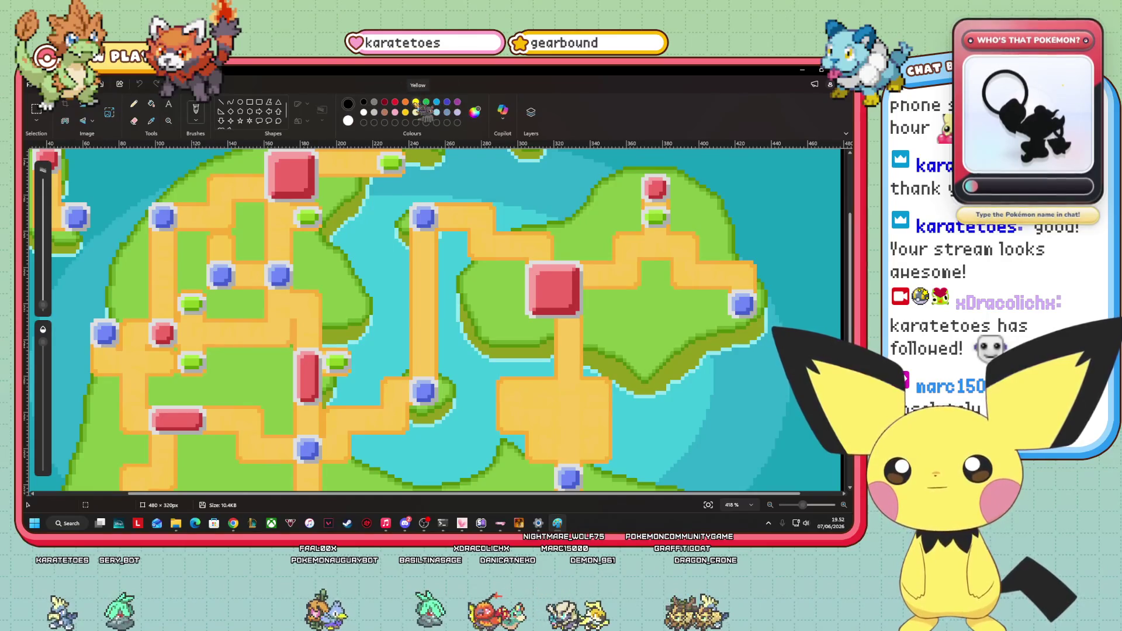
{"action": "mouse_move", "coordinate": [138, 221]}
{"action": "left_mouse_down"}
{"action": "mouse_move", "coordinate": [173, 240]}
{"action": "mouse_move", "coordinate": [291, 352]}
{"action": "mouse_move", "coordinate": [285, 320]}
{"action": "left_mouse_up"}
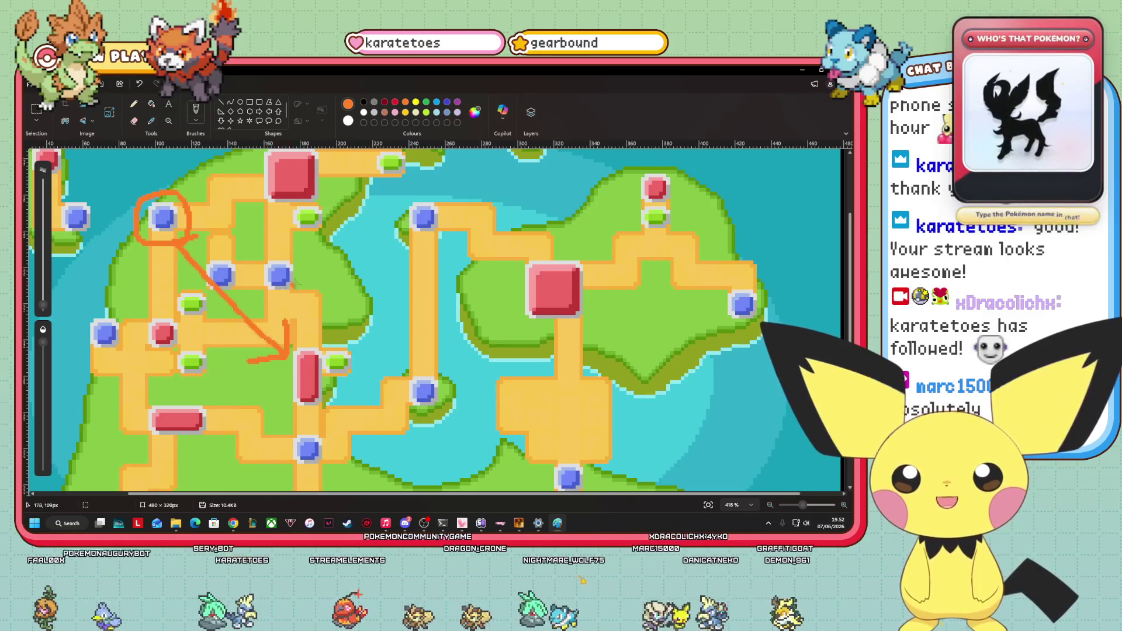
{"action": "left_click", "coordinate": [519, 524]}
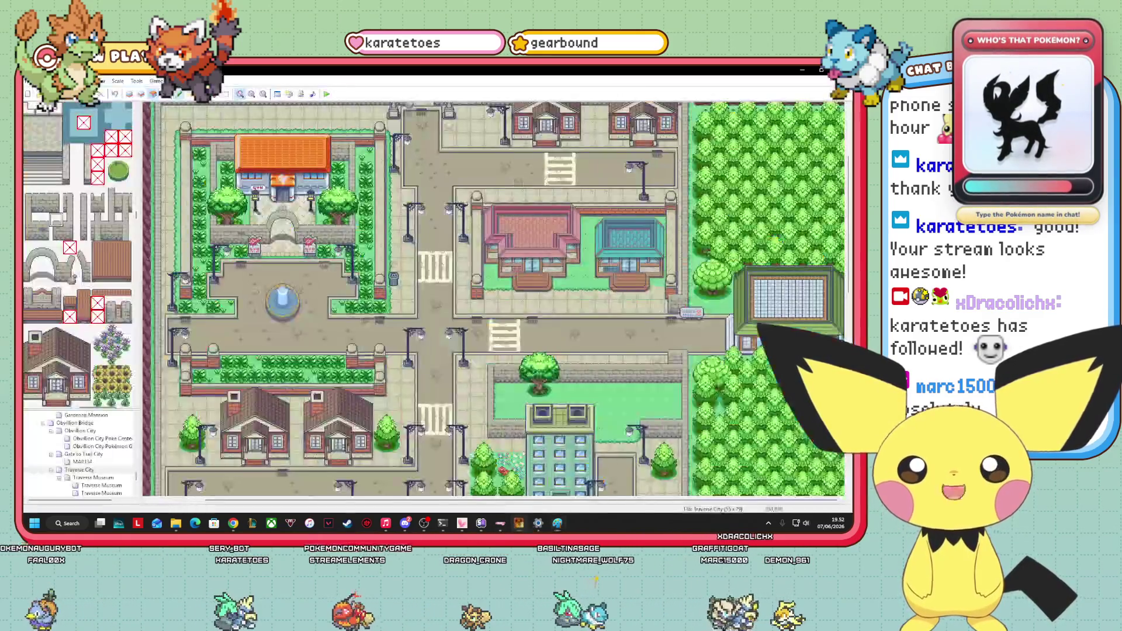
Drag the NPC event up onto the cliff, then return to the region map in Paint.
{"action": "scroll", "coordinate": [493, 298], "scroll_direction": "up", "scroll_amount": 5}
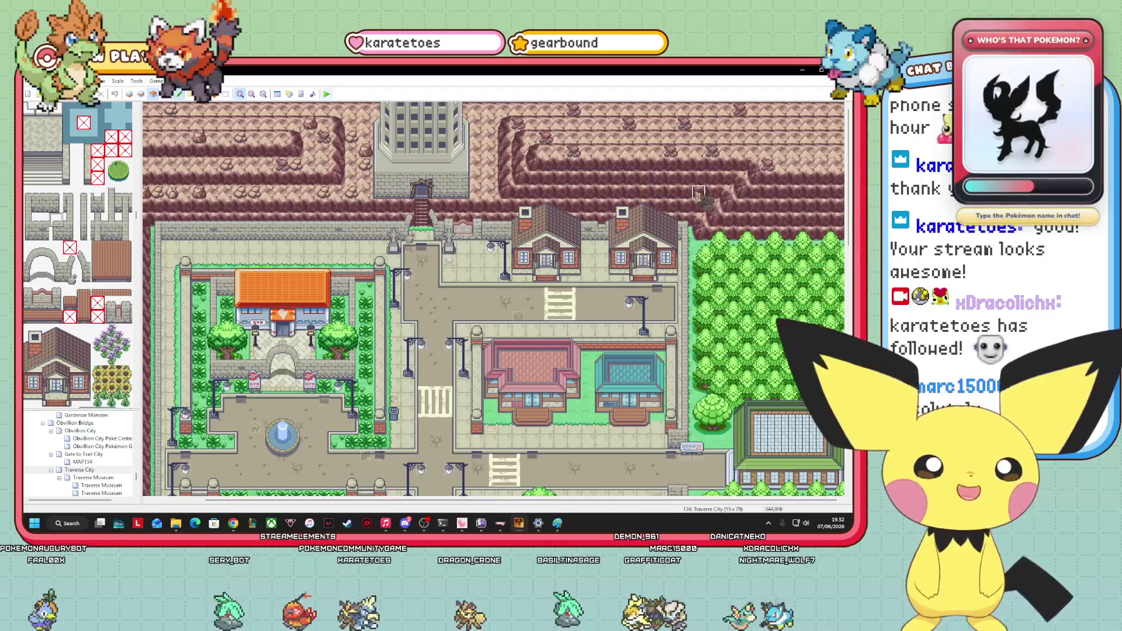
{"action": "mouse_move", "coordinate": [463, 220]}
{"action": "left_mouse_down"}
{"action": "mouse_move", "coordinate": [472, 131]}
{"action": "mouse_move", "coordinate": [392, 111]}
{"action": "mouse_move", "coordinate": [476, 151]}
{"action": "mouse_move", "coordinate": [339, 402]}
{"action": "mouse_move", "coordinate": [529, 497]}
{"action": "mouse_move", "coordinate": [786, 459]}
{"action": "left_mouse_up"}
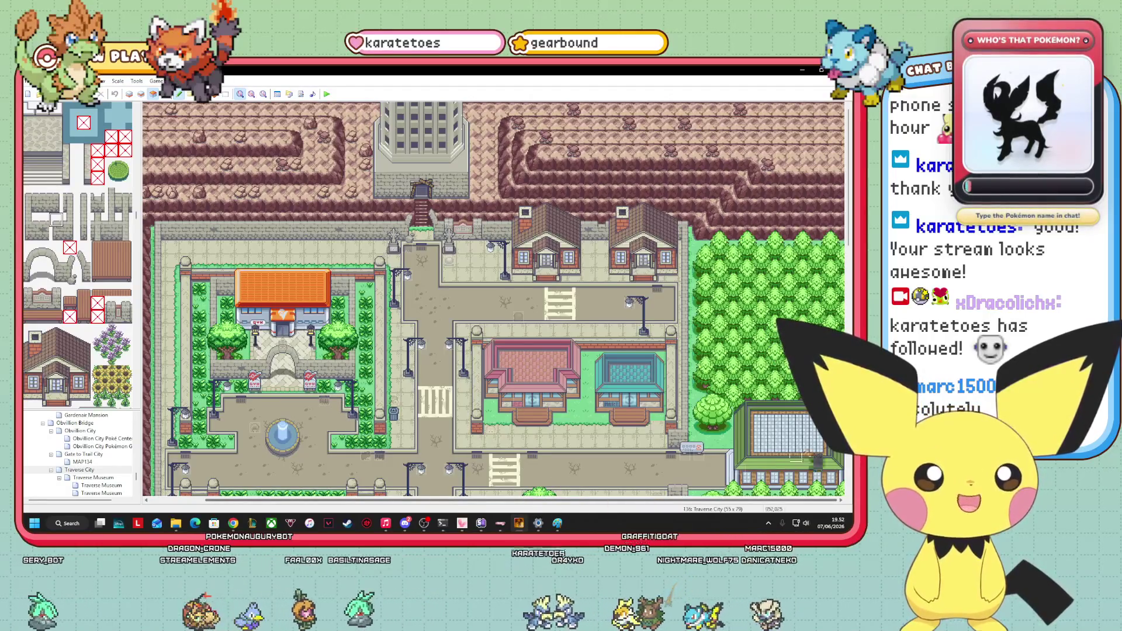
{"action": "left_click", "coordinate": [557, 523]}
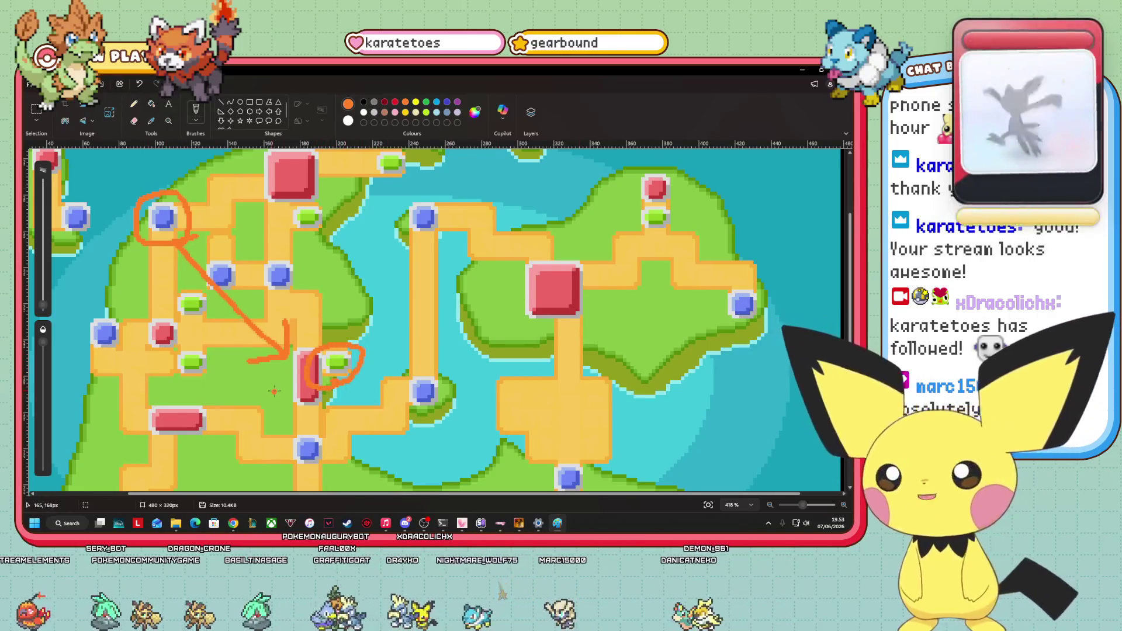
Undo the orange circles and arrow on the region map and zoom out to 350%.
{"action": "left_click", "coordinate": [139, 85]}
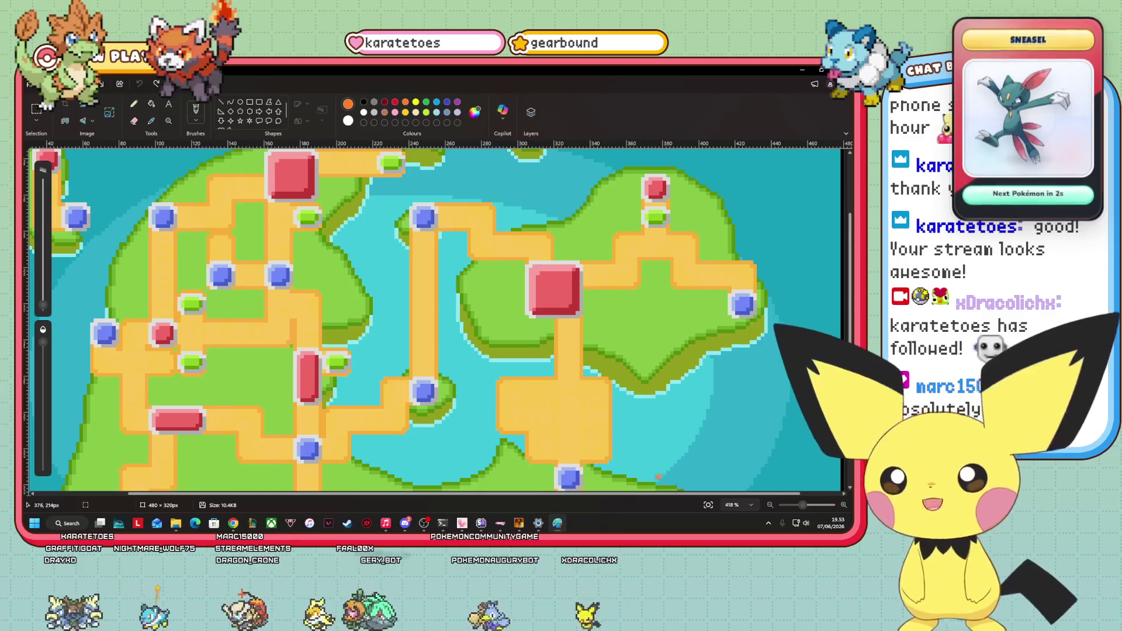
{"action": "scroll", "coordinate": [654, 474], "scroll_direction": "left", "scroll_amount": 1}
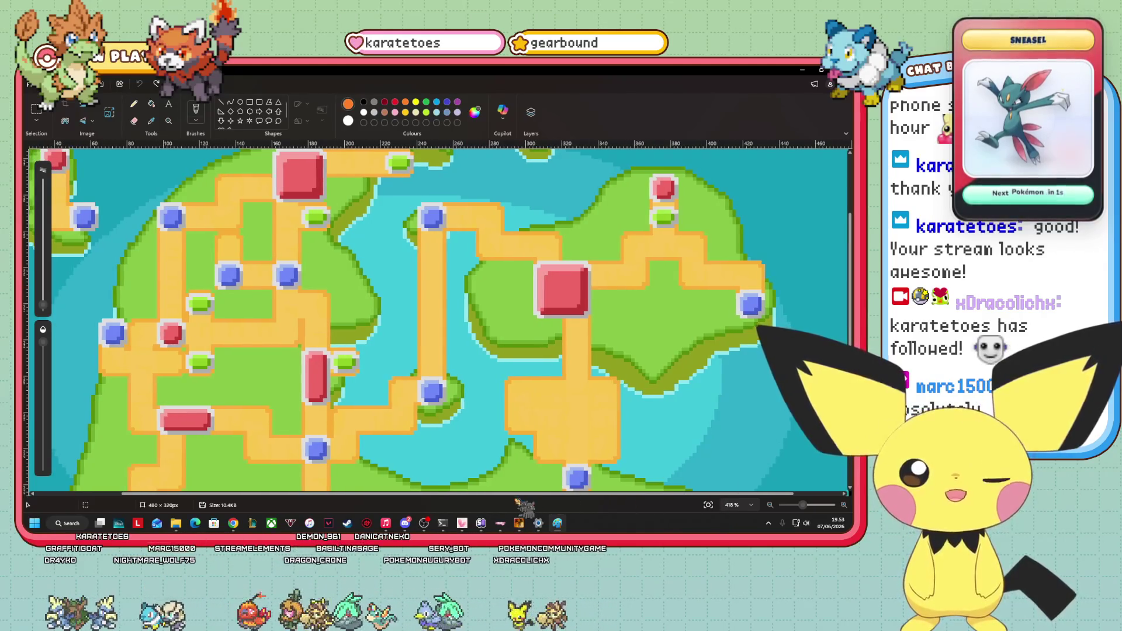
{"action": "scroll", "coordinate": [438, 318], "scroll_direction": "left", "scroll_amount": 2}
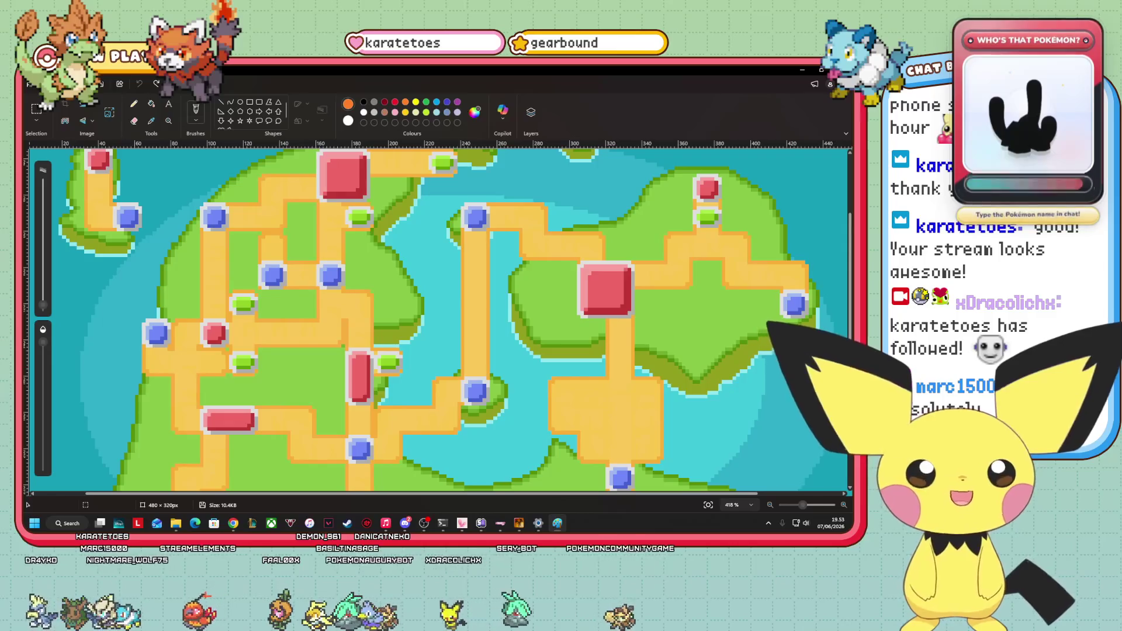
{"action": "scroll", "coordinate": [439, 319], "scroll_direction": "up", "scroll_amount": 1}
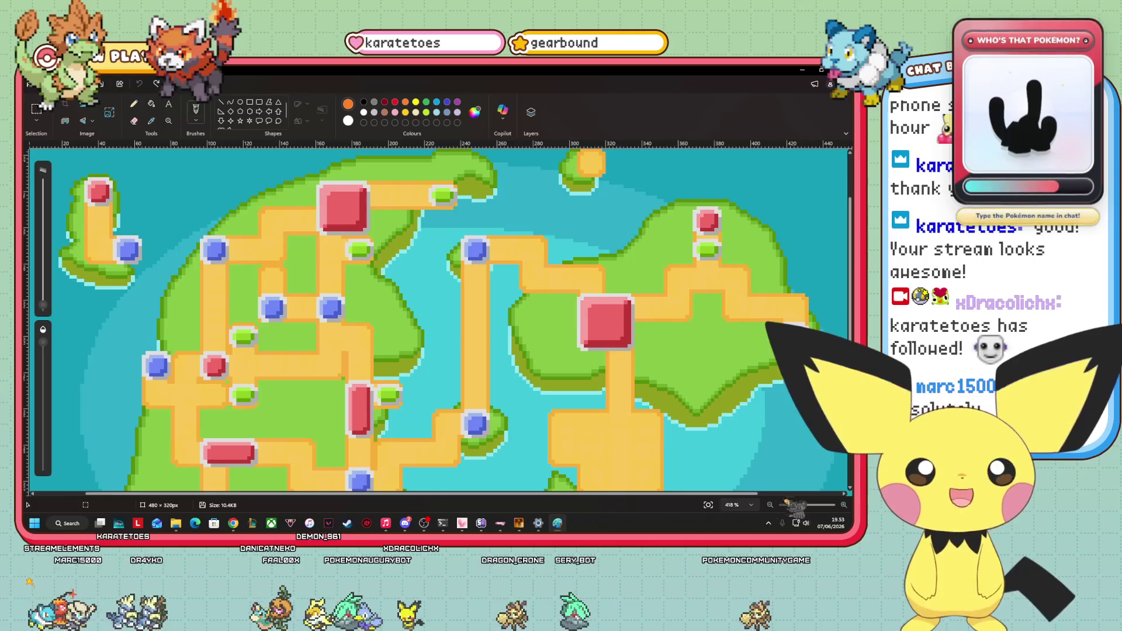
{"action": "scroll", "coordinate": [439, 319], "scroll_direction": "down", "scroll_amount": 3}
{"action": "left_click", "coordinate": [770, 504]}
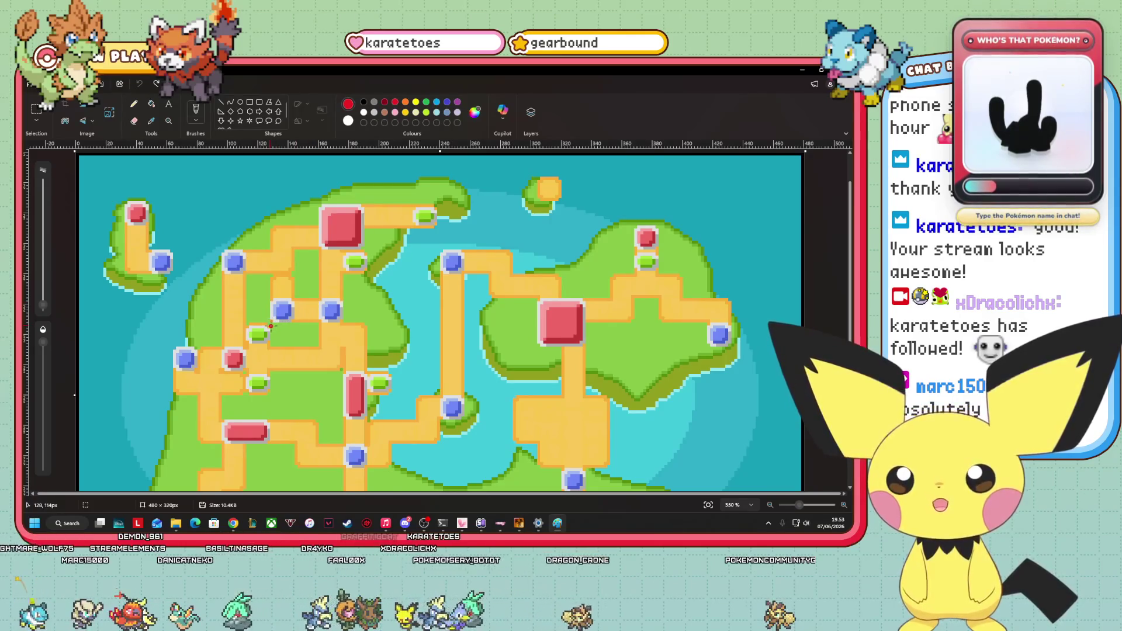
Trace a red outline around the northwest town cluster on the region map.
{"action": "left_click_drag", "start_coordinate": [322, 326], "coordinate": [342, 325]}
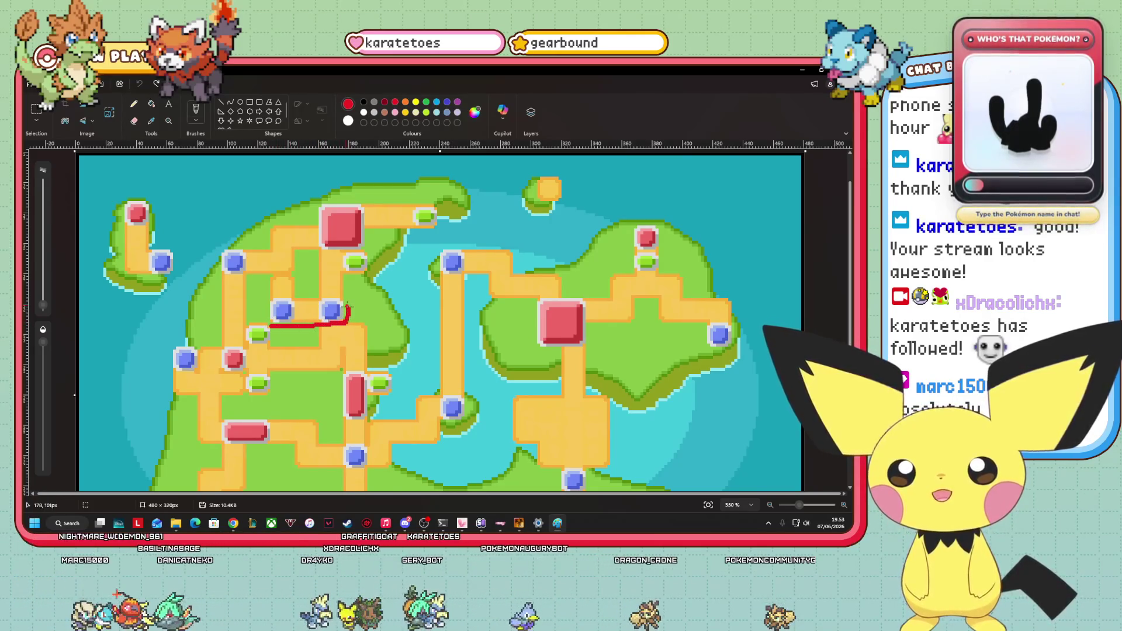
{"action": "mouse_move", "coordinate": [344, 279]}
{"action": "left_mouse_down"}
{"action": "mouse_move", "coordinate": [347, 248]}
{"action": "mouse_move", "coordinate": [374, 240]}
{"action": "mouse_move", "coordinate": [388, 210]}
{"action": "mouse_move", "coordinate": [374, 196]}
{"action": "mouse_move", "coordinate": [320, 204]}
{"action": "mouse_move", "coordinate": [225, 263]}
{"action": "left_mouse_up"}
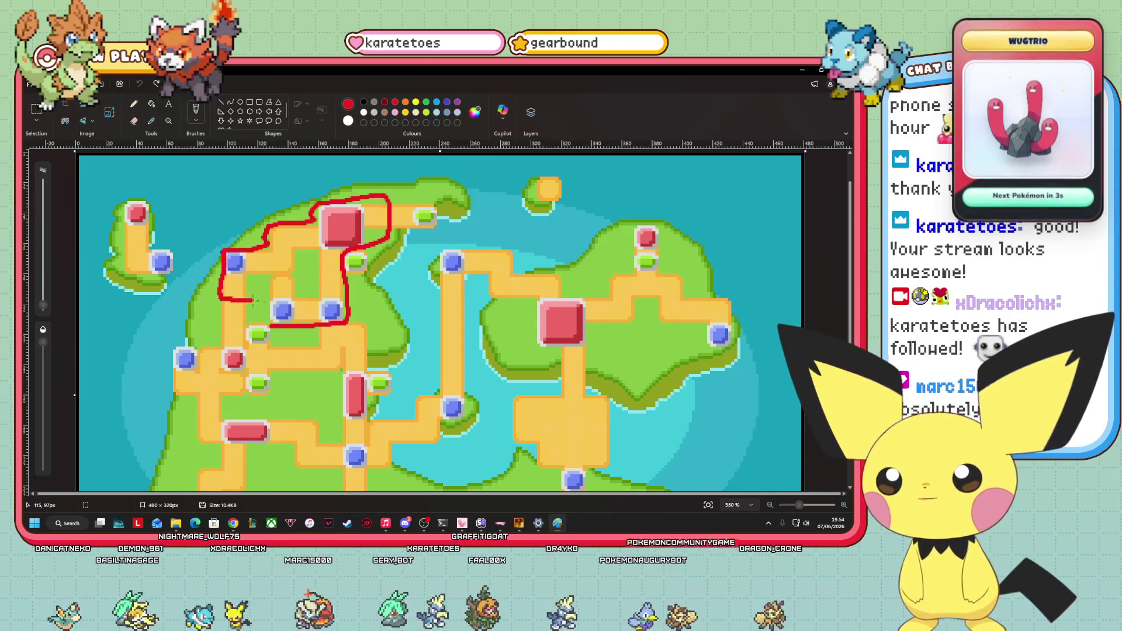
{"action": "left_click", "coordinate": [290, 334]}
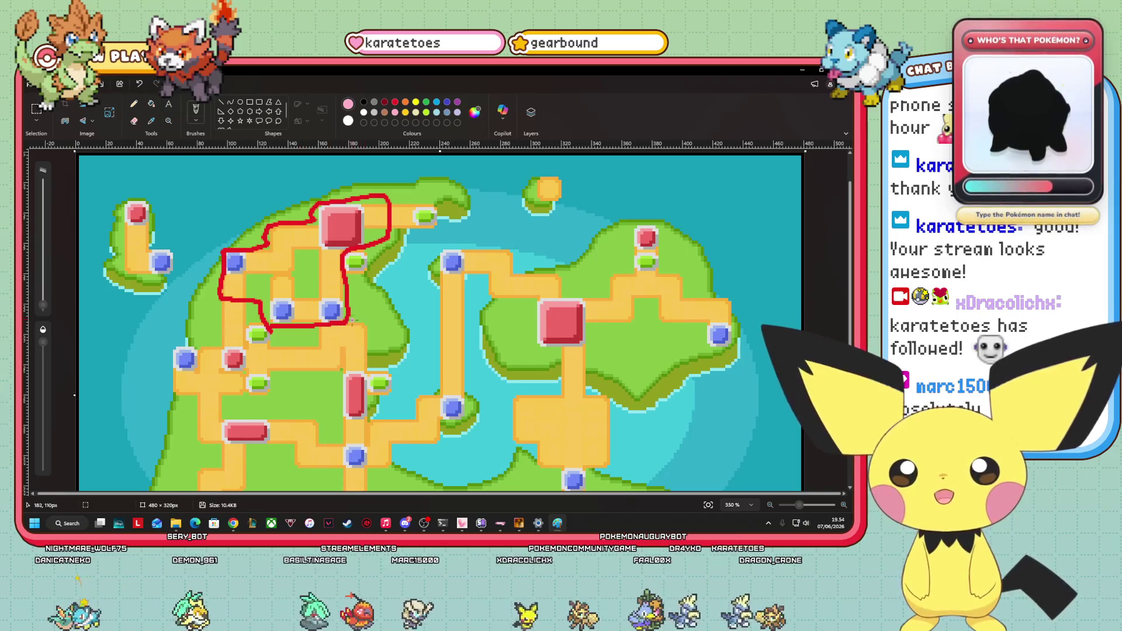
Trace a wider pink outline around the red one and the lower green block, then begin a purple boundary.
{"action": "left_click_drag", "start_coordinate": [354, 321], "coordinate": [349, 295]}
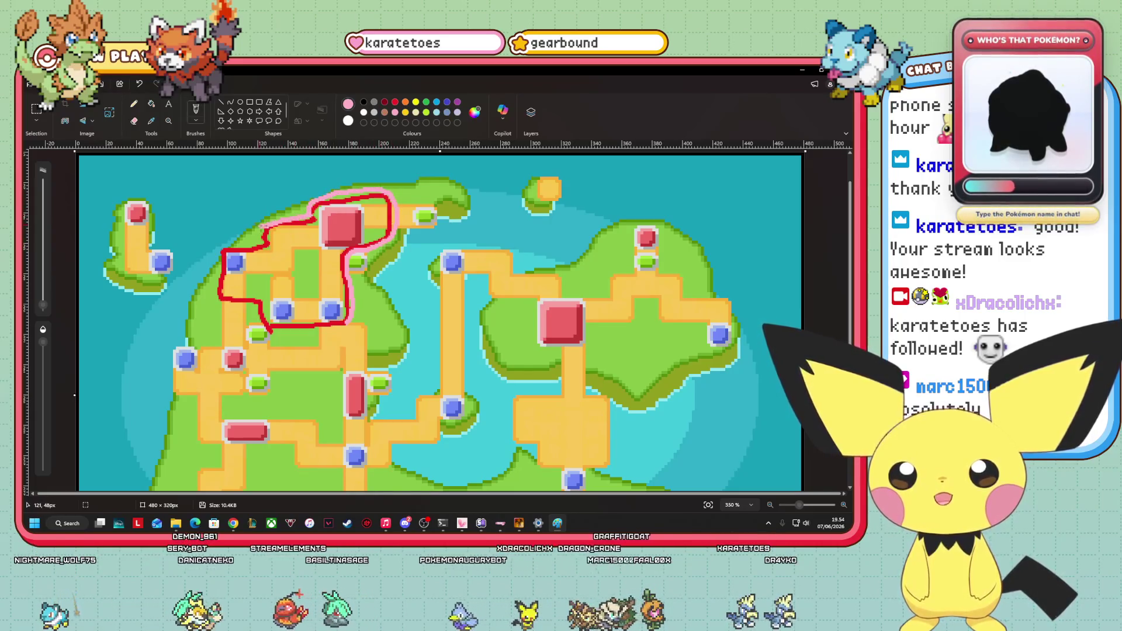
{"action": "mouse_move", "coordinate": [264, 243]}
{"action": "left_mouse_down"}
{"action": "mouse_move", "coordinate": [229, 250]}
{"action": "mouse_move", "coordinate": [218, 308]}
{"action": "left_mouse_up"}
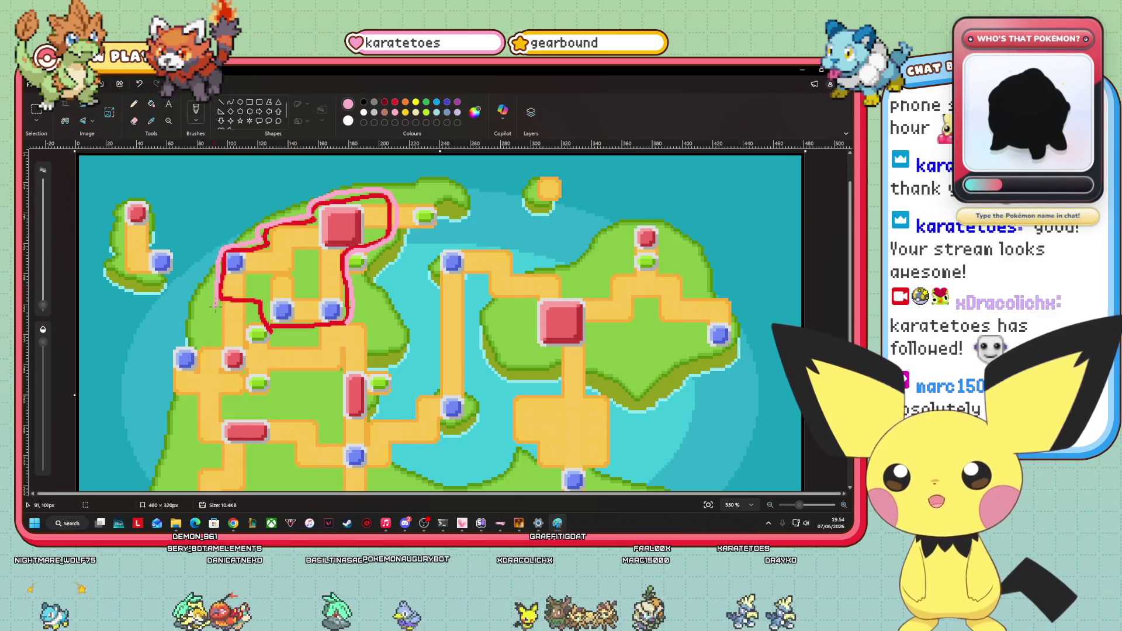
{"action": "mouse_move", "coordinate": [239, 373]}
{"action": "left_mouse_down"}
{"action": "mouse_move", "coordinate": [254, 397]}
{"action": "mouse_move", "coordinate": [272, 393]}
{"action": "mouse_move", "coordinate": [271, 373]}
{"action": "mouse_move", "coordinate": [342, 368]}
{"action": "mouse_move", "coordinate": [345, 351]}
{"action": "mouse_move", "coordinate": [319, 337]}
{"action": "mouse_move", "coordinate": [338, 329]}
{"action": "left_mouse_up"}
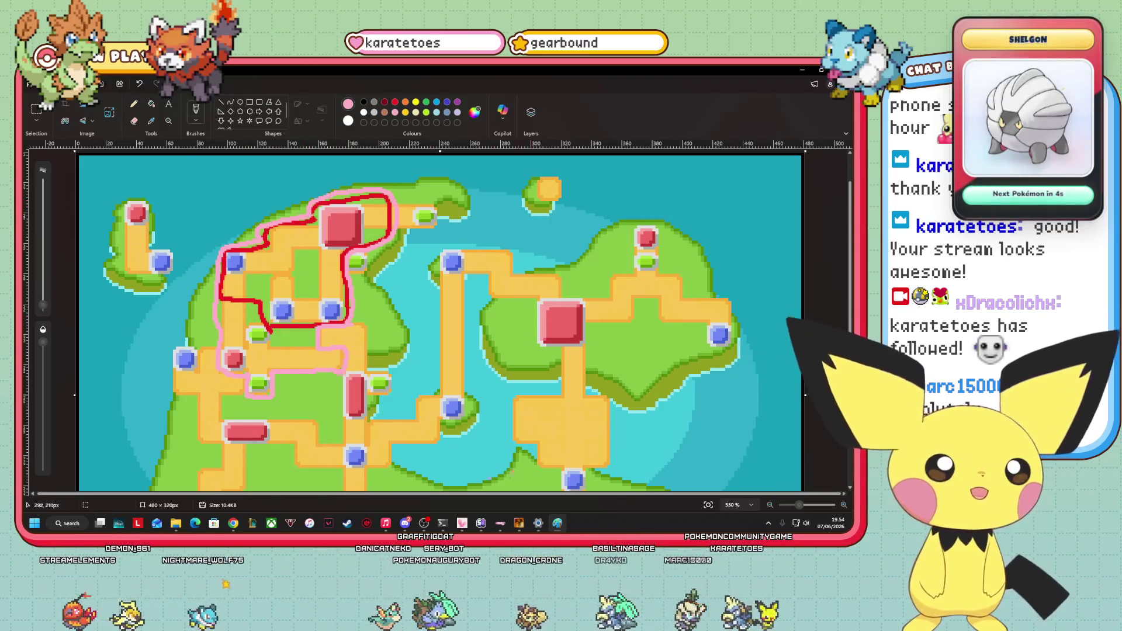
{"action": "left_click_drag", "start_coordinate": [798, 505], "coordinate": [796, 505]}
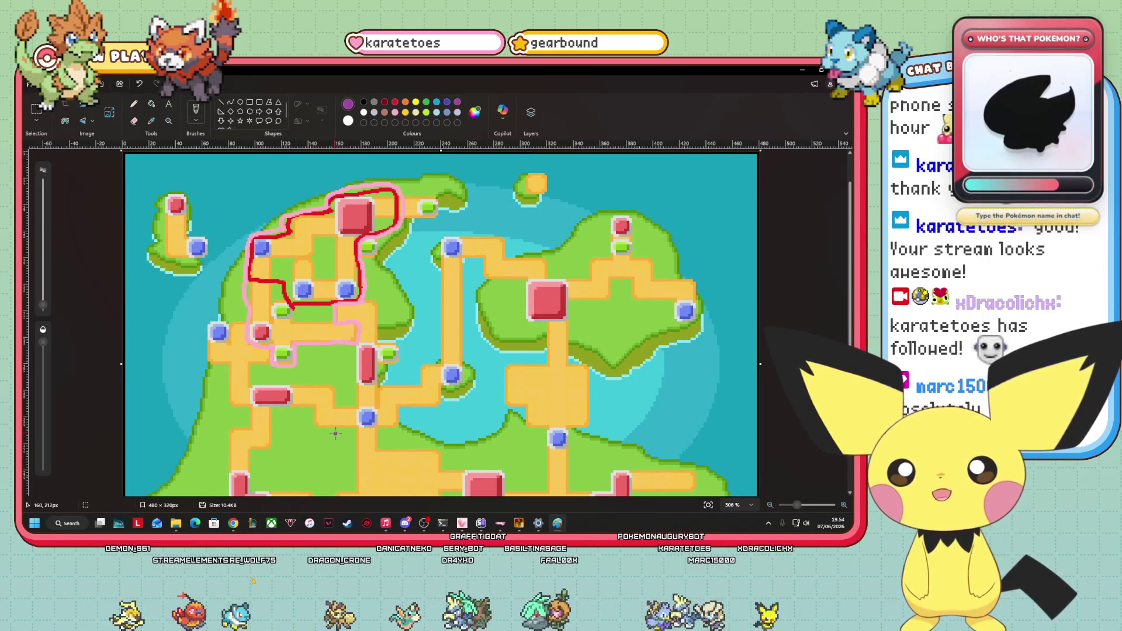
{"action": "mouse_move", "coordinate": [335, 433]}
{"action": "left_mouse_down"}
{"action": "mouse_move", "coordinate": [456, 429]}
{"action": "mouse_move", "coordinate": [475, 410]}
{"action": "mouse_move", "coordinate": [475, 380]}
{"action": "mouse_move", "coordinate": [387, 328]}
{"action": "mouse_move", "coordinate": [380, 281]}
{"action": "mouse_move", "coordinate": [385, 250]}
{"action": "mouse_move", "coordinate": [447, 190]}
{"action": "mouse_move", "coordinate": [357, 171]}
{"action": "mouse_move", "coordinate": [266, 191]}
{"action": "mouse_move", "coordinate": [193, 185]}
{"action": "mouse_move", "coordinate": [138, 211]}
{"action": "mouse_move", "coordinate": [141, 281]}
{"action": "mouse_move", "coordinate": [202, 385]}
{"action": "mouse_move", "coordinate": [235, 412]}
{"action": "left_mouse_up"}
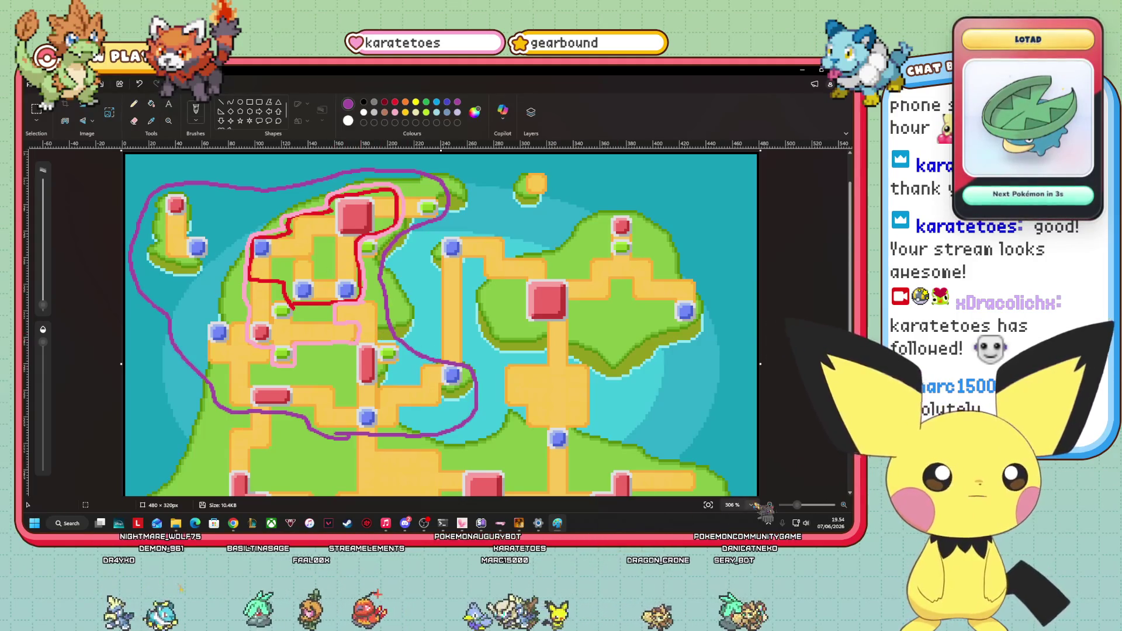
Adjust the zoom to frame the western landmass, then show the desktop with Win+D.
{"action": "left_click_drag", "start_coordinate": [796, 505], "coordinate": [791, 506]}
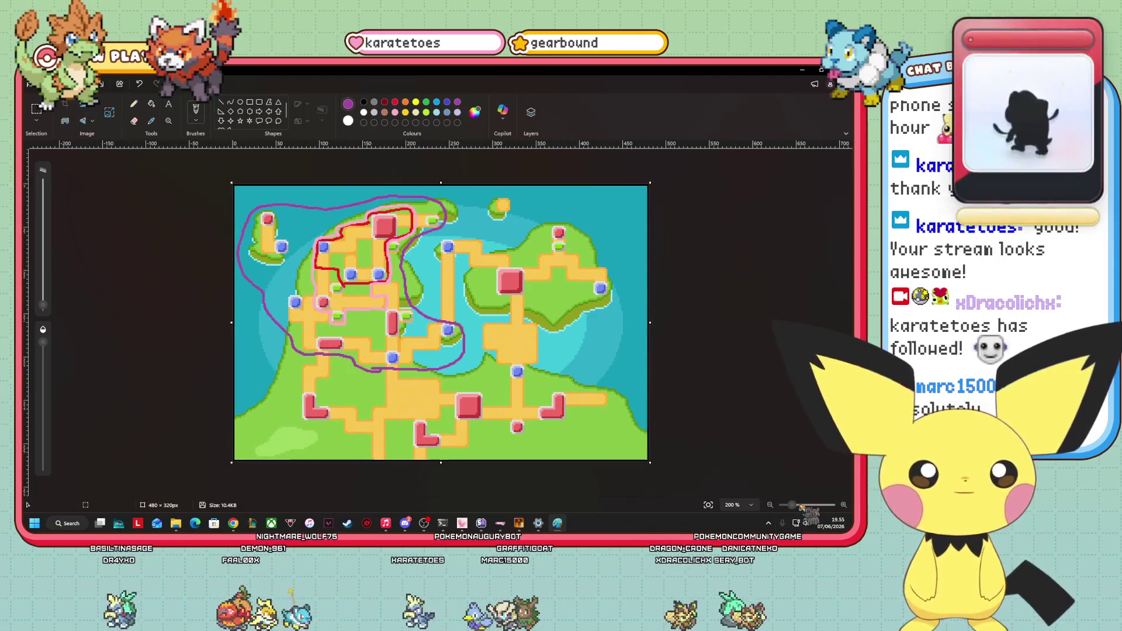
{"action": "left_click", "coordinate": [801, 506]}
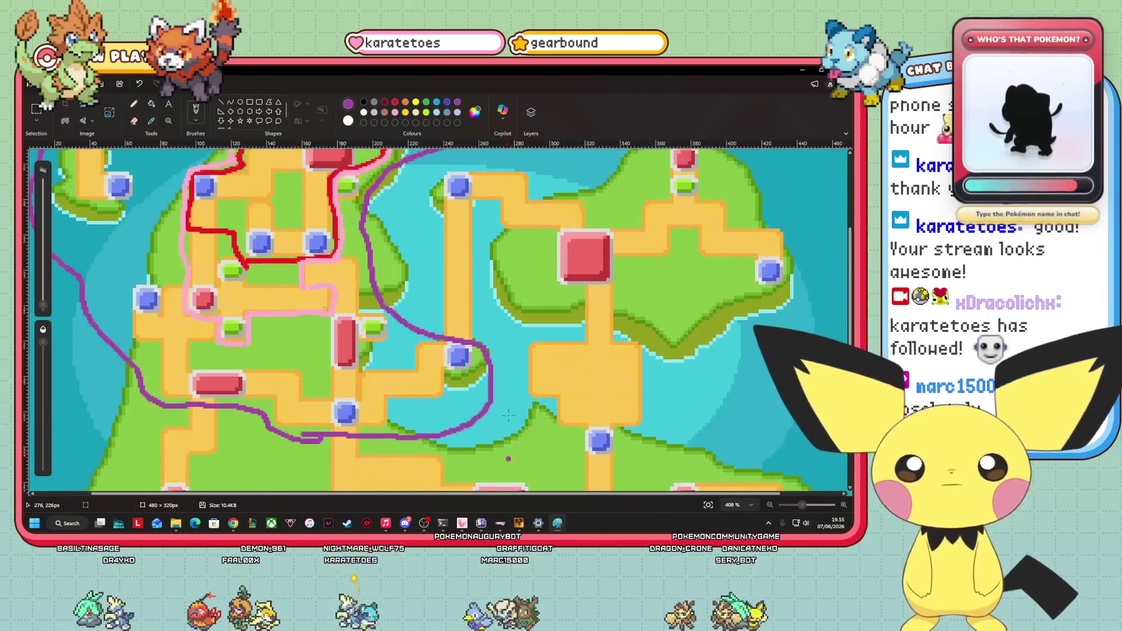
{"action": "scroll", "coordinate": [508, 415], "scroll_direction": "up", "scroll_amount": 2}
{"action": "left_click", "coordinate": [770, 505]}
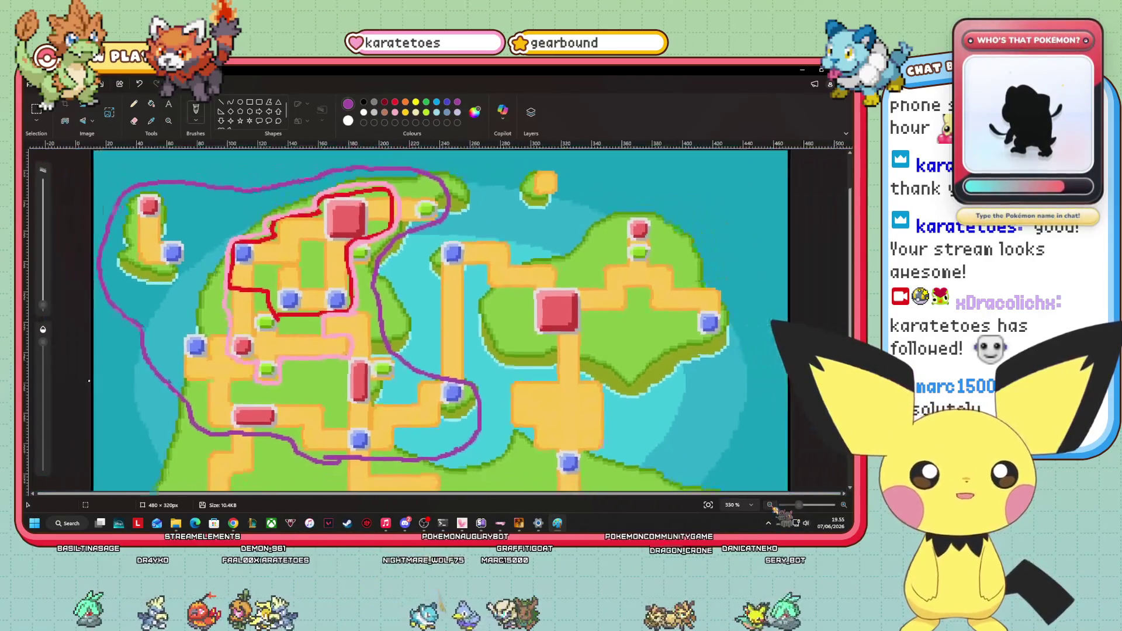
{"action": "left_click", "coordinate": [770, 505]}
{"action": "scroll", "coordinate": [133, 268], "scroll_direction": "down", "scroll_amount": 2}
{"action": "scroll", "coordinate": [208, 305], "scroll_direction": "up", "scroll_amount": 2}
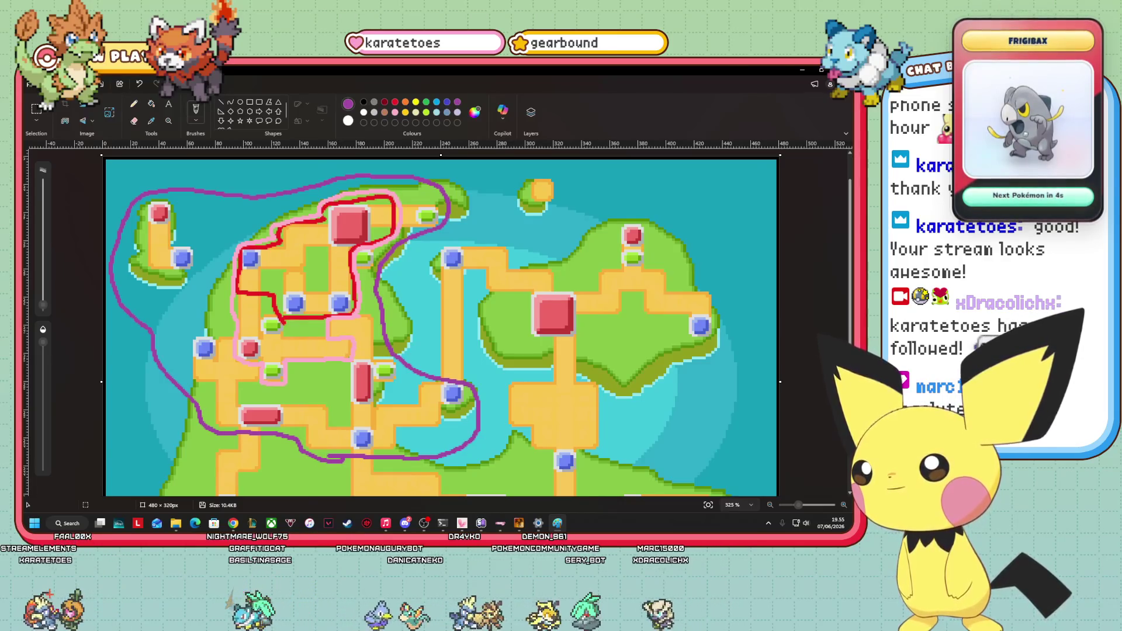
{"action": "key", "text": "super+d"}
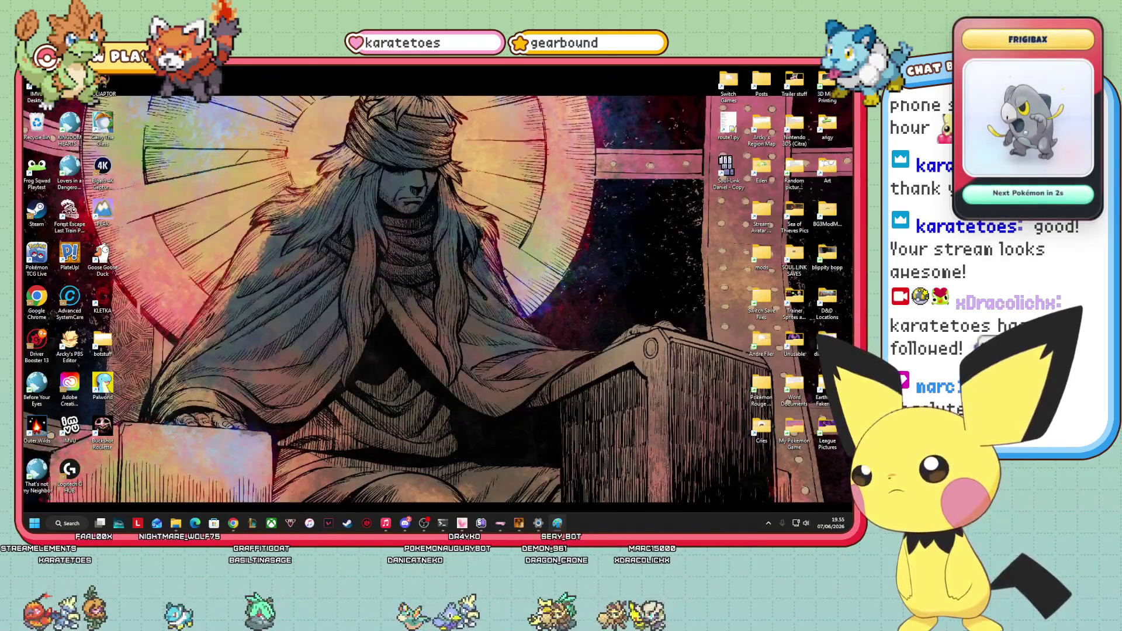
Bring the Paint map back and extend the purple boundary toward the southwest.
{"action": "key", "text": "super+d"}
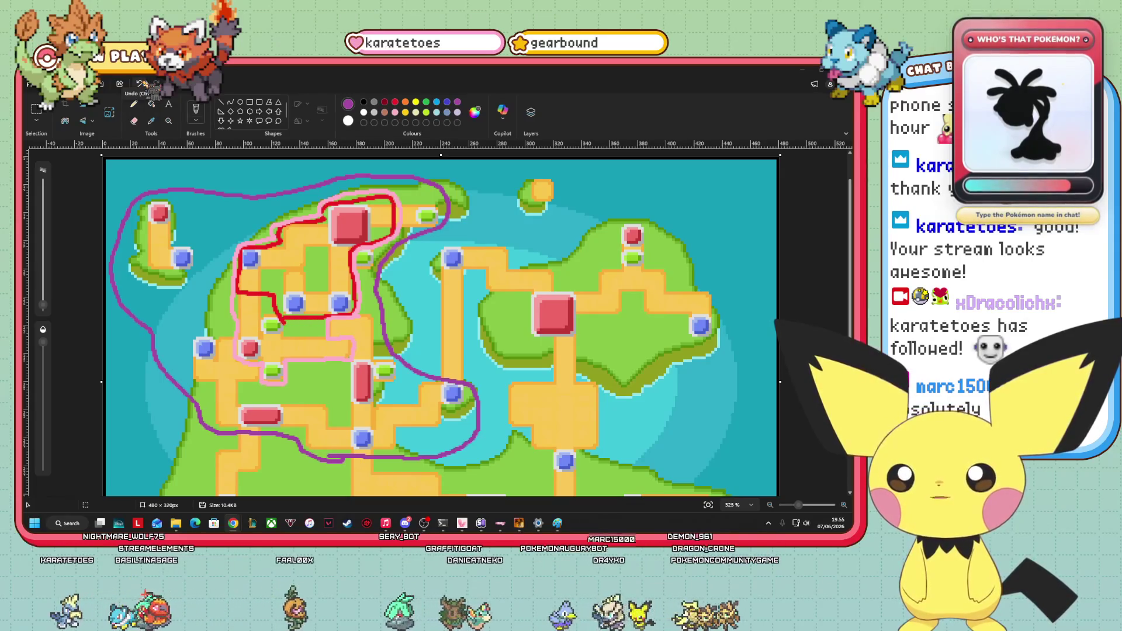
{"action": "scroll", "coordinate": [441, 321], "scroll_direction": "down", "scroll_amount": 3}
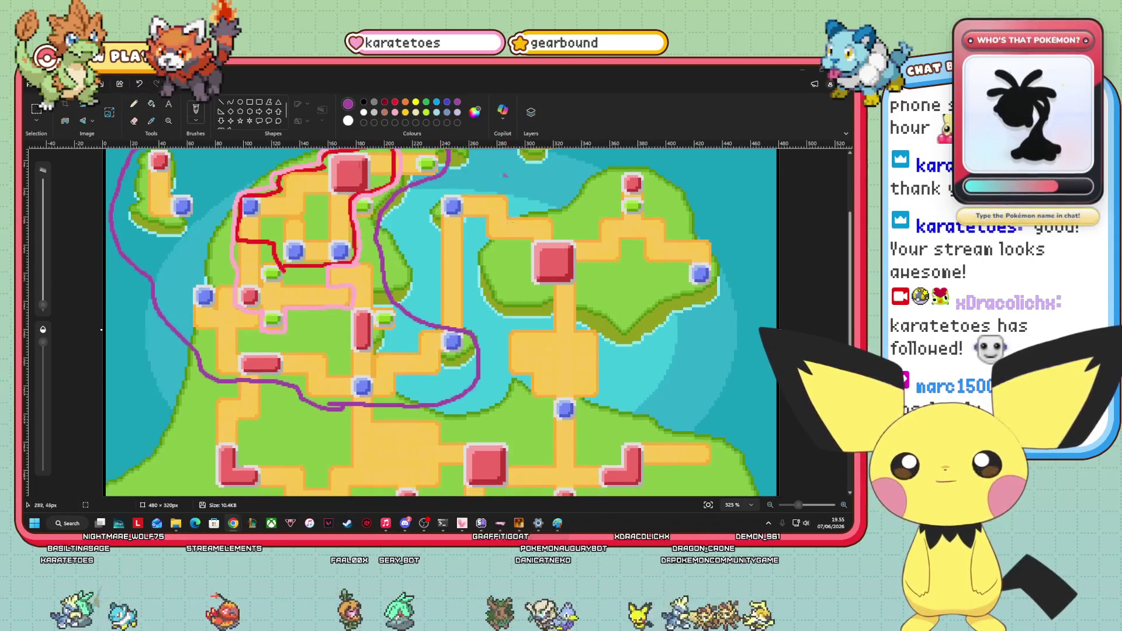
{"action": "scroll", "coordinate": [398, 240], "scroll_direction": "down", "scroll_amount": 3}
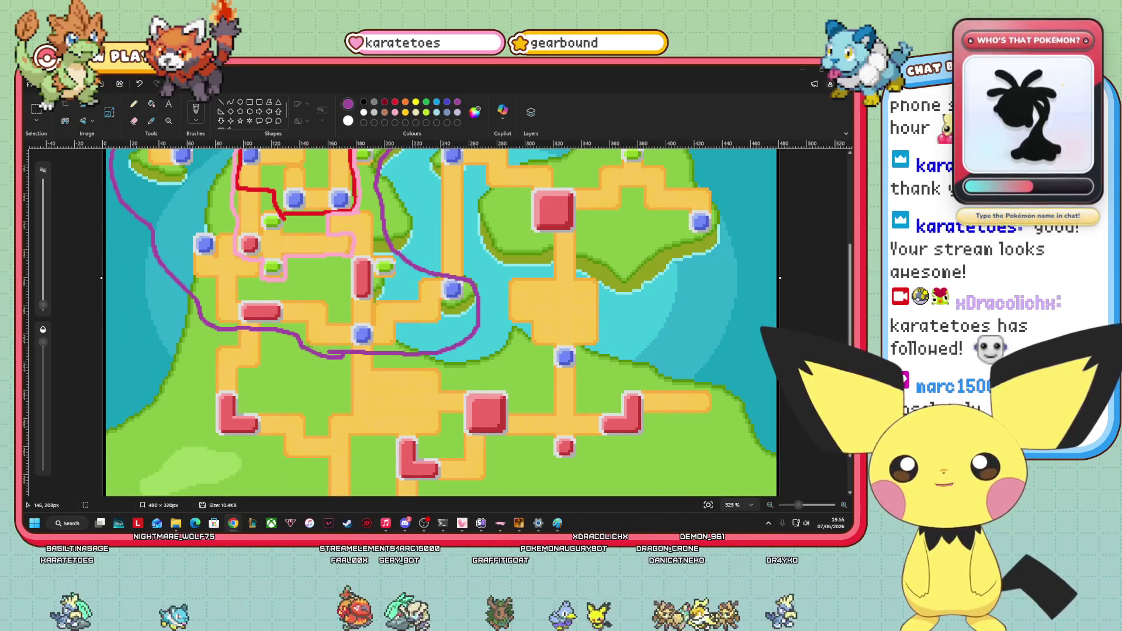
{"action": "left_click_drag", "start_coordinate": [320, 356], "coordinate": [270, 383]}
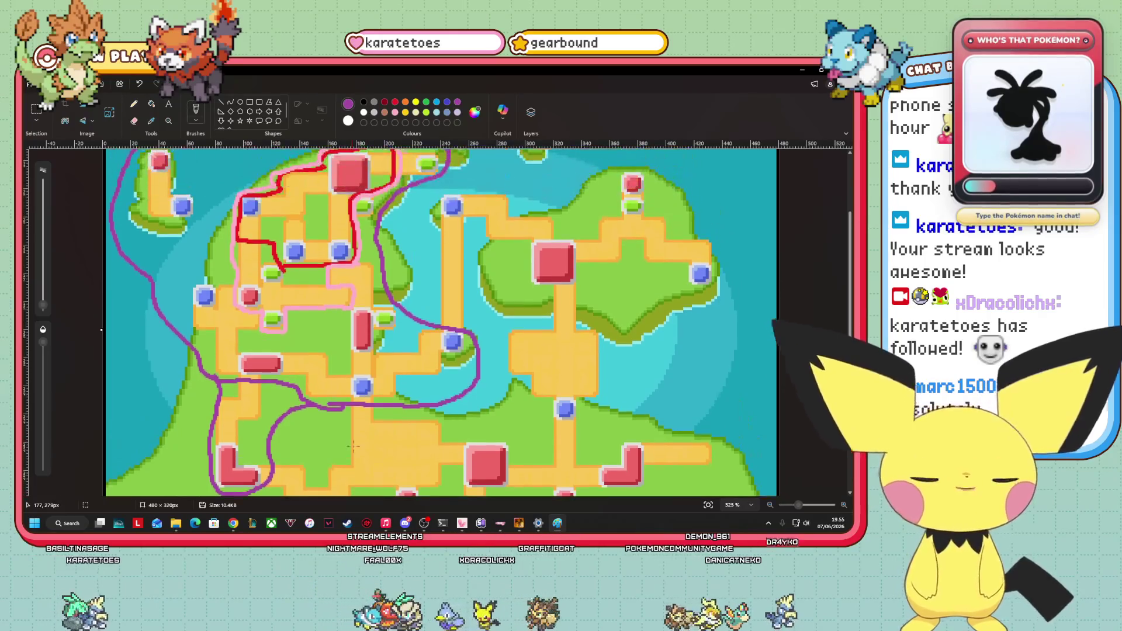
Zoom out to fit the whole region map and undo all the drawn outlines.
{"action": "scroll", "coordinate": [357, 420], "scroll_direction": "down", "scroll_amount": 3}
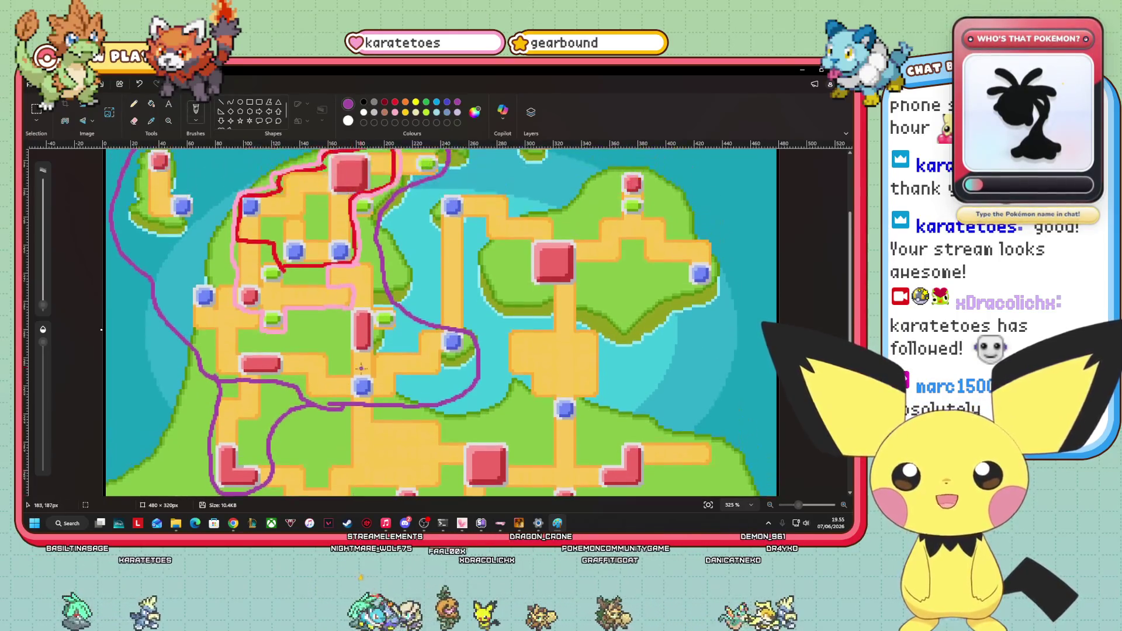
{"action": "scroll", "coordinate": [366, 370], "scroll_direction": "up", "scroll_amount": 3}
{"action": "scroll", "coordinate": [362, 387], "scroll_direction": "down", "scroll_amount": 3}
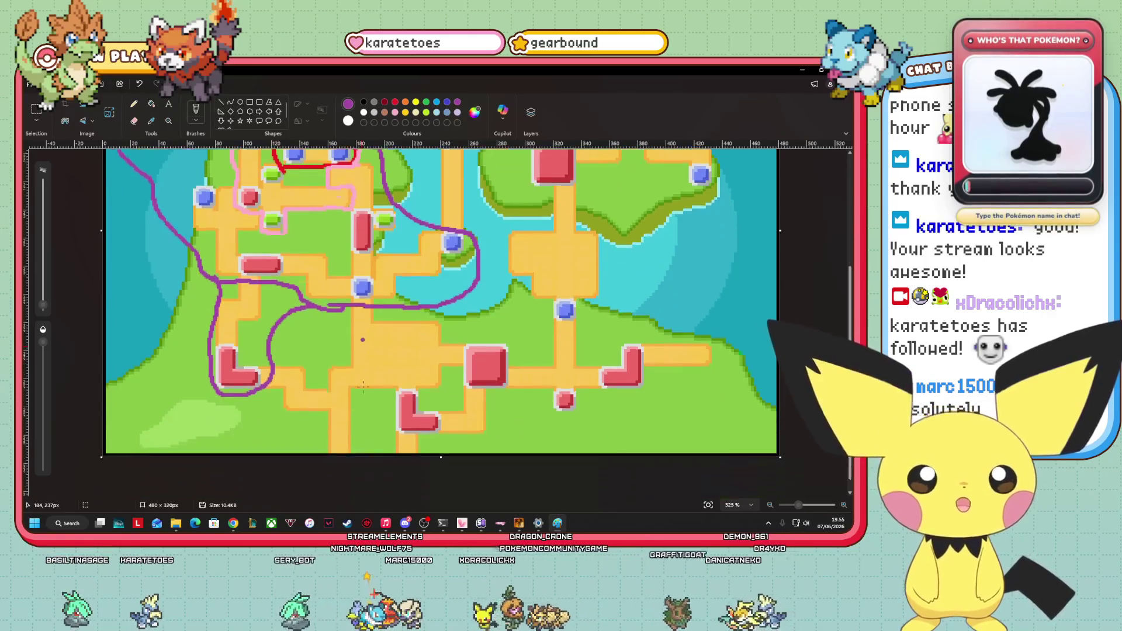
{"action": "scroll", "coordinate": [362, 472], "scroll_direction": "up", "scroll_amount": 3}
{"action": "scroll", "coordinate": [362, 389], "scroll_direction": "down", "scroll_amount": 3}
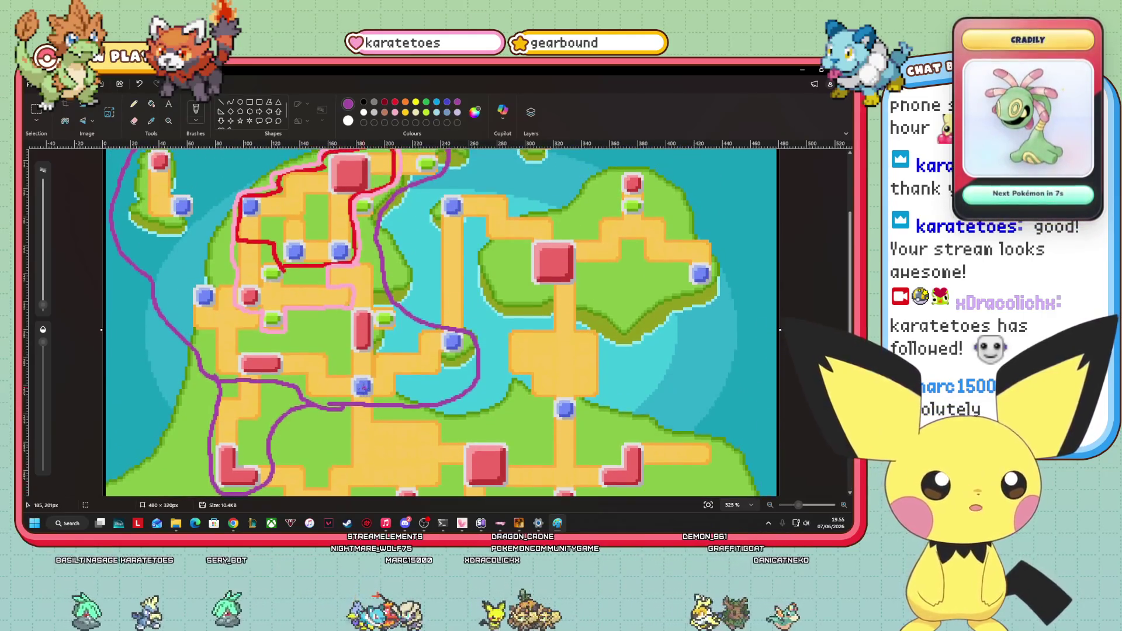
{"action": "scroll", "coordinate": [363, 387], "scroll_direction": "up", "scroll_amount": 3}
{"action": "scroll", "coordinate": [362, 387], "scroll_direction": "down", "scroll_amount": 3}
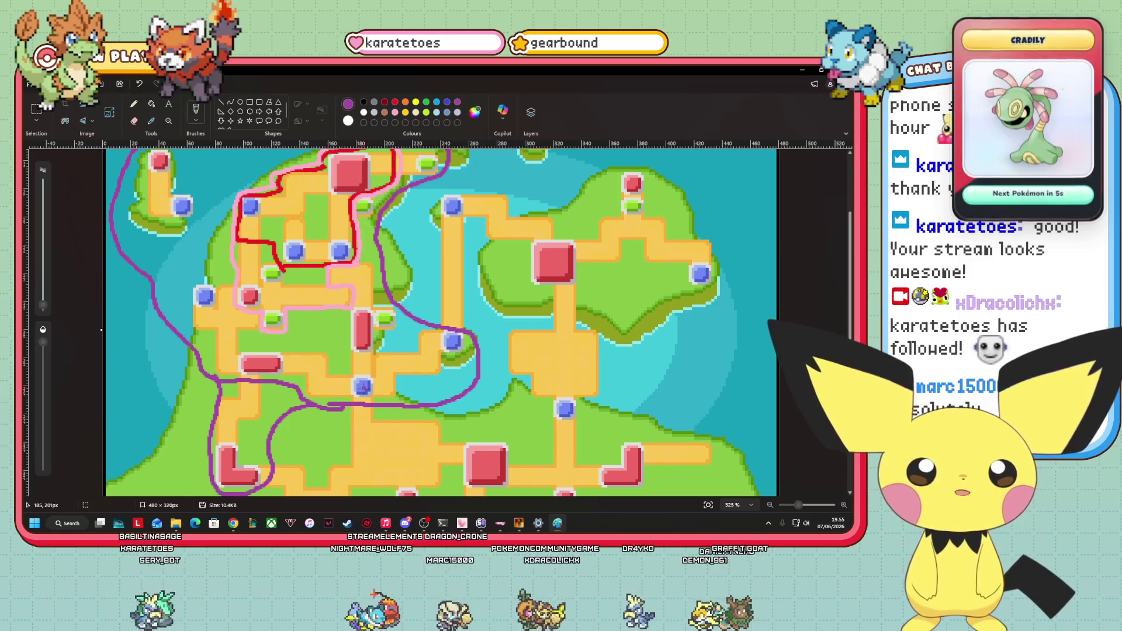
{"action": "scroll", "coordinate": [363, 389], "scroll_direction": "up", "scroll_amount": 3}
{"action": "scroll", "coordinate": [362, 388], "scroll_direction": "down", "scroll_amount": 3}
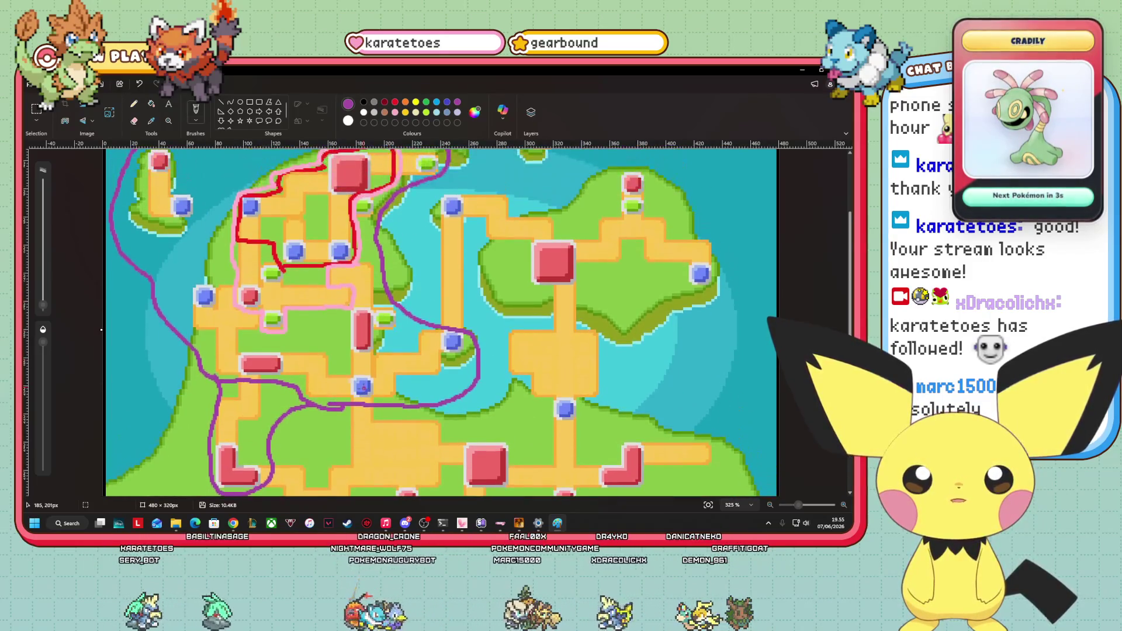
{"action": "scroll", "coordinate": [361, 437], "scroll_direction": "up", "scroll_amount": 3}
{"action": "scroll", "coordinate": [363, 392], "scroll_direction": "down", "scroll_amount": 3}
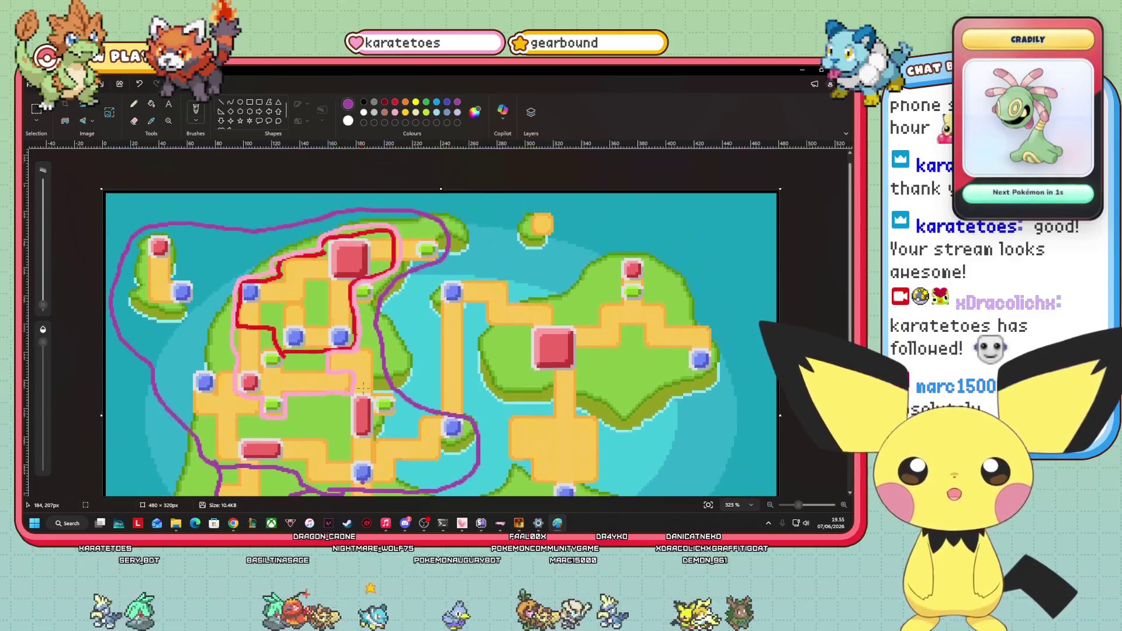
{"action": "scroll", "coordinate": [363, 391], "scroll_direction": "up", "scroll_amount": 3}
{"action": "left_click", "coordinate": [795, 505]}
{"action": "mouse_move", "coordinate": [794, 506]}
{"action": "left_mouse_down"}
{"action": "mouse_move", "coordinate": [781, 505]}
{"action": "mouse_move", "coordinate": [791, 505]}
{"action": "left_mouse_up"}
{"action": "left_click", "coordinate": [141, 84]}
{"action": "left_click", "coordinate": [140, 83]}
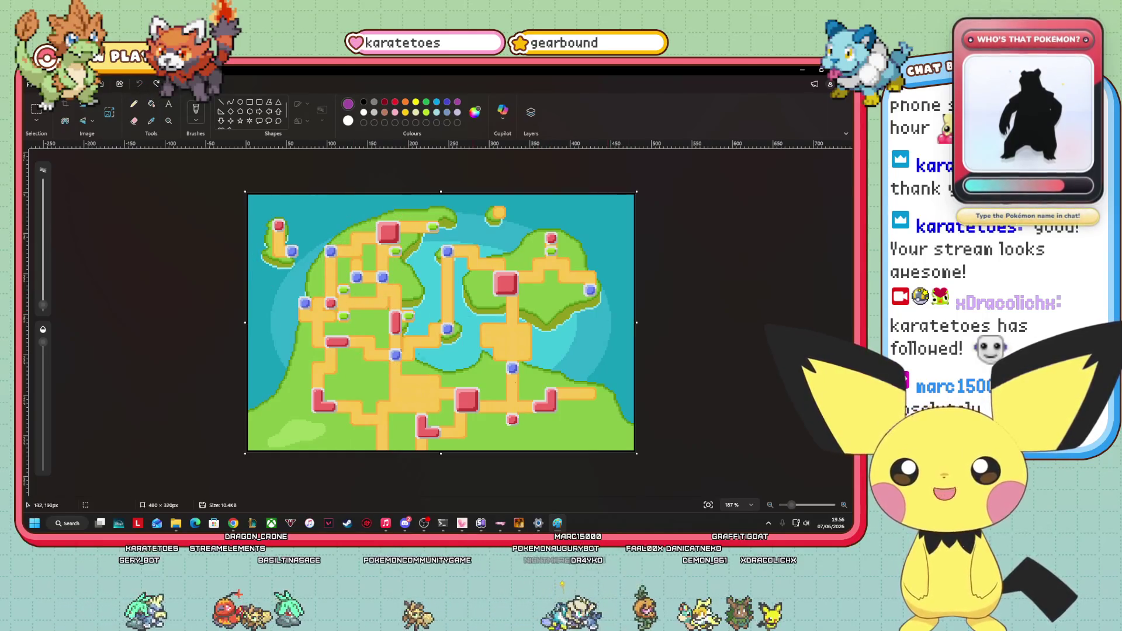
Zoom into the map centre, circle a short path stretch in purple, and return to RPG Maker XP.
{"action": "left_click_drag", "start_coordinate": [790, 505], "coordinate": [805, 505]}
{"action": "scroll", "coordinate": [612, 448], "scroll_direction": "up", "scroll_amount": 1}
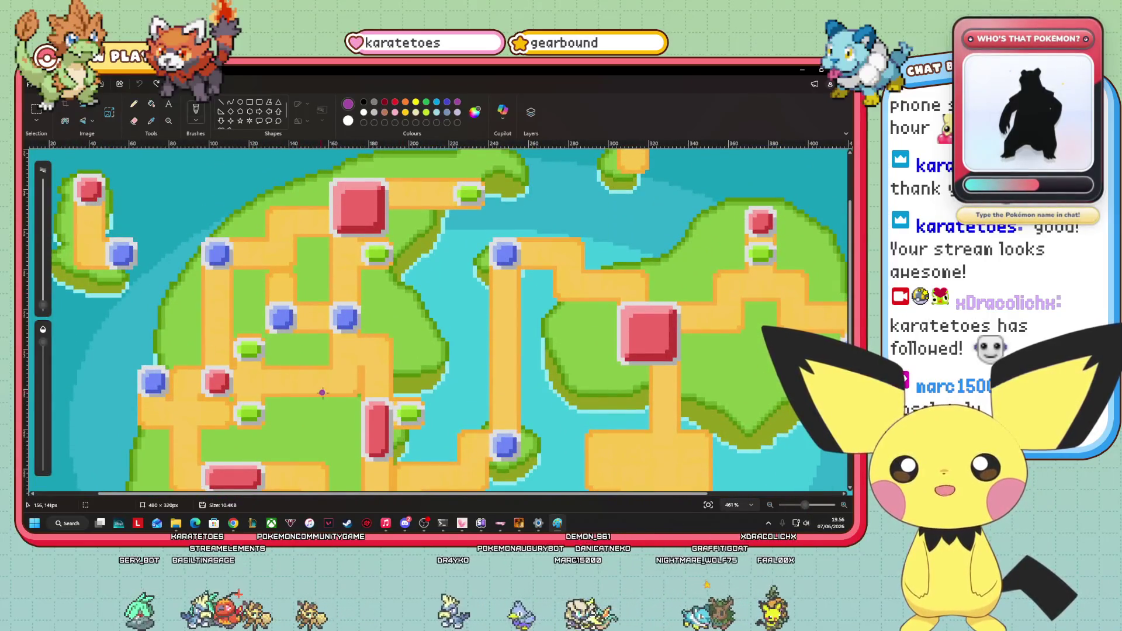
{"action": "mouse_move", "coordinate": [308, 397]}
{"action": "left_mouse_down"}
{"action": "mouse_move", "coordinate": [352, 398]}
{"action": "mouse_move", "coordinate": [363, 371]}
{"action": "mouse_move", "coordinate": [339, 364]}
{"action": "mouse_move", "coordinate": [300, 379]}
{"action": "mouse_move", "coordinate": [305, 398]}
{"action": "left_mouse_up"}
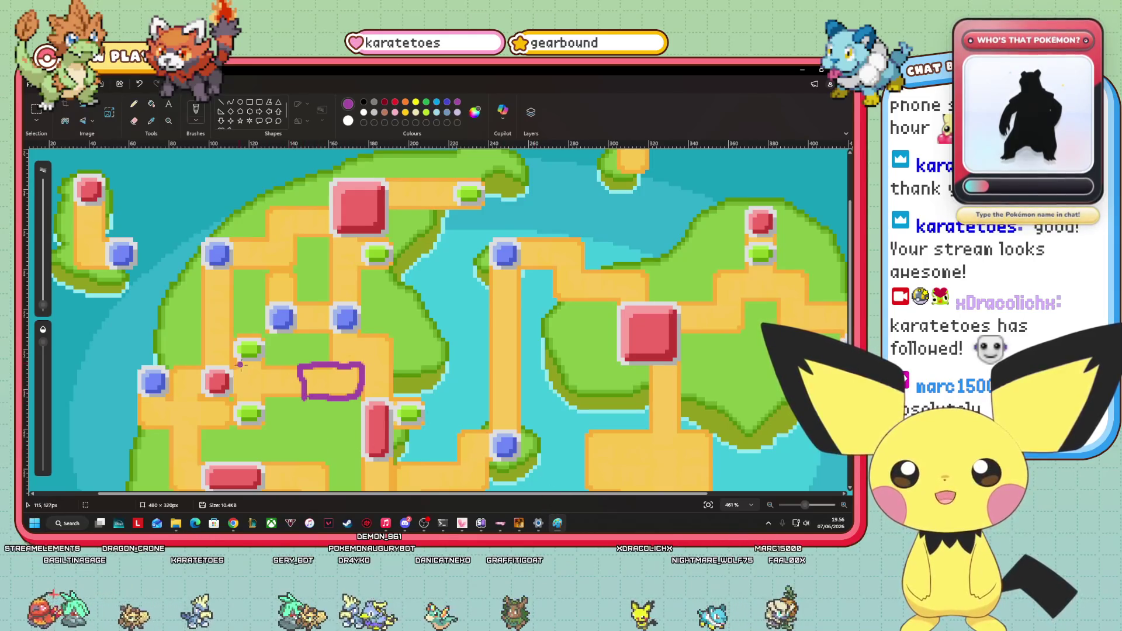
{"action": "left_click", "coordinate": [517, 524]}
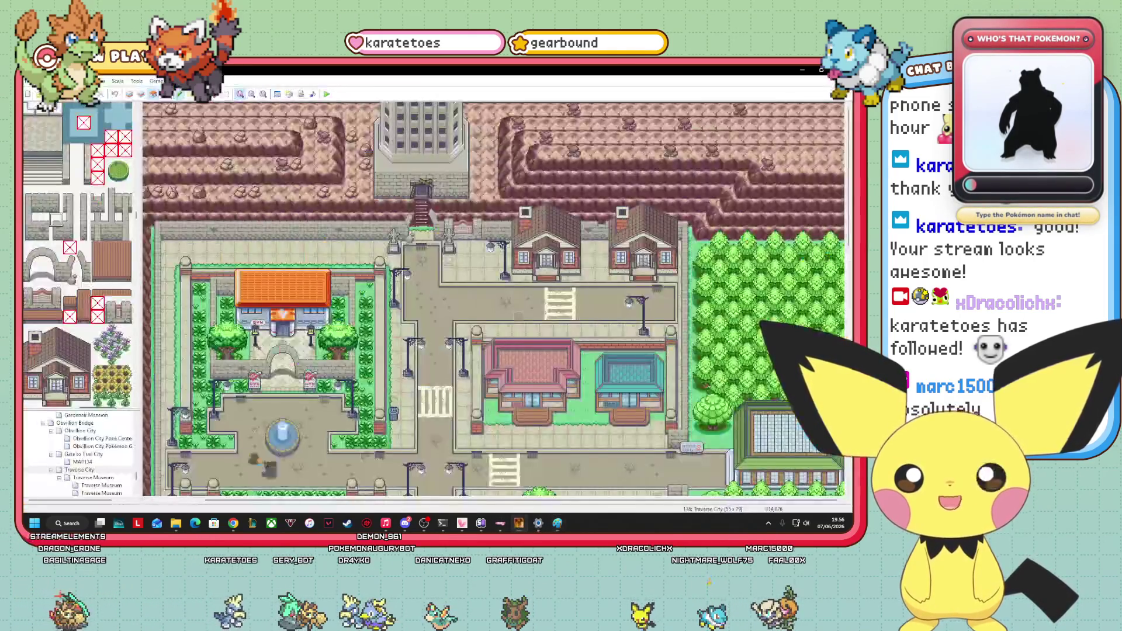
Open the Route 9 map, glance at the Paint region map, and come back.
{"action": "scroll", "coordinate": [110, 460], "scroll_direction": "down", "scroll_amount": 5}
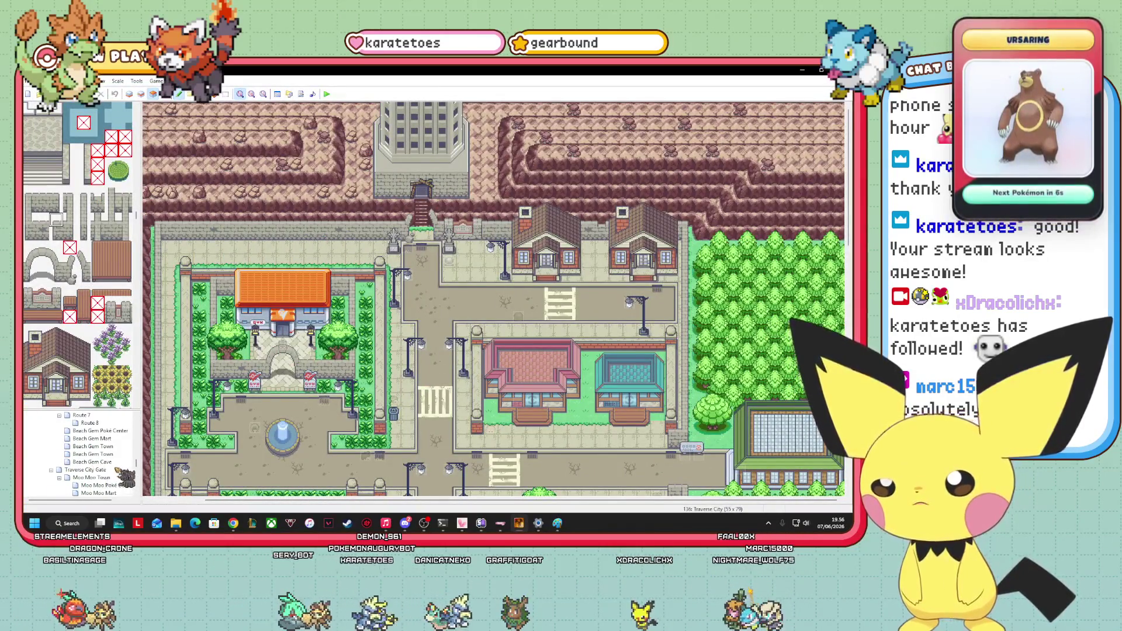
{"action": "scroll", "coordinate": [93, 456], "scroll_direction": "down", "scroll_amount": 3}
{"action": "left_click", "coordinate": [90, 454]}
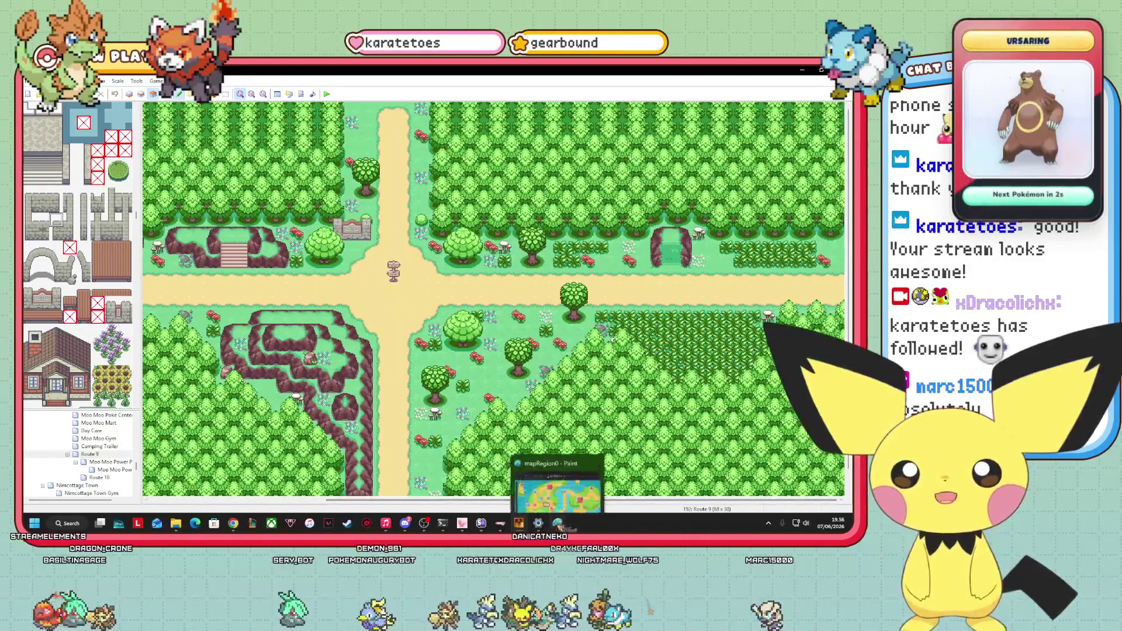
{"action": "left_click", "coordinate": [558, 523]}
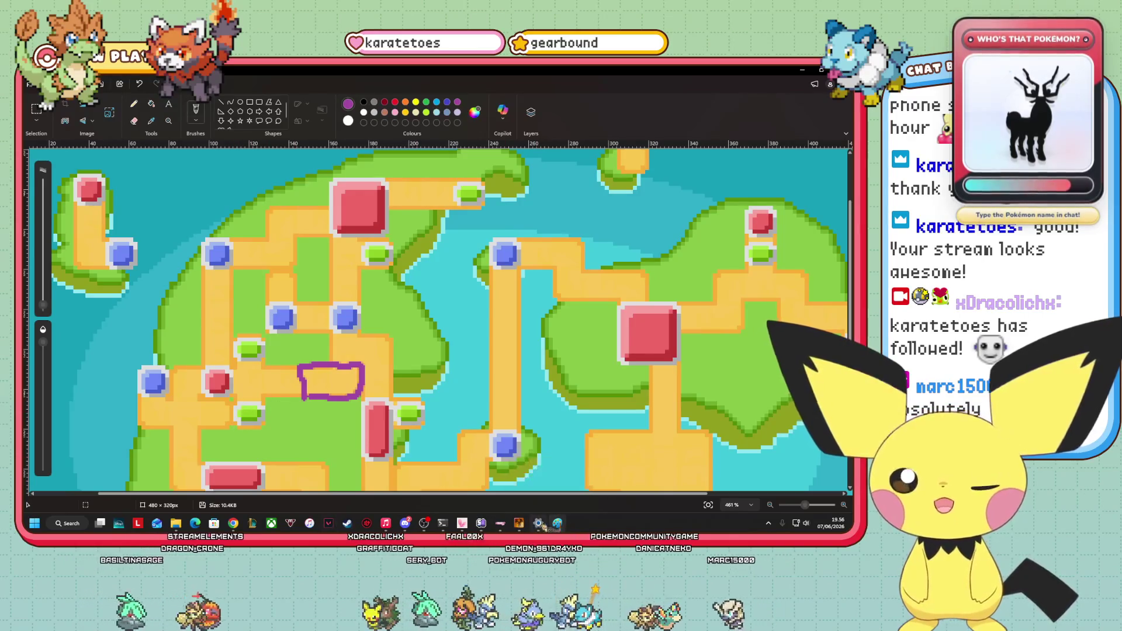
{"action": "left_click", "coordinate": [518, 523]}
Browse the Moo Moo Power Plant and Beach Gem Town maps in the map tree.
{"action": "scroll", "coordinate": [114, 462], "scroll_direction": "up", "scroll_amount": 1}
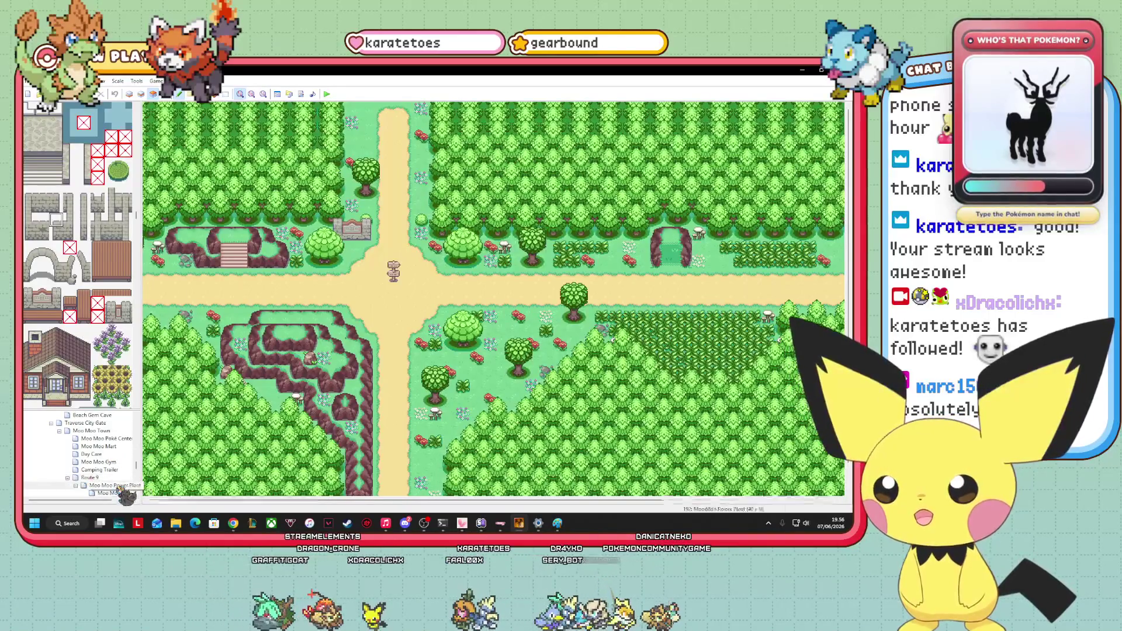
{"action": "left_click", "coordinate": [117, 486]}
{"action": "scroll", "coordinate": [114, 445], "scroll_direction": "up", "scroll_amount": 2}
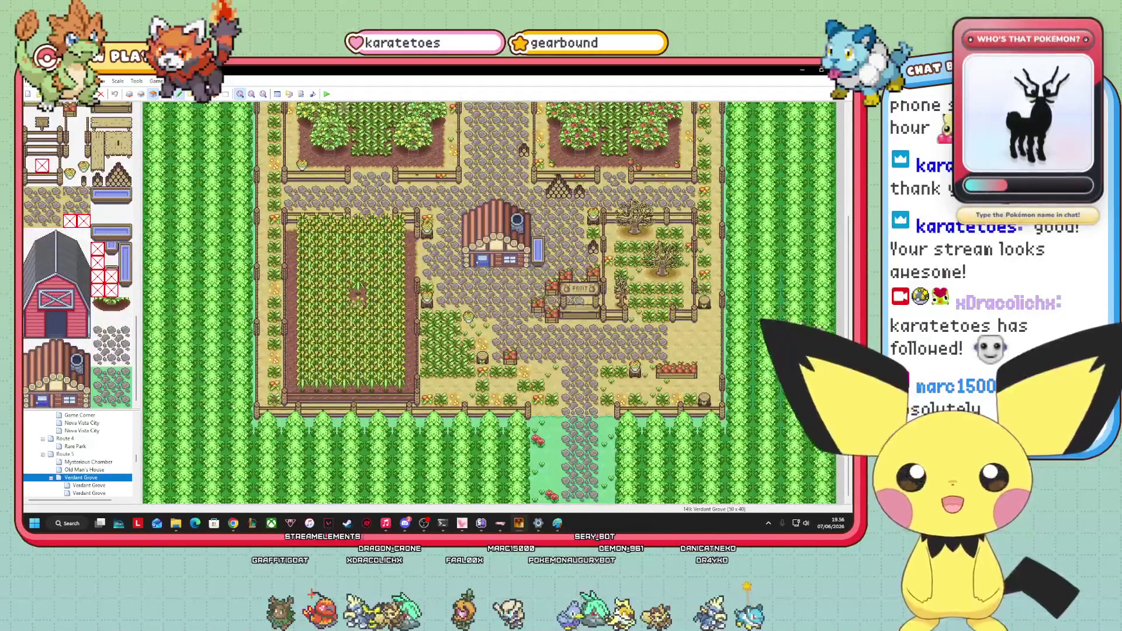
{"action": "scroll", "coordinate": [489, 302], "scroll_direction": "up", "scroll_amount": 3}
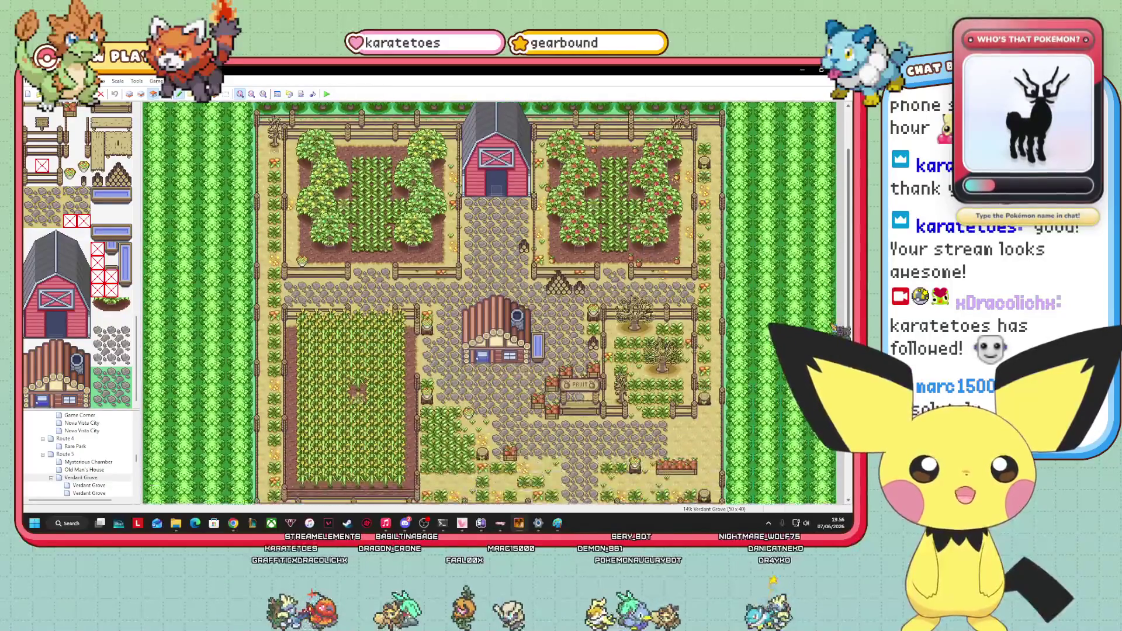
{"action": "scroll", "coordinate": [490, 303], "scroll_direction": "down", "scroll_amount": 2}
{"action": "scroll", "coordinate": [489, 303], "scroll_direction": "up", "scroll_amount": 1}
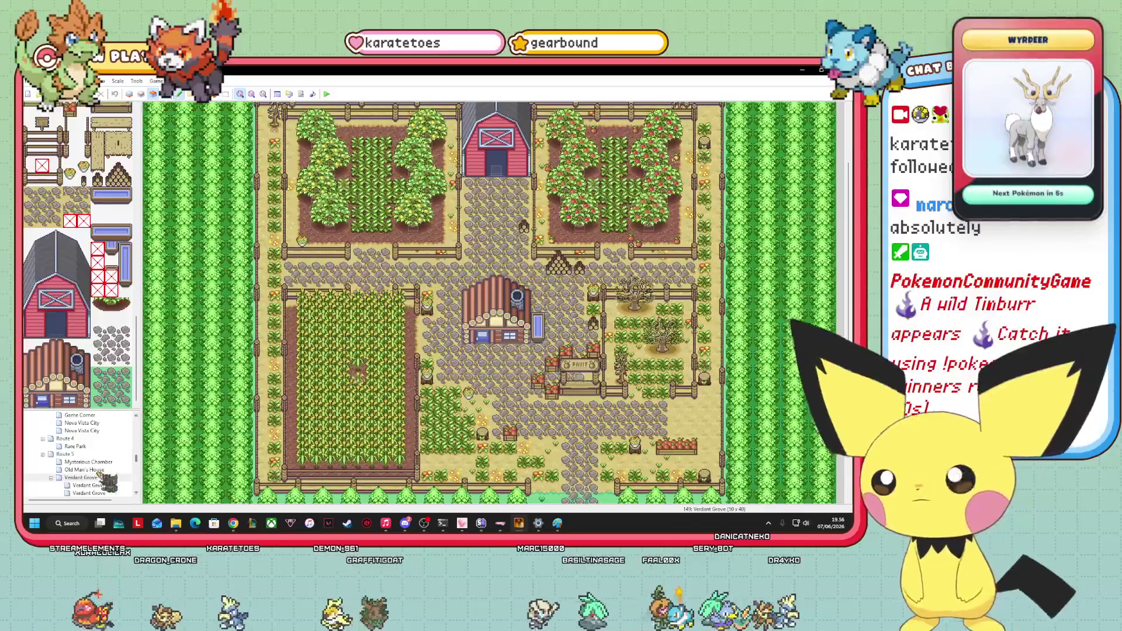
{"action": "scroll", "coordinate": [88, 461], "scroll_direction": "down", "scroll_amount": 3}
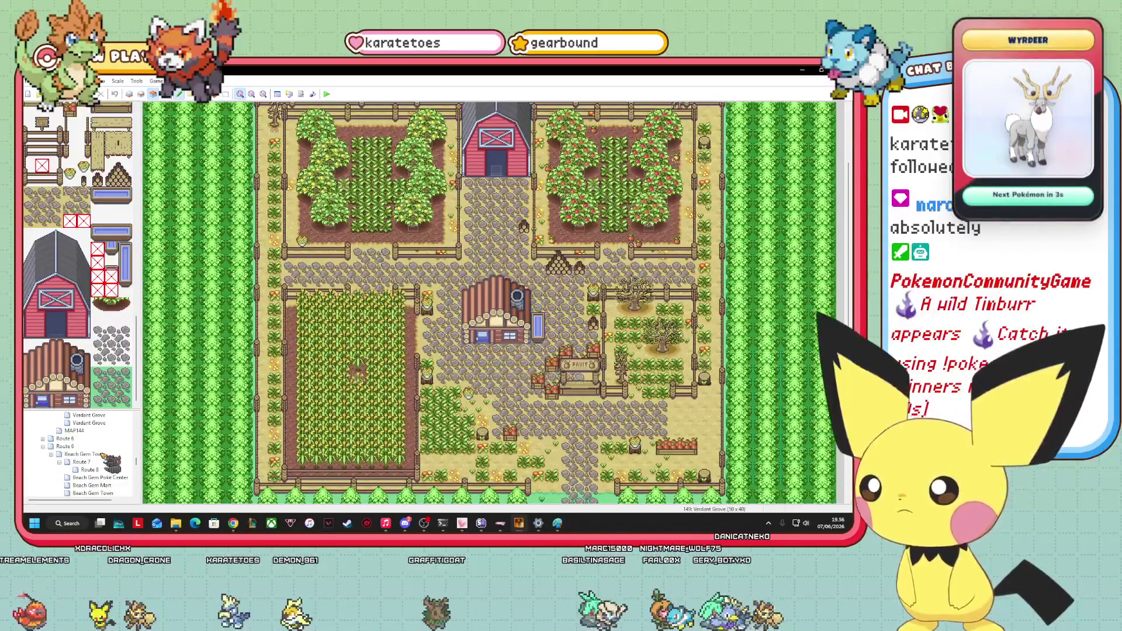
{"action": "left_click", "coordinate": [103, 455]}
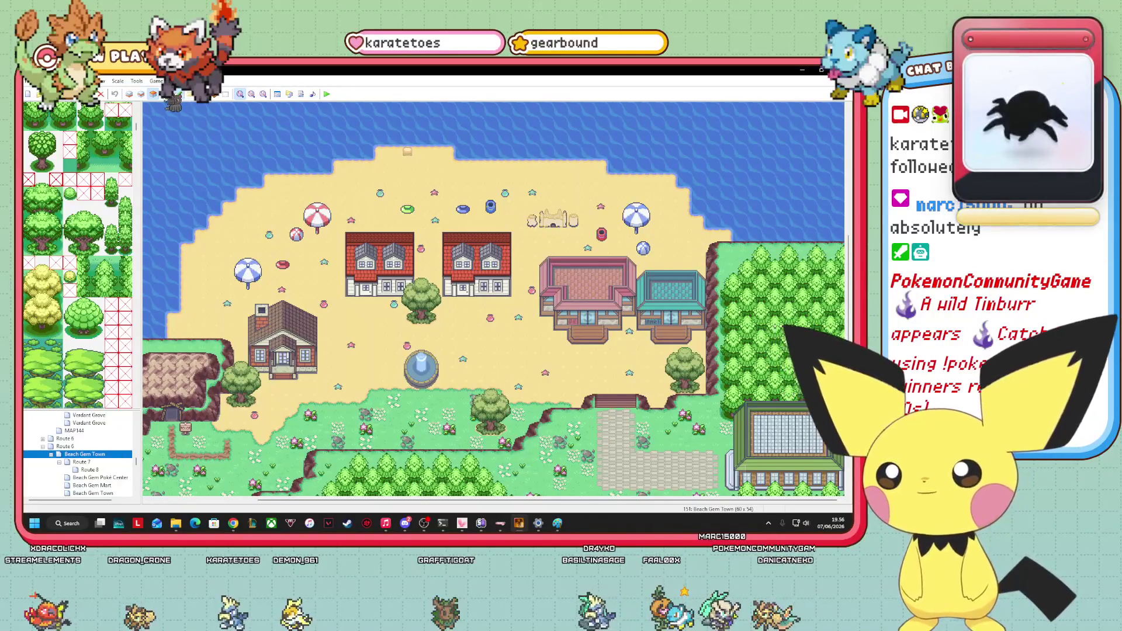
Open and look over Route 10, then switch to Paint and undo the purple loop.
{"action": "scroll", "coordinate": [837, 317], "scroll_direction": "down", "scroll_amount": 3}
{"action": "scroll", "coordinate": [837, 317], "scroll_direction": "up", "scroll_amount": 3}
{"action": "scroll", "coordinate": [836, 317], "scroll_direction": "down", "scroll_amount": 2}
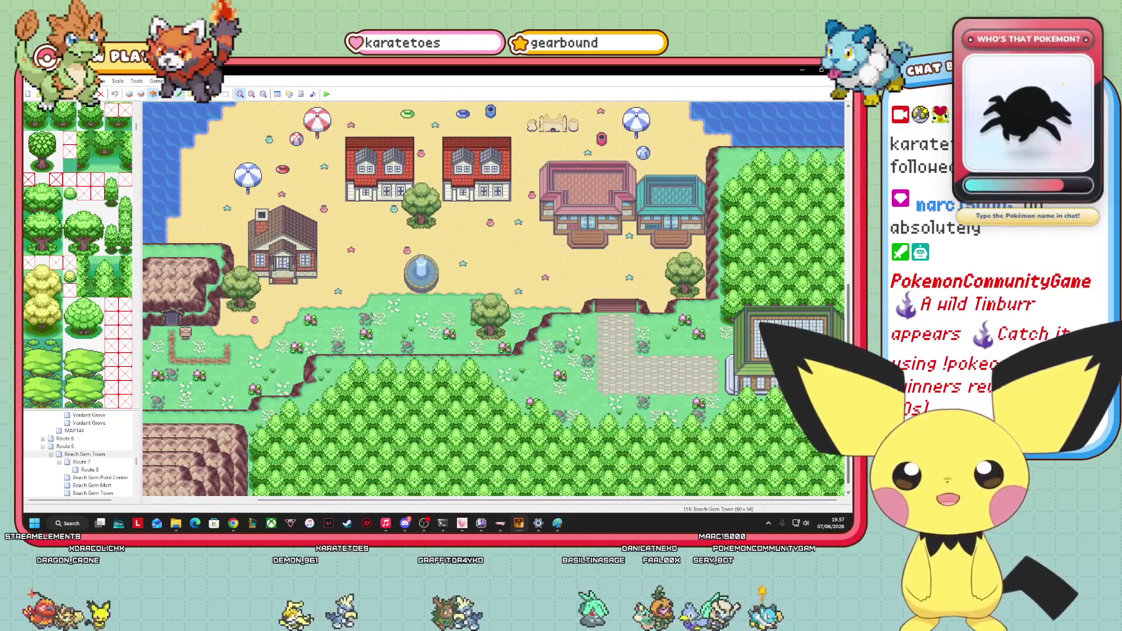
{"action": "scroll", "coordinate": [82, 453], "scroll_direction": "down", "scroll_amount": 5}
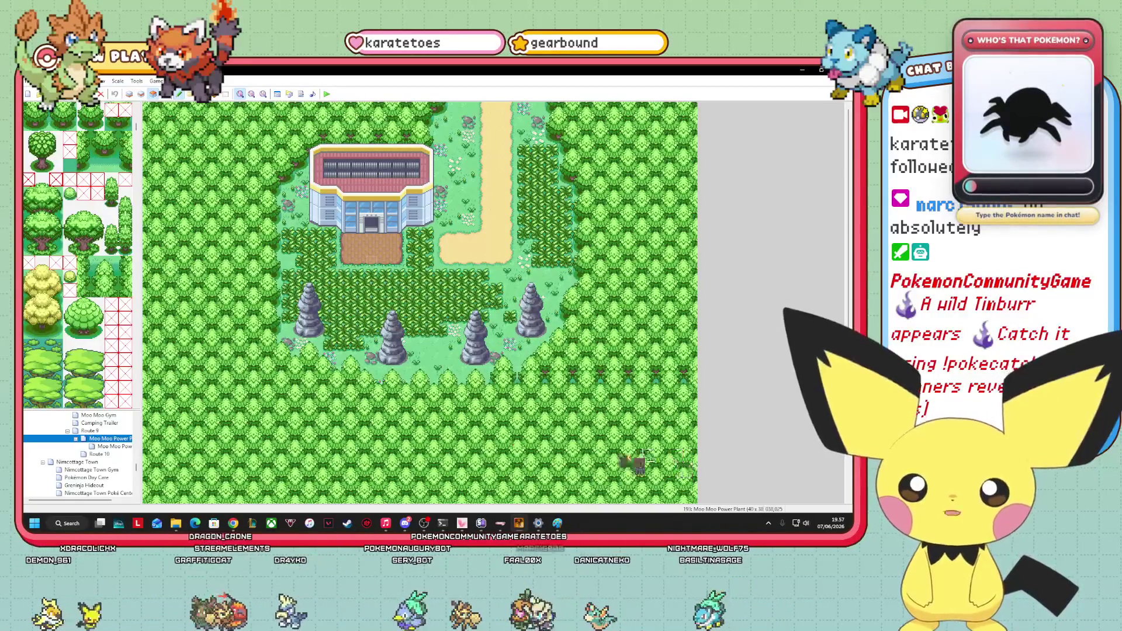
{"action": "left_click", "coordinate": [115, 455]}
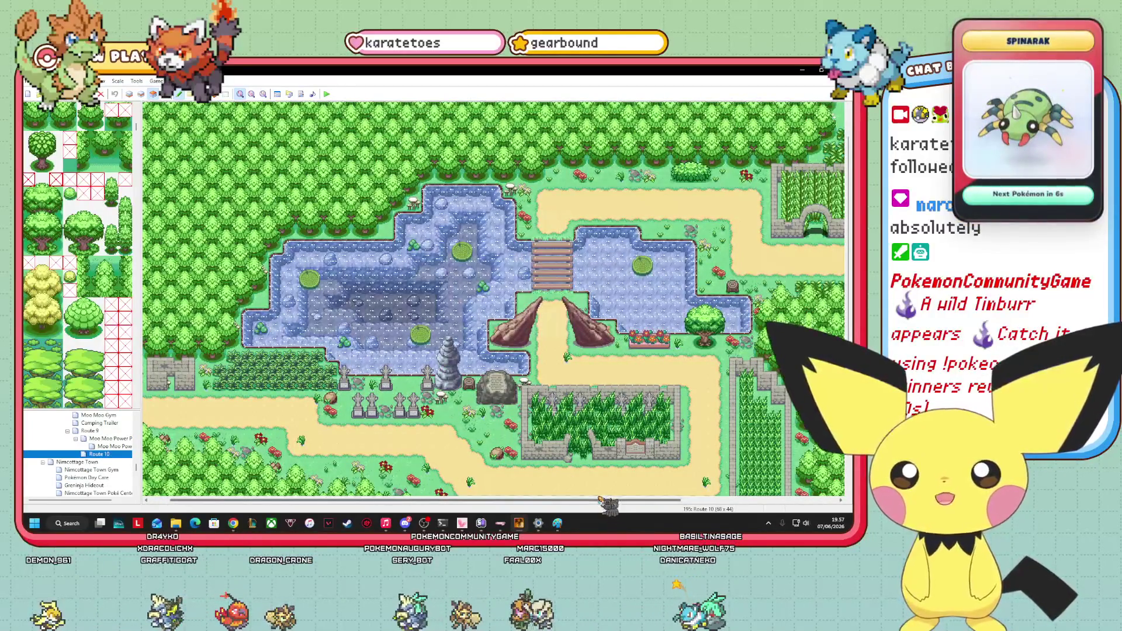
{"action": "left_click_drag", "start_coordinate": [600, 500], "coordinate": [770, 501]}
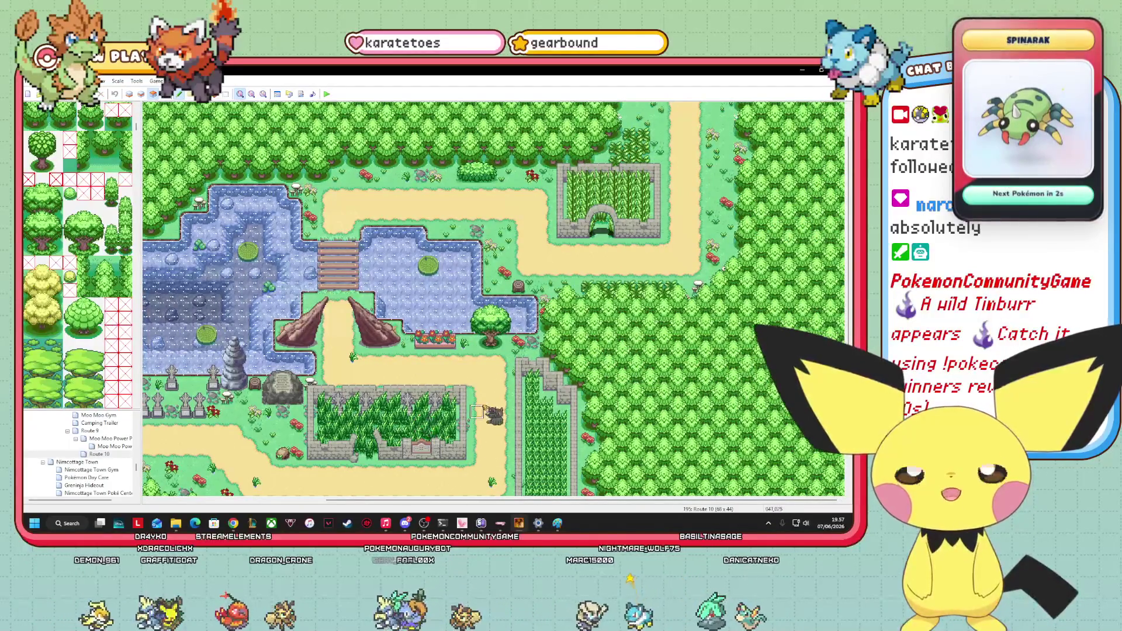
{"action": "scroll", "coordinate": [815, 250], "scroll_direction": "up", "scroll_amount": 1}
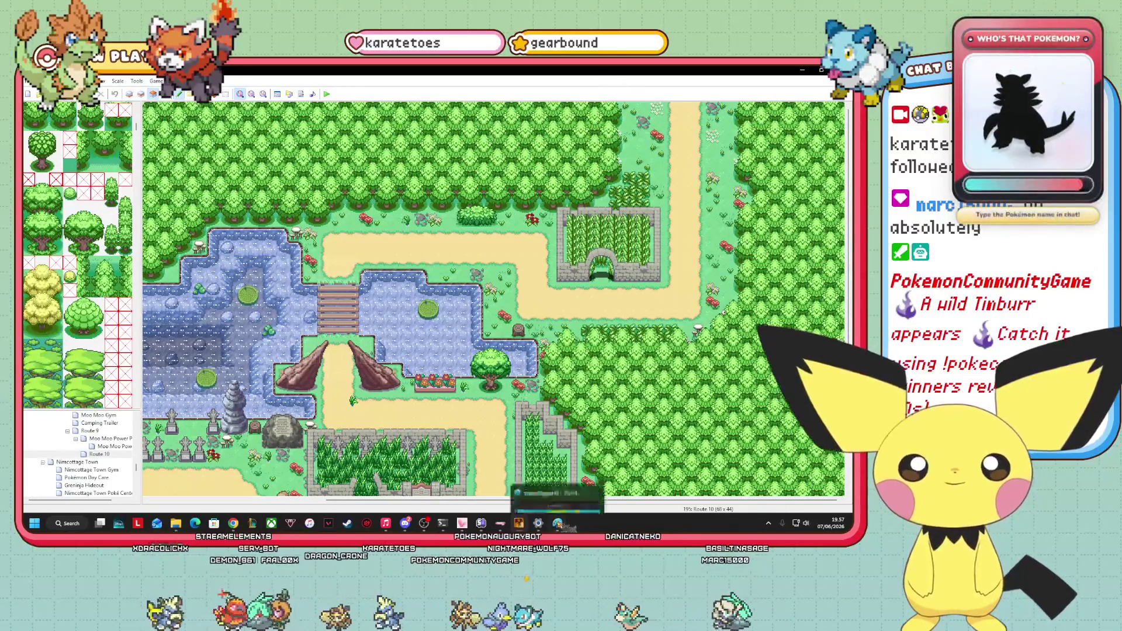
{"action": "key", "text": "alt+Tab"}
{"action": "key", "text": "ctrl+z"}
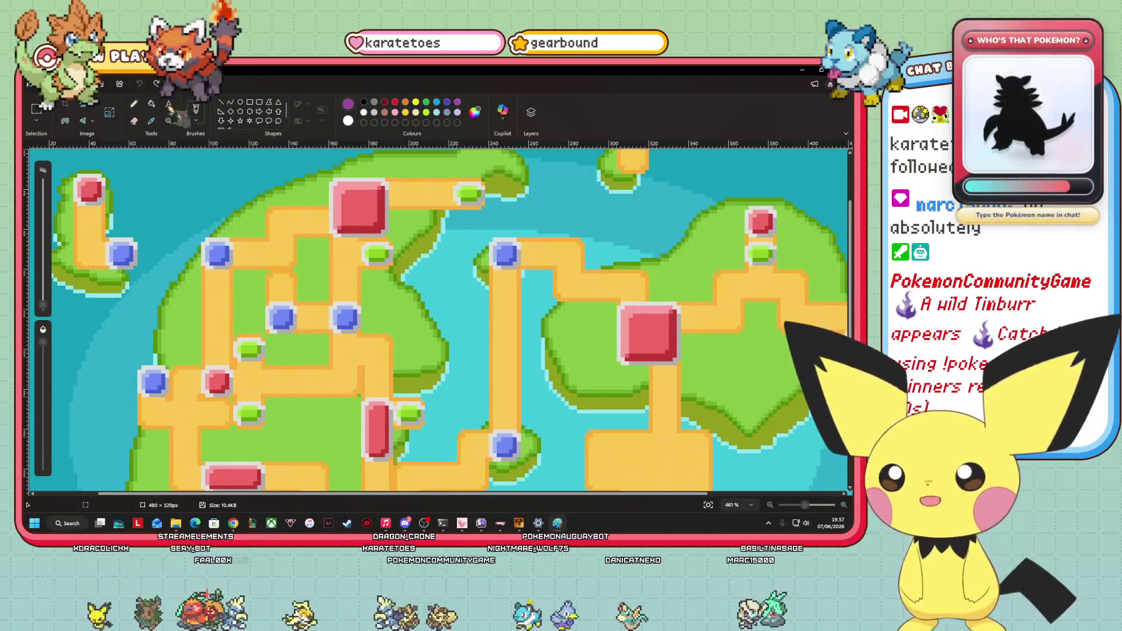
Sketch a purple loop beside the tall red landmark, undo it, and return to RPG Maker XP.
{"action": "mouse_move", "coordinate": [340, 365]}
{"action": "left_mouse_down"}
{"action": "mouse_move", "coordinate": [329, 350]}
{"action": "mouse_move", "coordinate": [357, 334]}
{"action": "mouse_move", "coordinate": [391, 368]}
{"action": "mouse_move", "coordinate": [396, 398]}
{"action": "mouse_move", "coordinate": [360, 367]}
{"action": "left_mouse_up"}
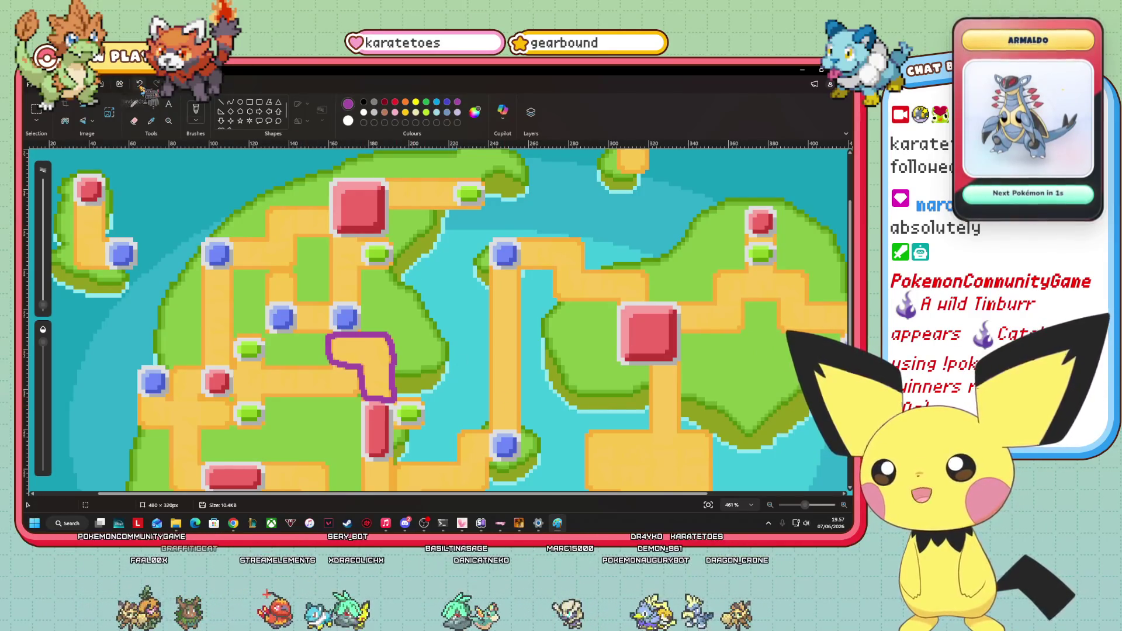
{"action": "left_click", "coordinate": [139, 84]}
{"action": "key", "text": "alt+Tab"}
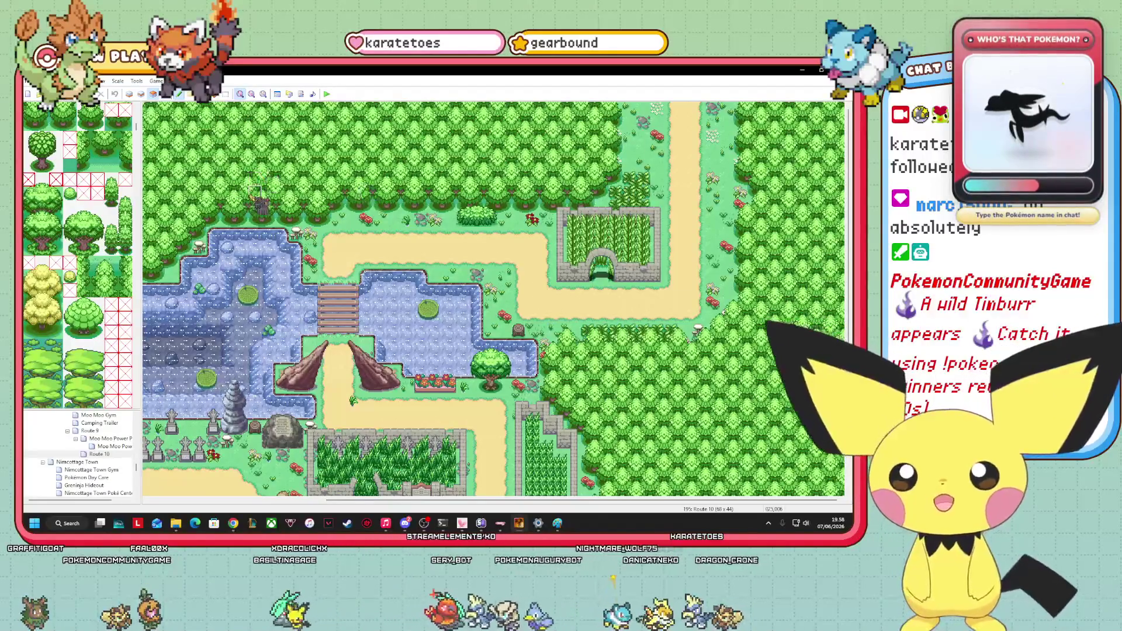
Put Route 10 on the Events layer to reveal its tile grid and events.
{"action": "left_click", "coordinate": [165, 94]}
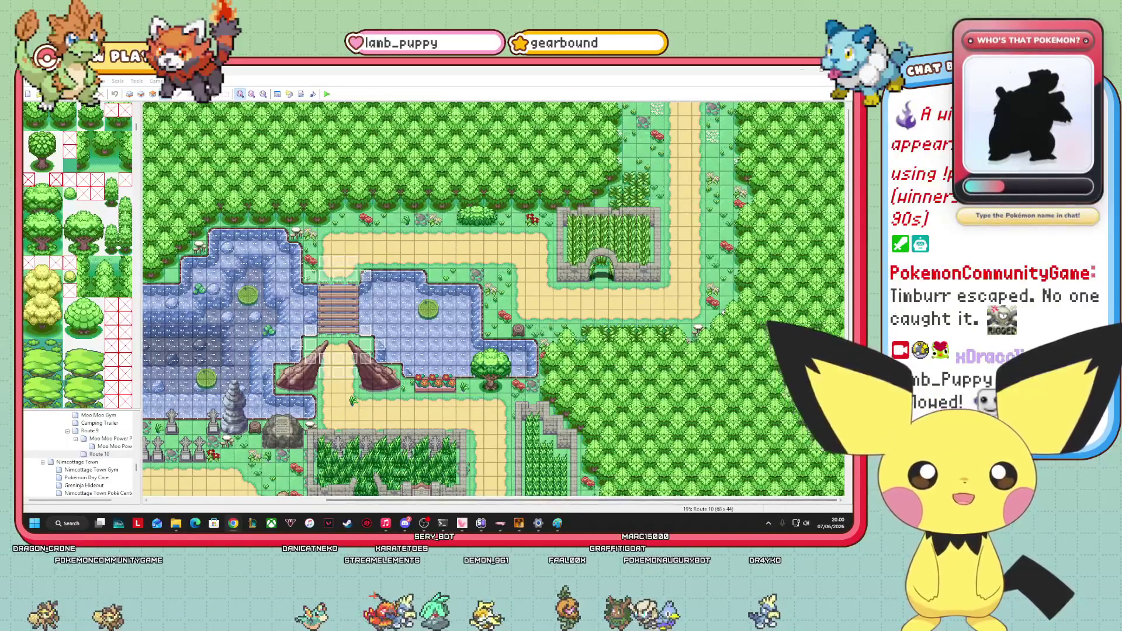
{"action": "mouse_move", "coordinate": [848, 194]}
{"action": "left_mouse_down"}
{"action": "mouse_move", "coordinate": [848, 280]}
{"action": "mouse_move", "coordinate": [848, 269]}
{"action": "left_mouse_up"}
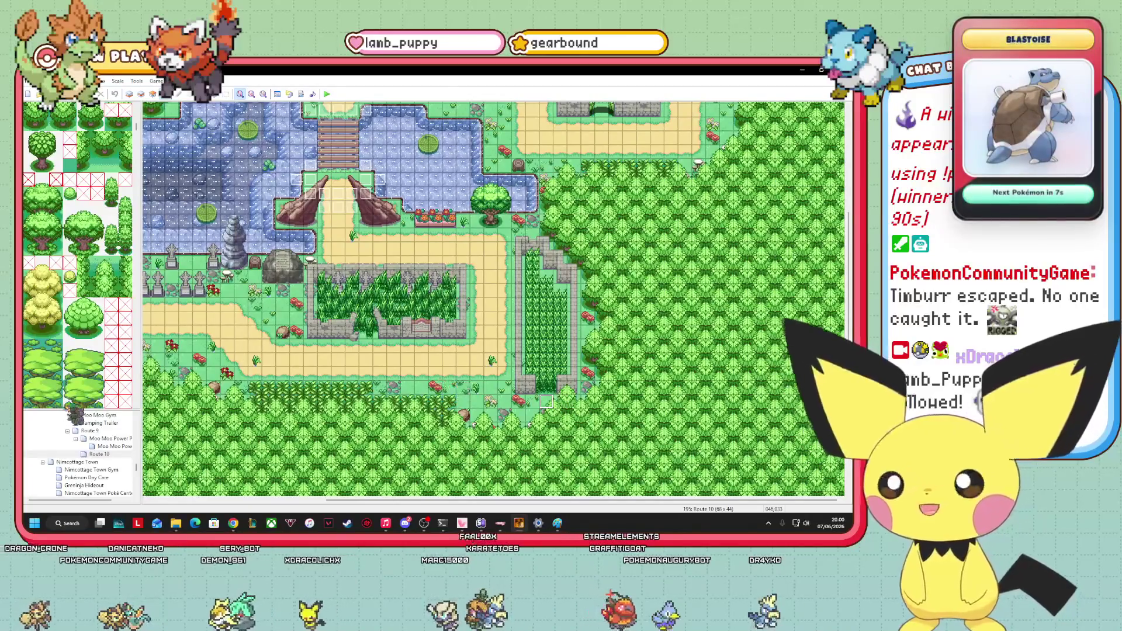
Look over the Route 8 and Route 7 maps, opening and closing a tile's context menu.
{"action": "scroll", "coordinate": [87, 432], "scroll_direction": "up", "scroll_amount": 5}
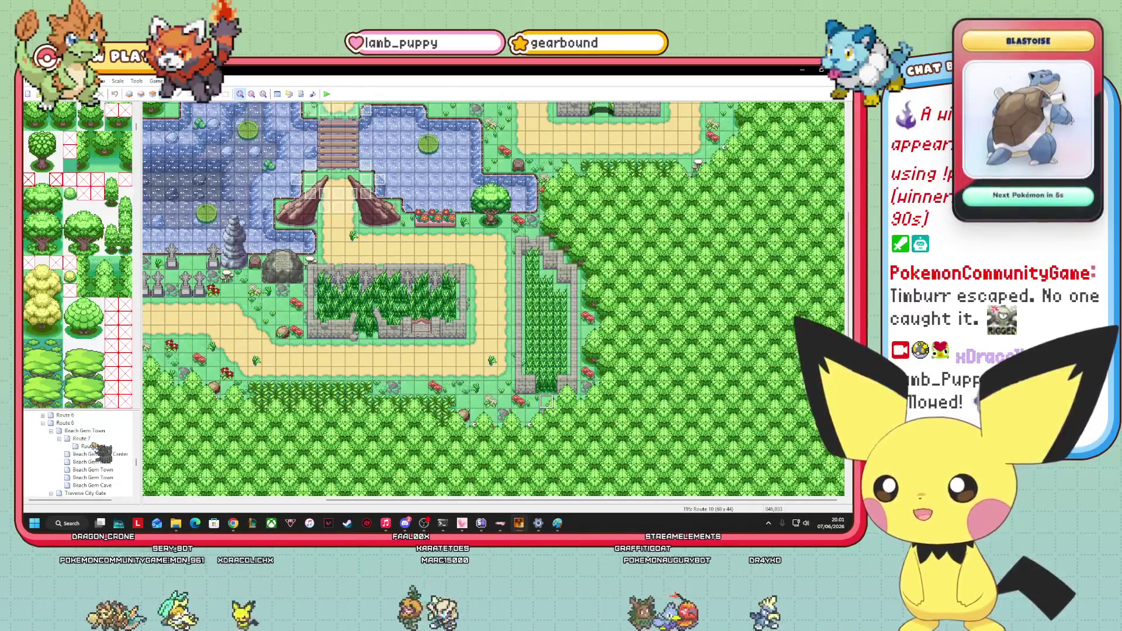
{"action": "left_click", "coordinate": [89, 446]}
{"action": "left_click", "coordinate": [80, 438]}
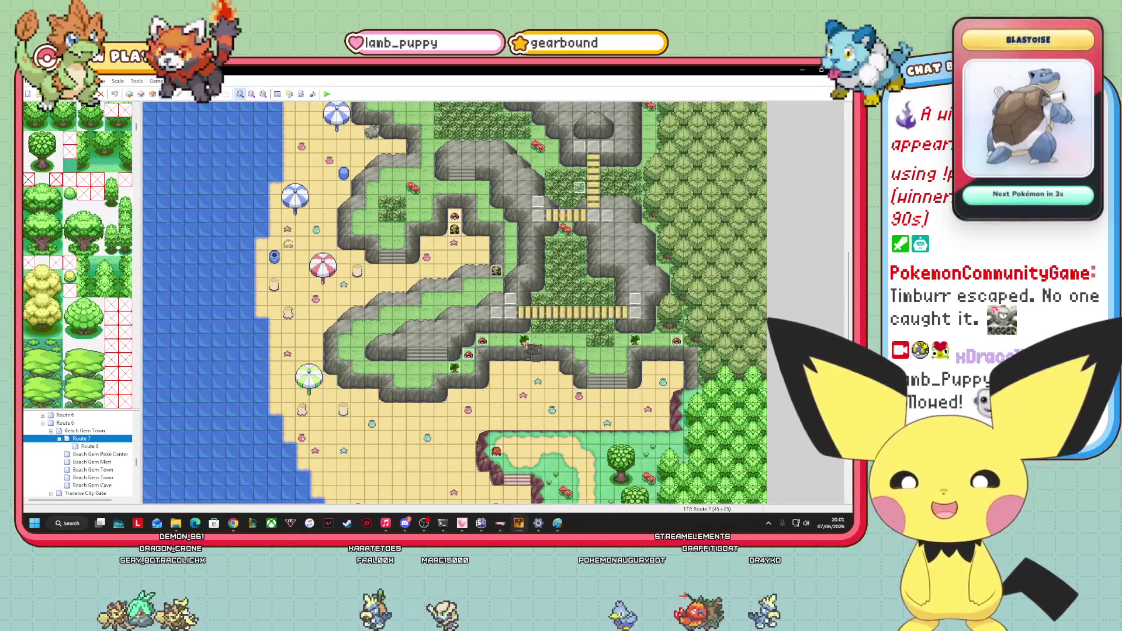
{"action": "right_click", "coordinate": [526, 344]}
{"action": "key", "text": "Escape"}
Reopen Route 10 and place a Cut Tree event on one of its tiles.
{"action": "scroll", "coordinate": [94, 462], "scroll_direction": "up", "scroll_amount": 2}
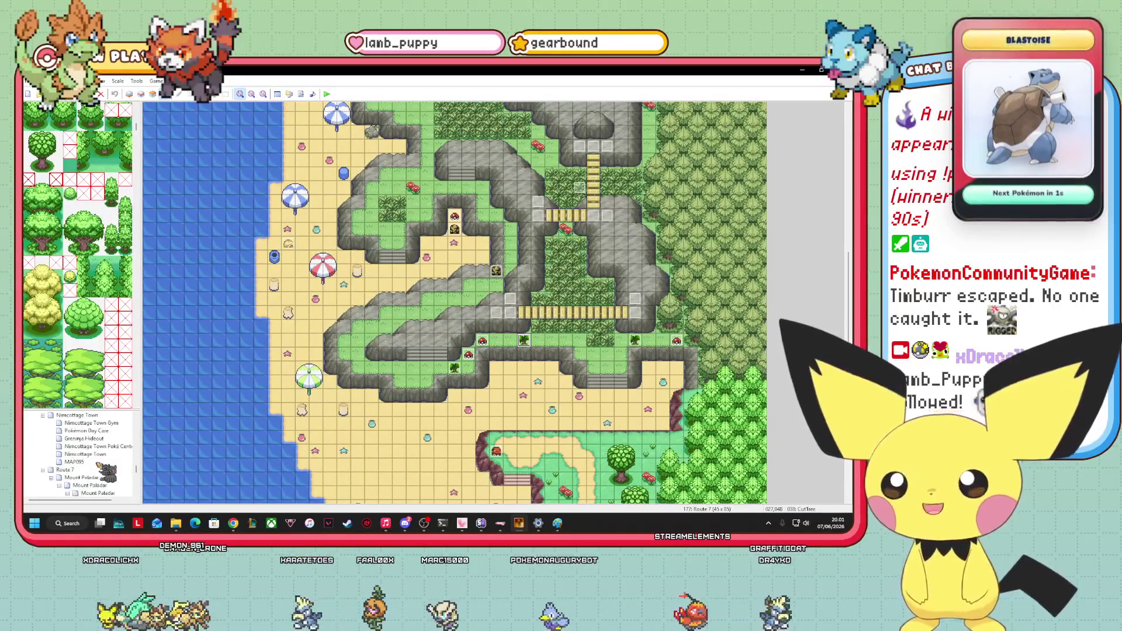
{"action": "scroll", "coordinate": [105, 467], "scroll_direction": "up", "scroll_amount": 1}
{"action": "scroll", "coordinate": [115, 483], "scroll_direction": "up", "scroll_amount": 1}
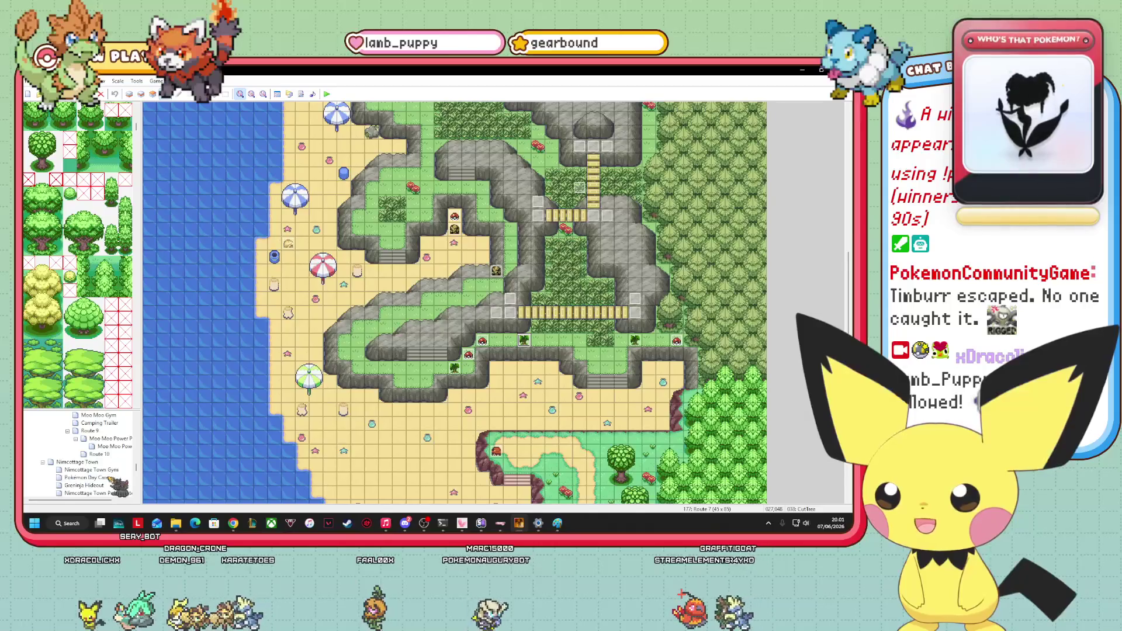
{"action": "left_click", "coordinate": [98, 454]}
{"action": "right_click", "coordinate": [548, 400]}
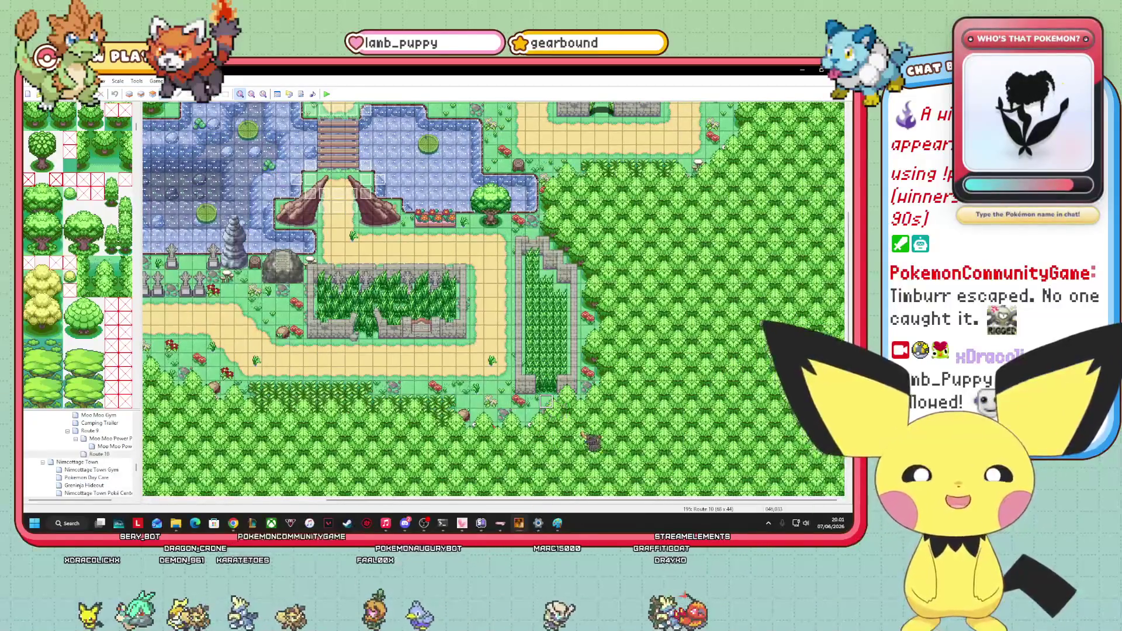
{"action": "left_click", "coordinate": [602, 437]}
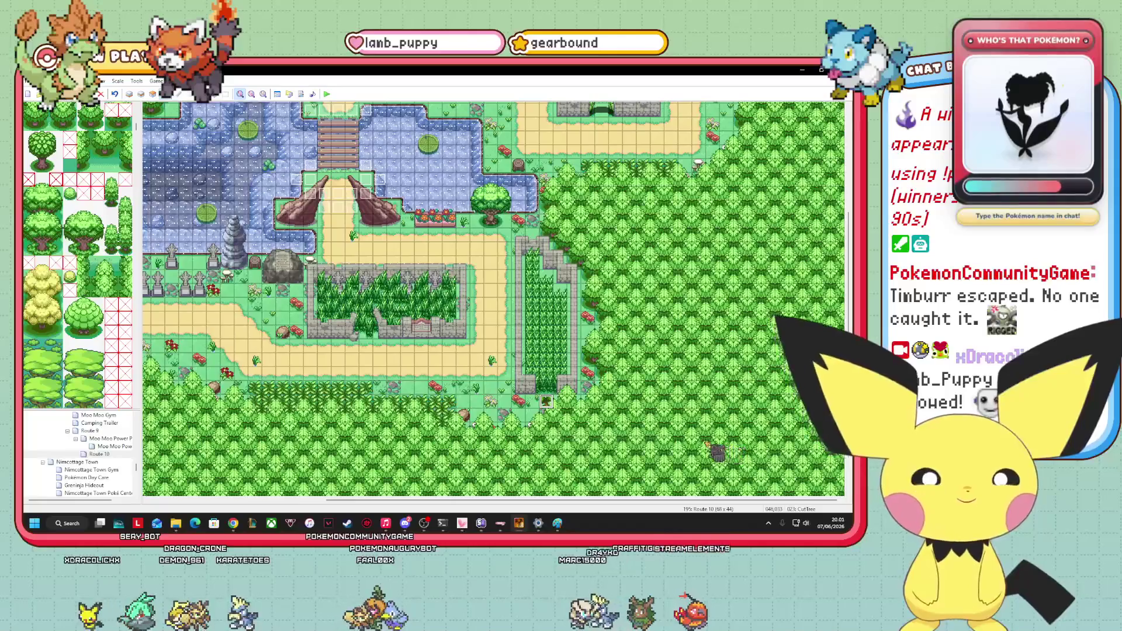
{"action": "scroll", "coordinate": [493, 298], "scroll_direction": "up", "scroll_amount": 3}
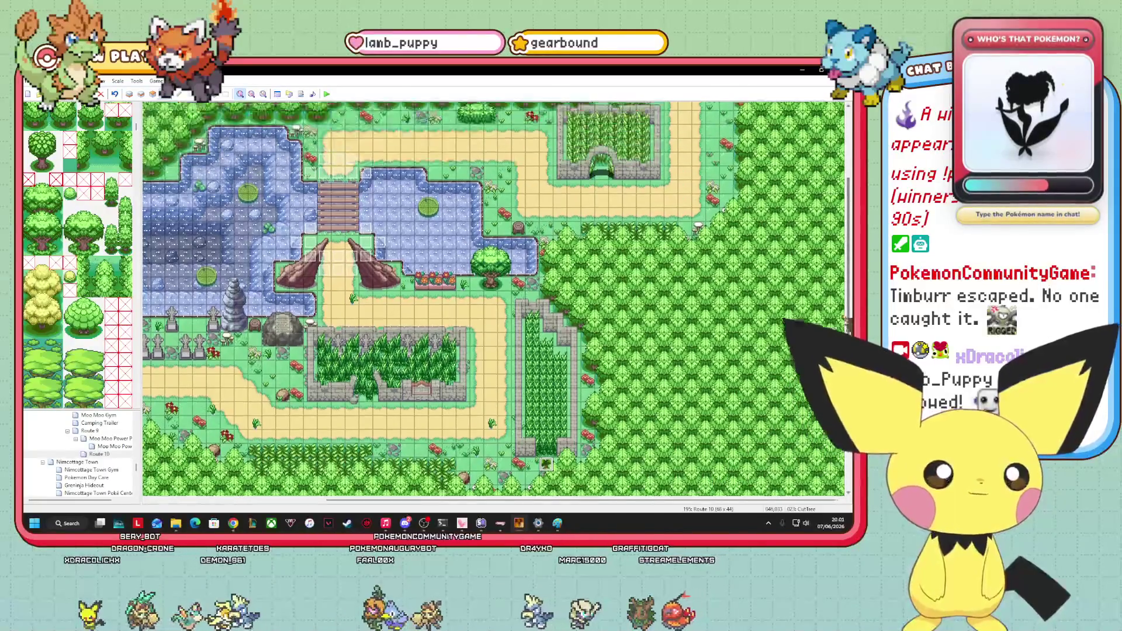
{"action": "scroll", "coordinate": [493, 298], "scroll_direction": "down", "scroll_amount": 3}
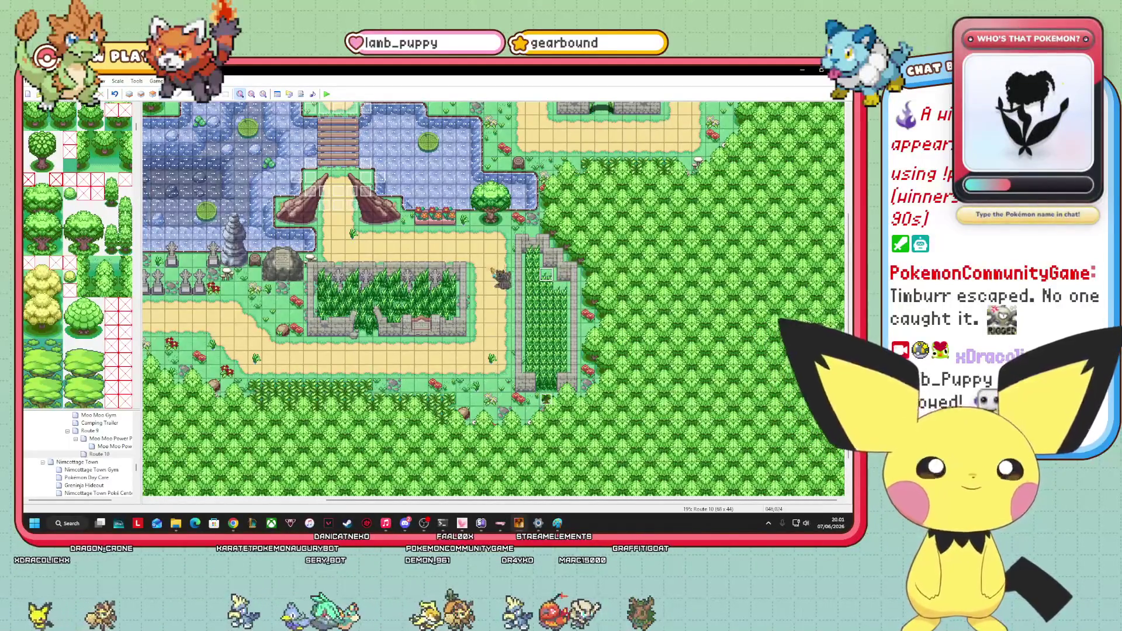
{"action": "mouse_move", "coordinate": [593, 500]}
{"action": "left_mouse_down"}
{"action": "mouse_move", "coordinate": [406, 501]}
{"action": "mouse_move", "coordinate": [584, 501]}
{"action": "mouse_move", "coordinate": [541, 500]}
{"action": "left_mouse_up"}
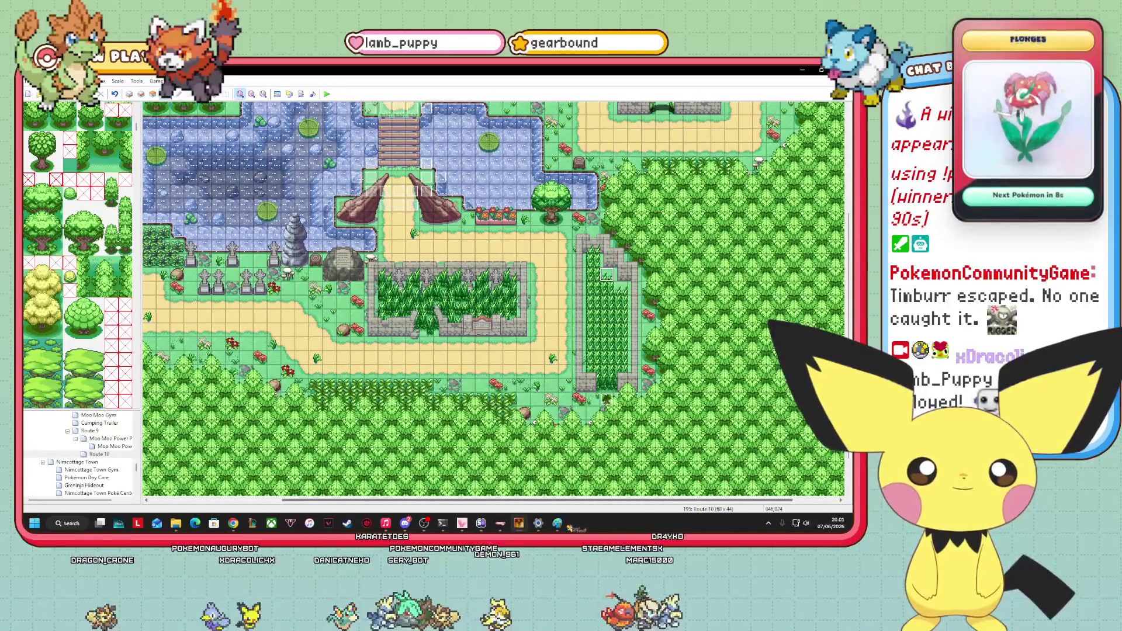
Return Route 10 to Layer 1 editing and select the tiles at the top of the sand path.
{"action": "scroll", "coordinate": [493, 298], "scroll_direction": "up", "scroll_amount": 3}
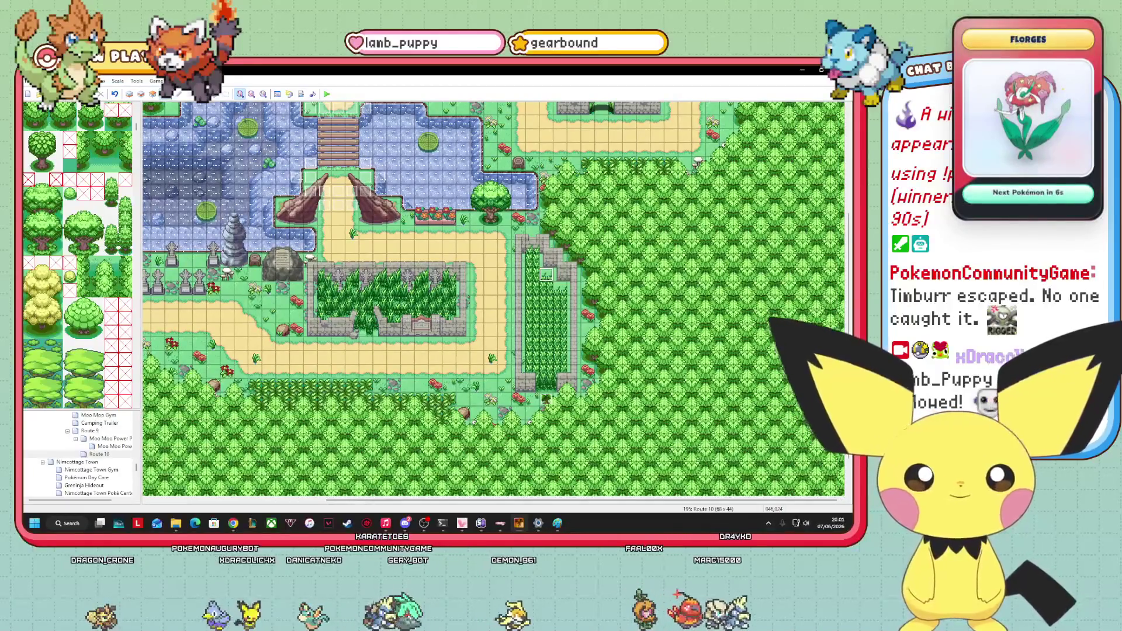
{"action": "scroll", "coordinate": [494, 298], "scroll_direction": "up", "scroll_amount": 1}
{"action": "scroll", "coordinate": [494, 298], "scroll_direction": "up", "scroll_amount": 2}
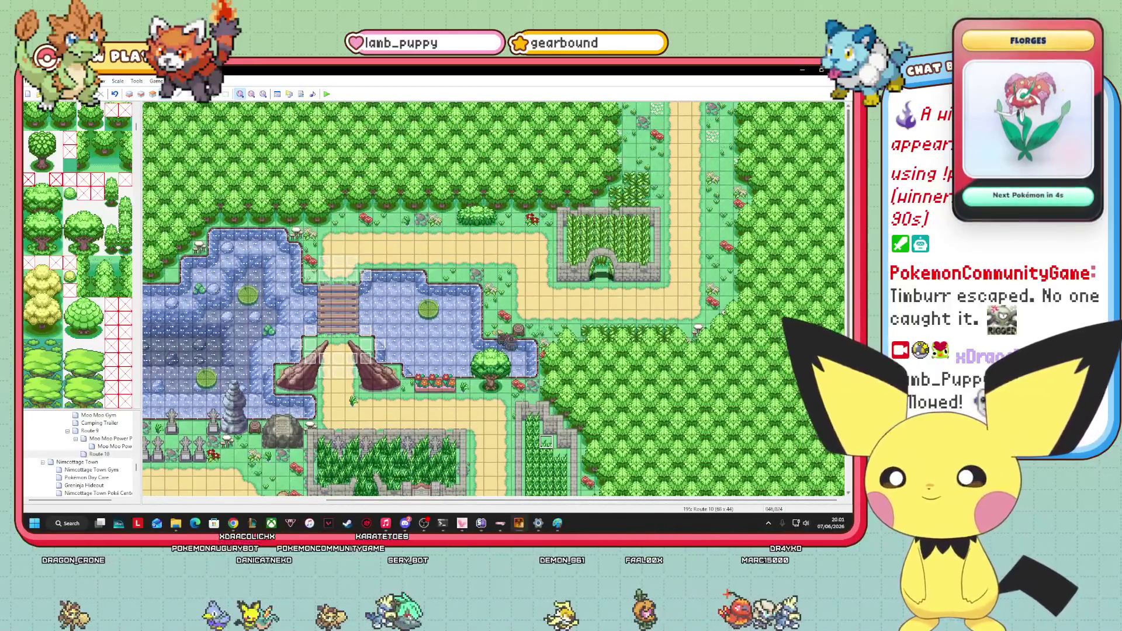
{"action": "right_click", "coordinate": [93, 454]}
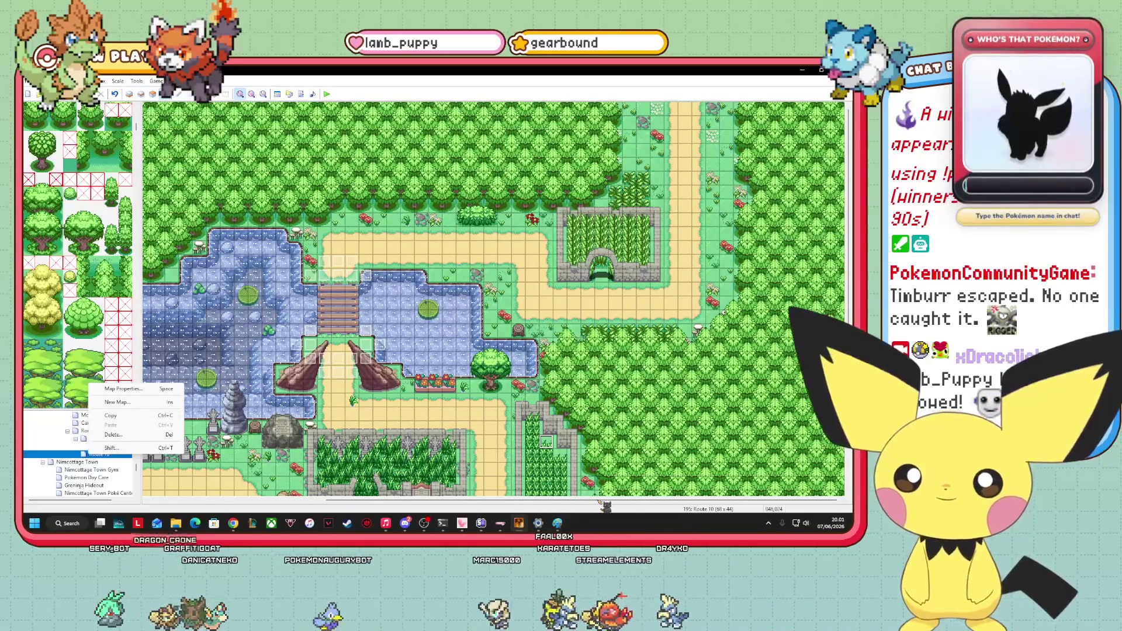
{"action": "left_click", "coordinate": [647, 505]}
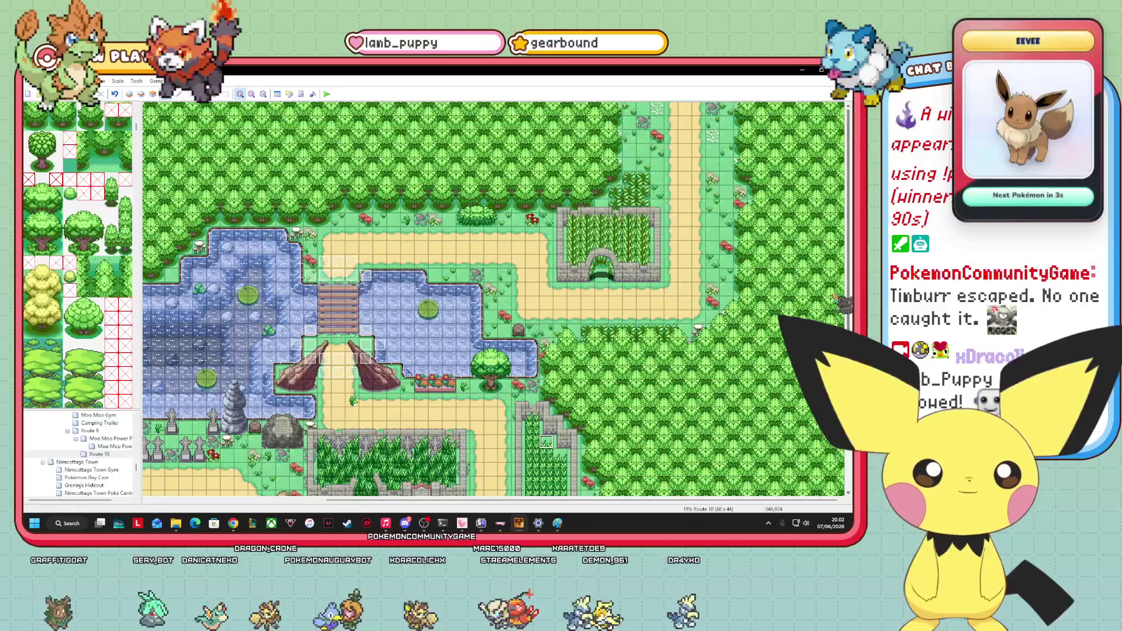
{"action": "key", "text": "F5"}
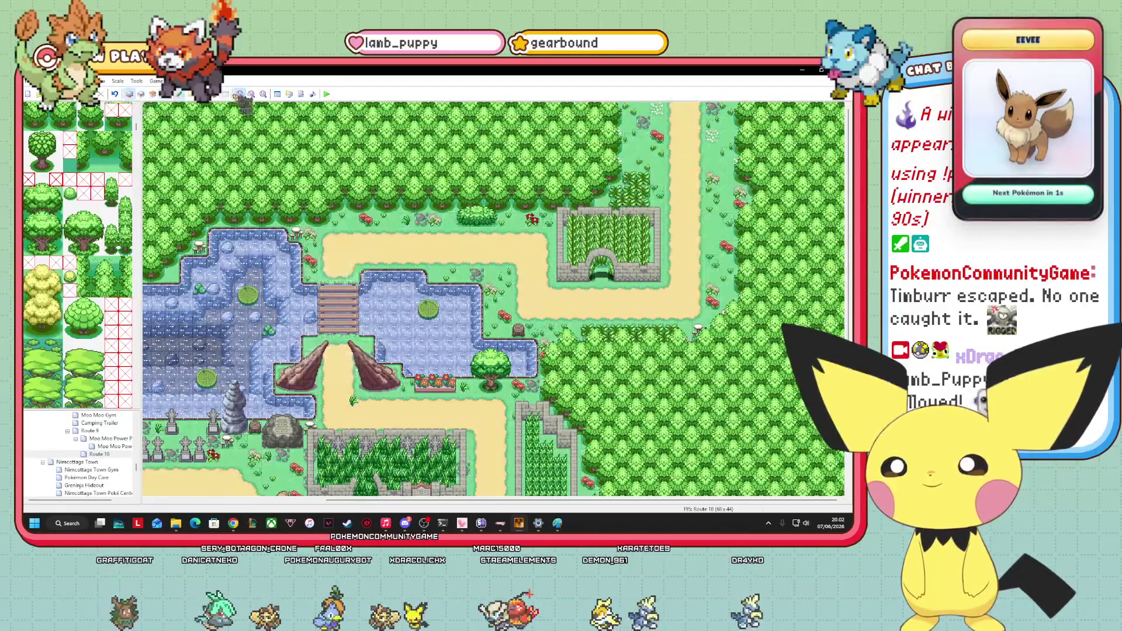
{"action": "left_click_drag", "start_coordinate": [672, 113], "coordinate": [696, 201]}
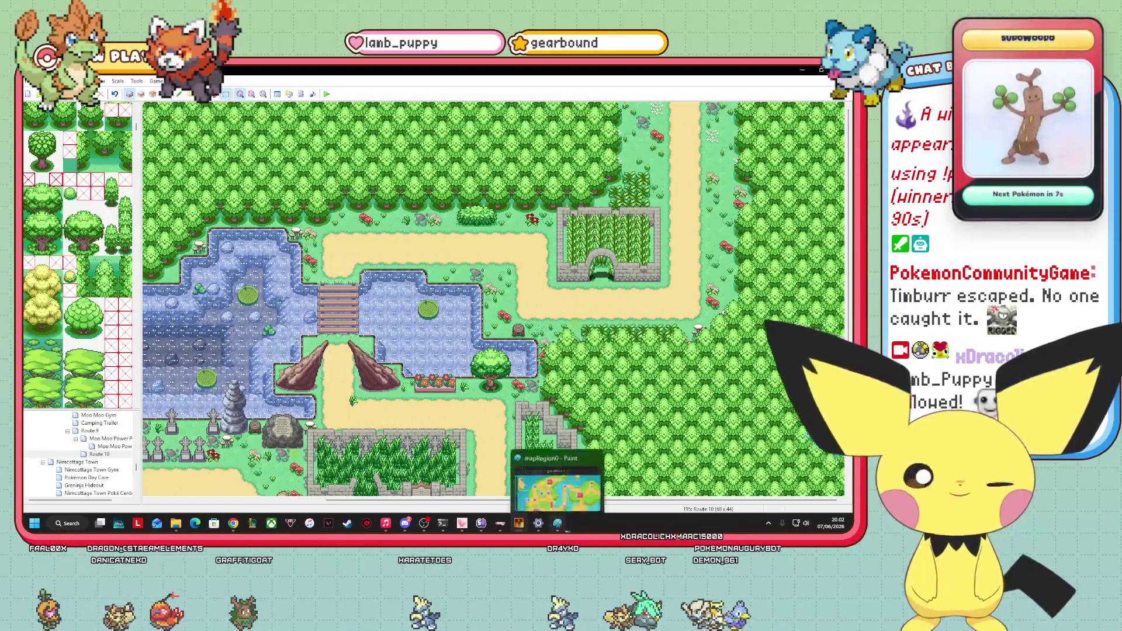
{"action": "left_click", "coordinate": [558, 523]}
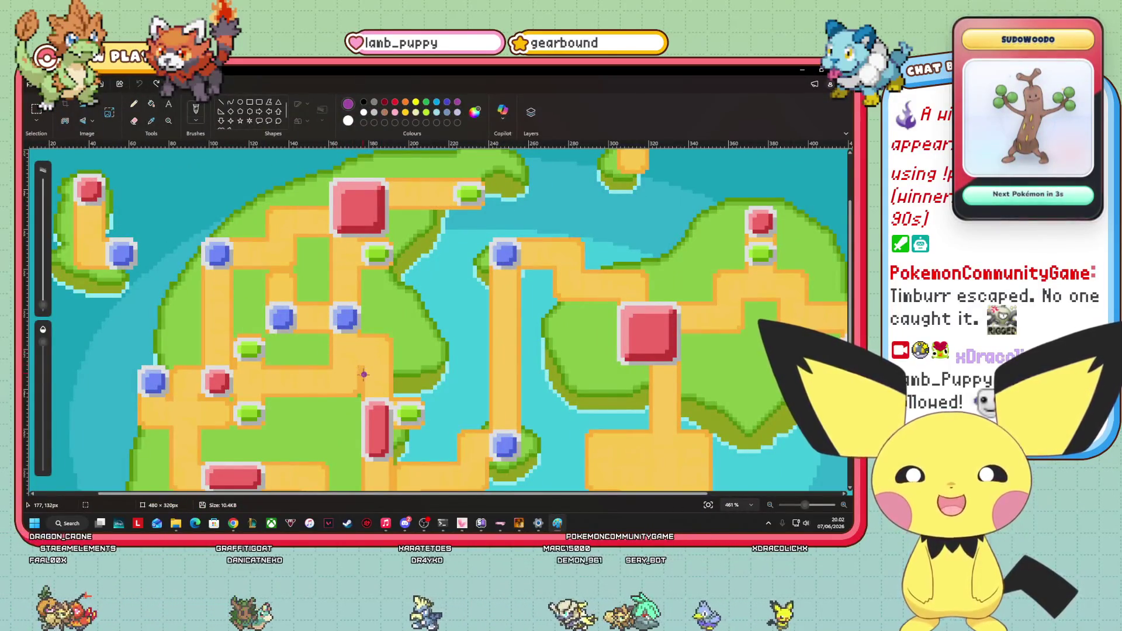
Sketch a purple route outline on the region map, undo it, and return to RPG Maker XP.
{"action": "mouse_move", "coordinate": [359, 367]}
{"action": "left_mouse_down"}
{"action": "mouse_move", "coordinate": [330, 368]}
{"action": "mouse_move", "coordinate": [330, 346]}
{"action": "mouse_move", "coordinate": [391, 335]}
{"action": "mouse_move", "coordinate": [392, 369]}
{"action": "mouse_move", "coordinate": [362, 380]}
{"action": "mouse_move", "coordinate": [362, 396]}
{"action": "mouse_move", "coordinate": [380, 399]}
{"action": "mouse_move", "coordinate": [392, 373]}
{"action": "left_mouse_up"}
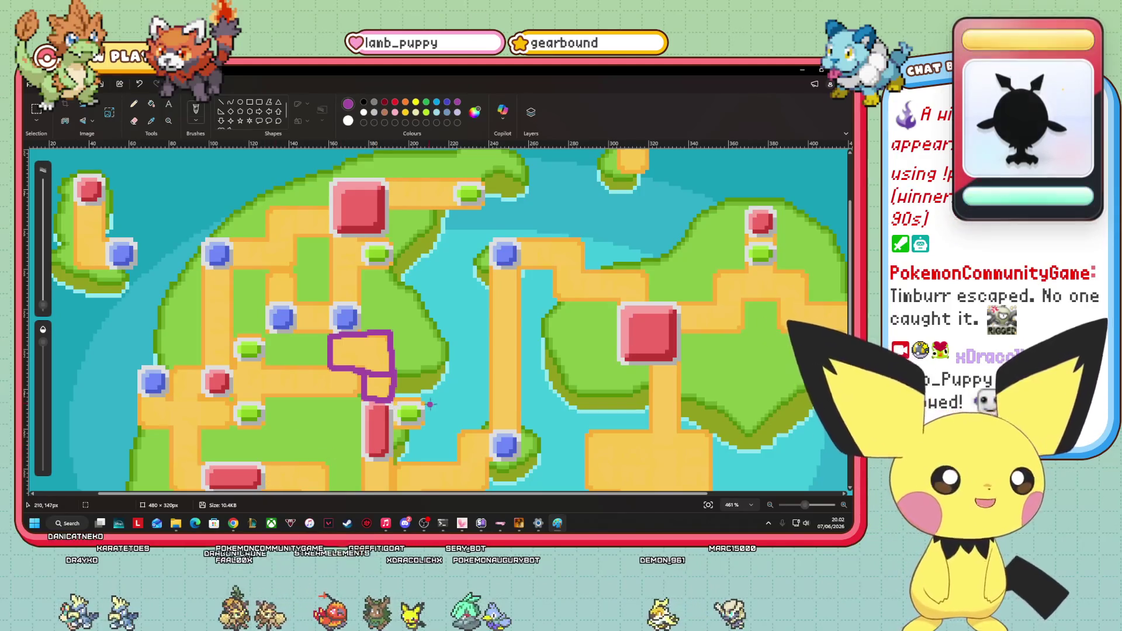
{"action": "left_click", "coordinate": [139, 84]}
{"action": "left_click", "coordinate": [139, 85]}
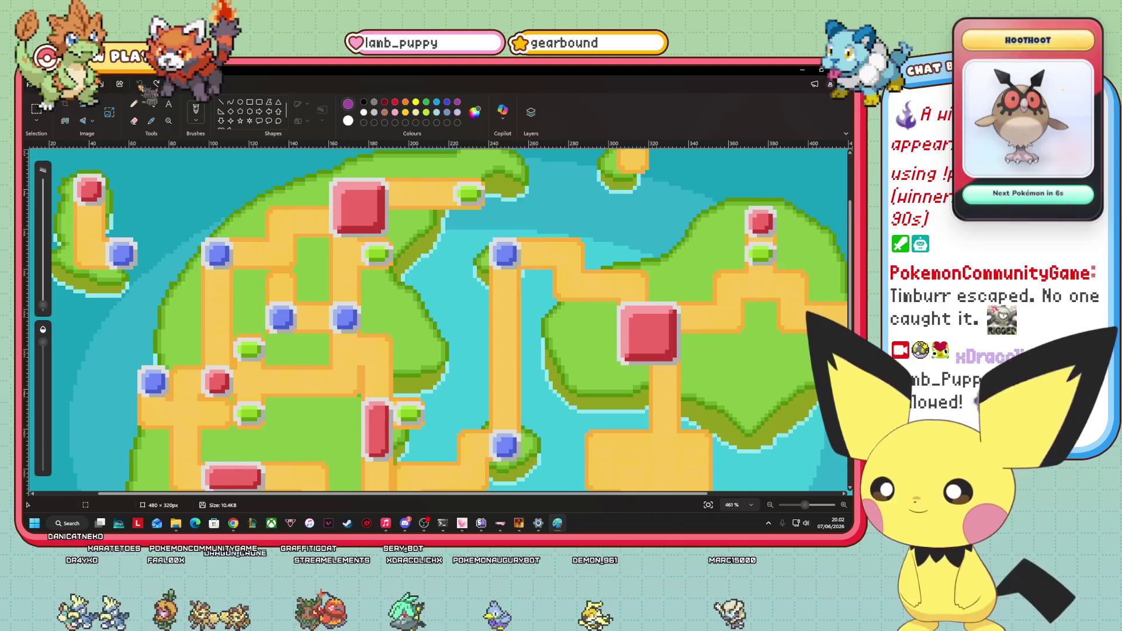
{"action": "left_click", "coordinate": [518, 523]}
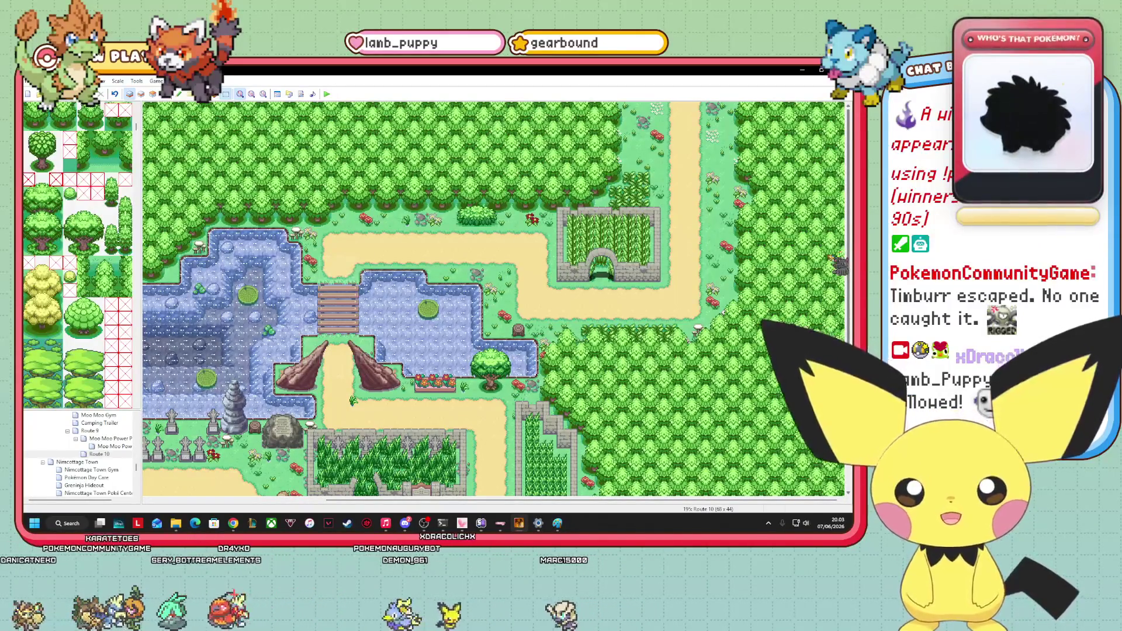
{"action": "scroll", "coordinate": [844, 268], "scroll_direction": "down", "scroll_amount": 1}
{"action": "scroll", "coordinate": [841, 253], "scroll_direction": "up", "scroll_amount": 1}
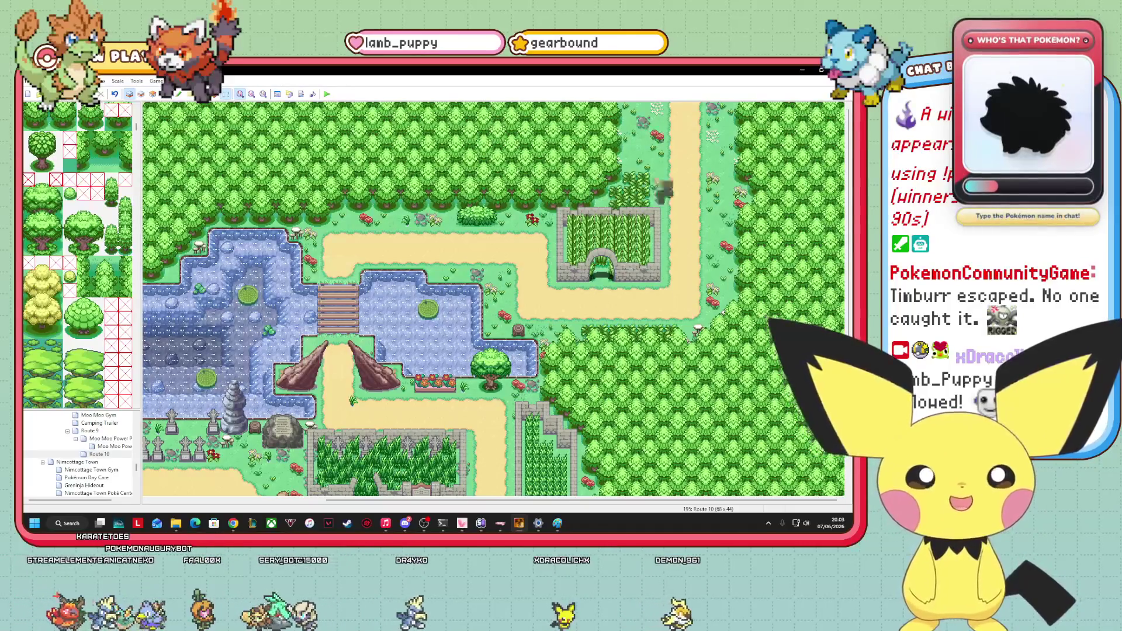
{"action": "key", "text": "alt+Tab"}
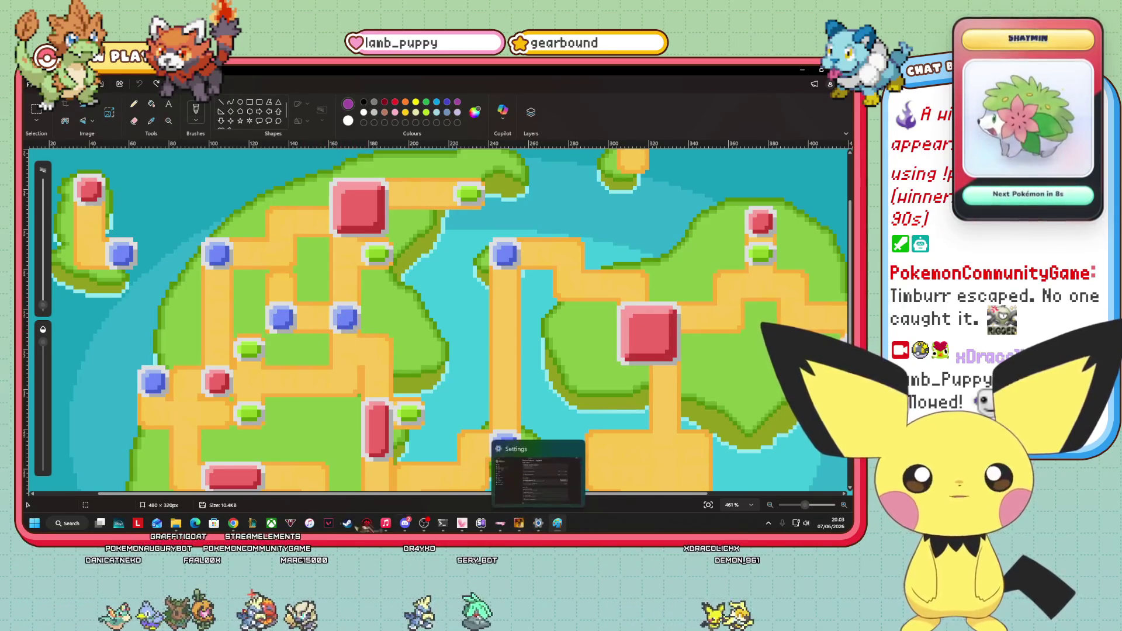
{"action": "mouse_move", "coordinate": [177, 525]}
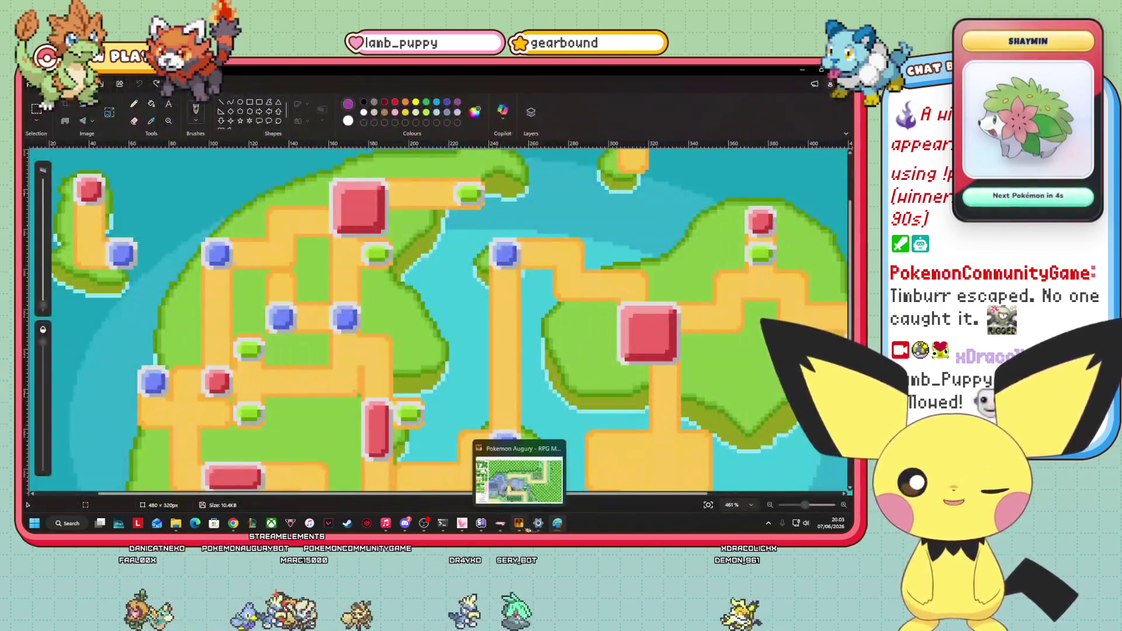
{"action": "left_click", "coordinate": [518, 523]}
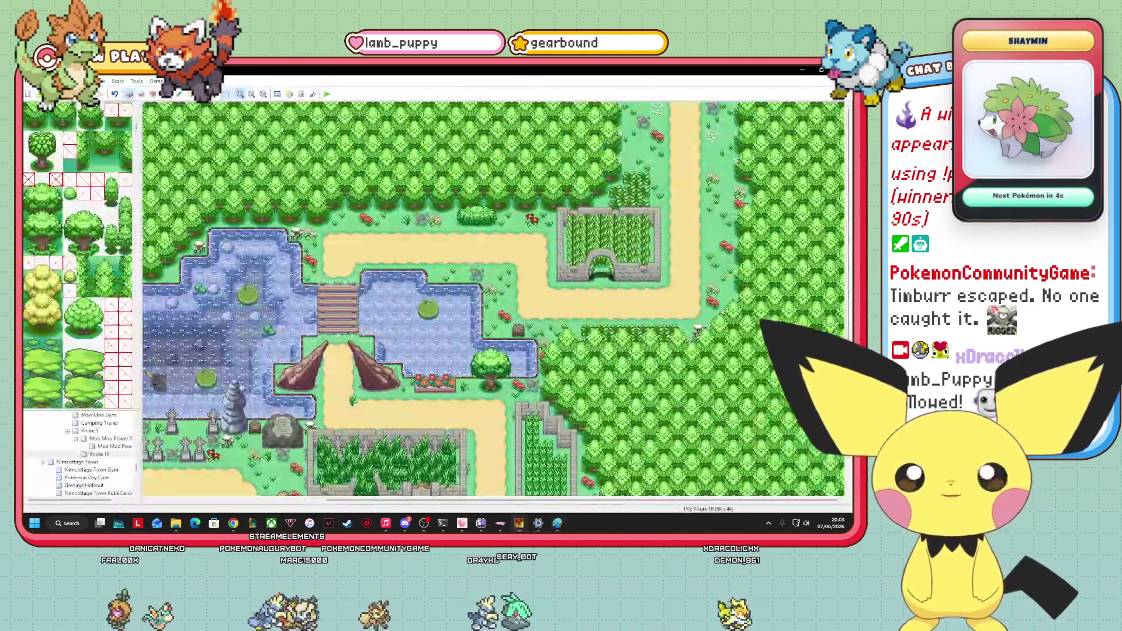
{"action": "scroll", "coordinate": [82, 456], "scroll_direction": "up", "scroll_amount": 5}
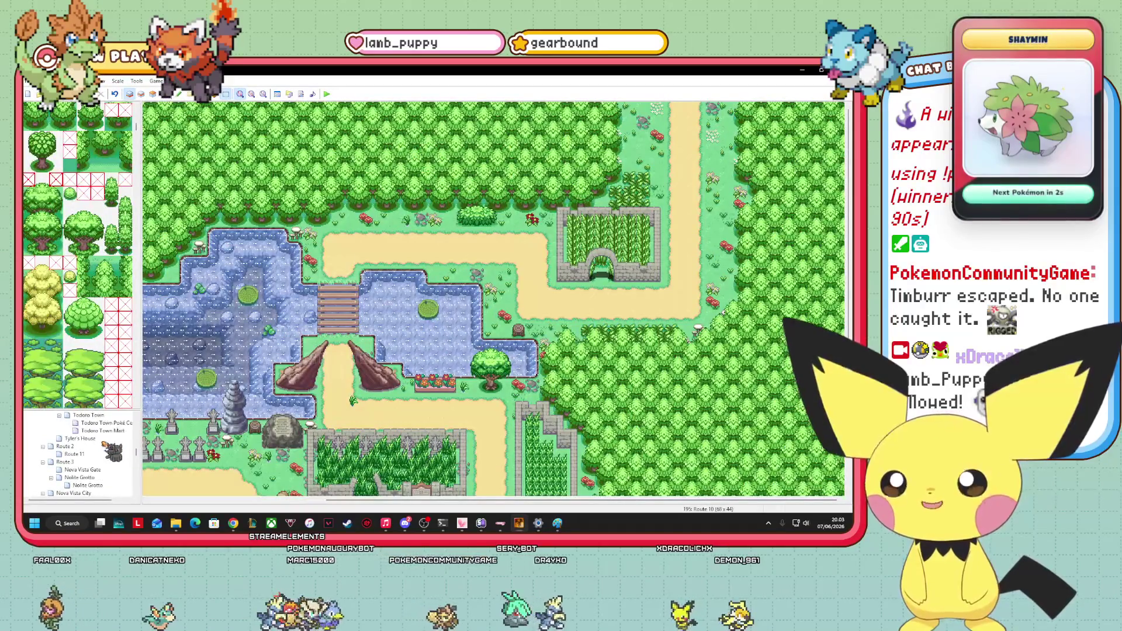
{"action": "scroll", "coordinate": [97, 453], "scroll_direction": "up", "scroll_amount": 1}
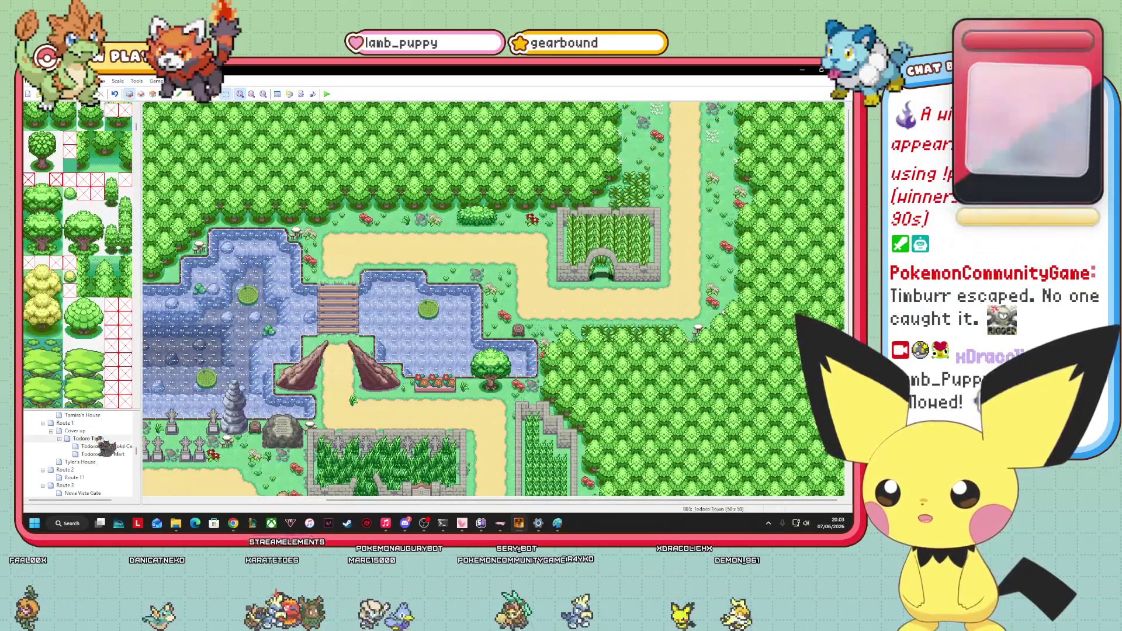
Open Todoro Town and scroll over its houses, lab and southern exit.
{"action": "left_click", "coordinate": [87, 439]}
{"action": "scroll", "coordinate": [491, 304], "scroll_direction": "down", "scroll_amount": 3}
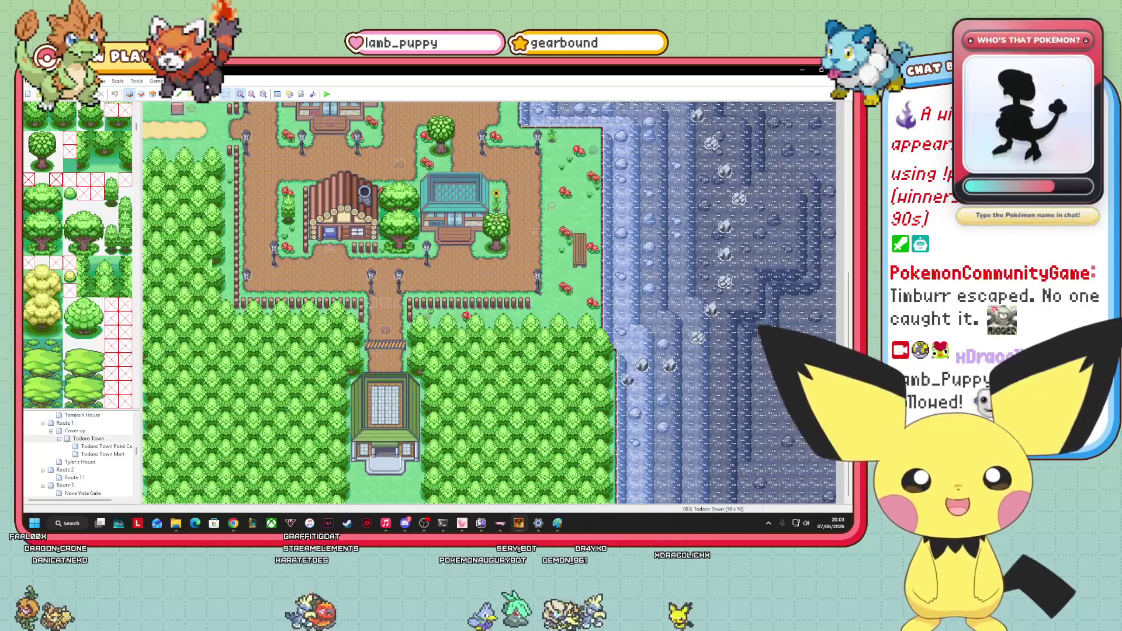
{"action": "scroll", "coordinate": [483, 470], "scroll_direction": "up", "scroll_amount": 1}
{"action": "scroll", "coordinate": [489, 303], "scroll_direction": "up", "scroll_amount": 1}
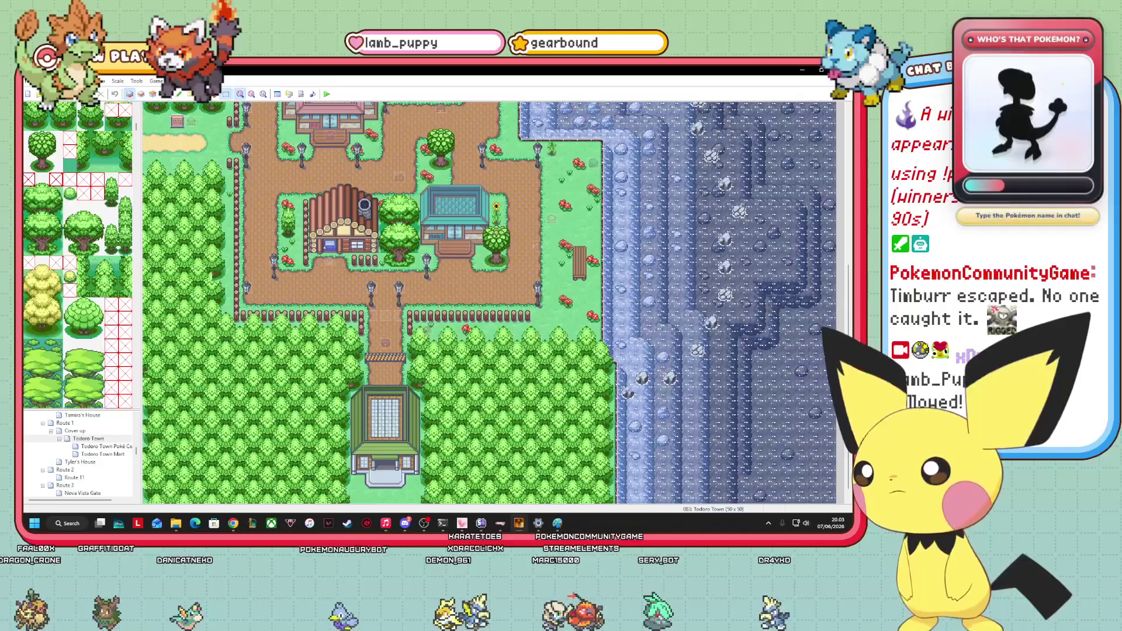
{"action": "scroll", "coordinate": [489, 302], "scroll_direction": "up", "scroll_amount": 5}
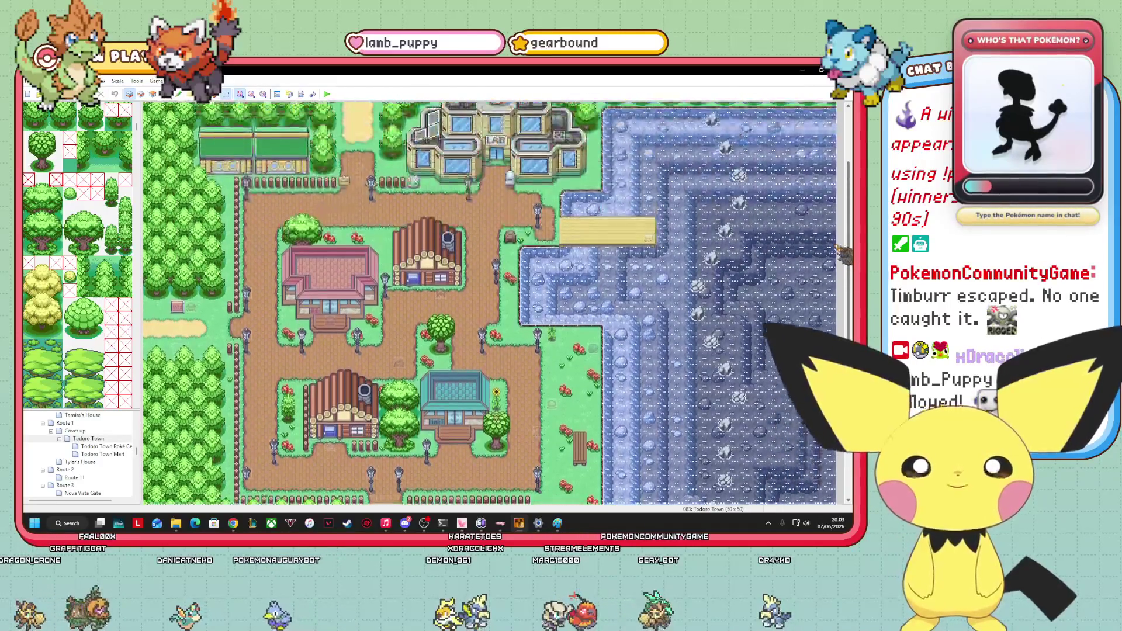
{"action": "scroll", "coordinate": [489, 303], "scroll_direction": "up", "scroll_amount": 3}
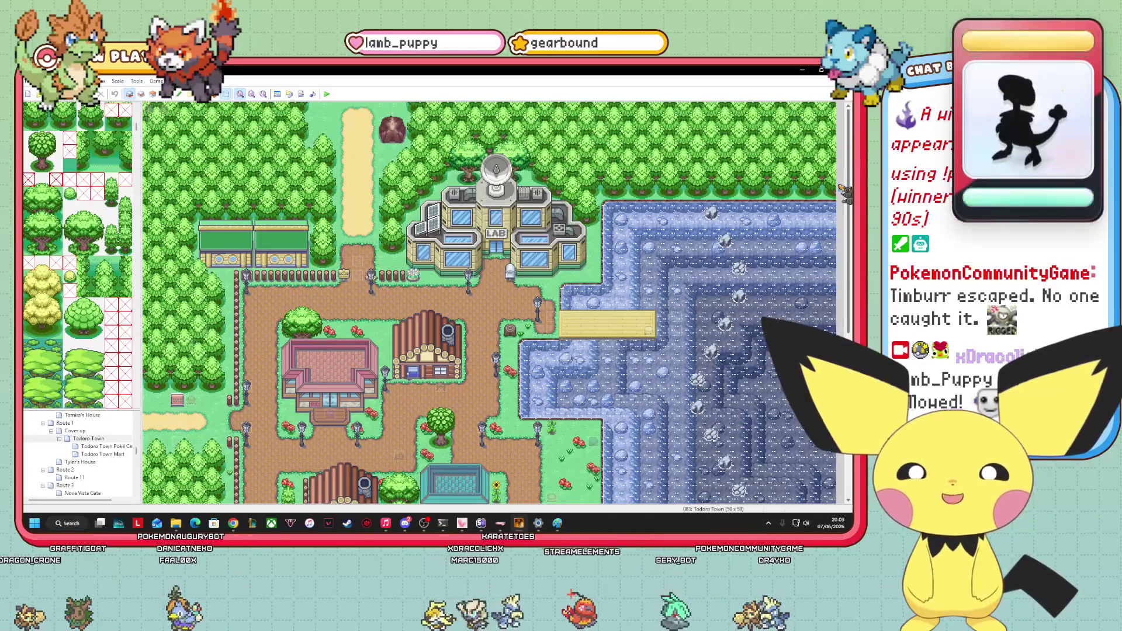
{"action": "scroll", "coordinate": [489, 303], "scroll_direction": "down", "scroll_amount": 6}
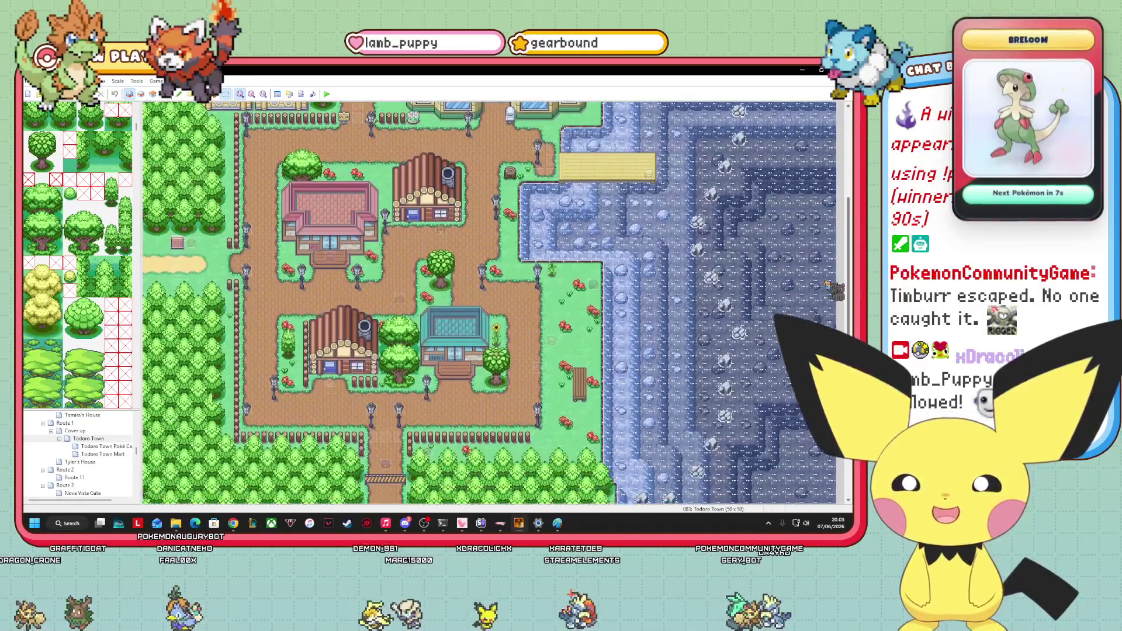
{"action": "scroll", "coordinate": [489, 303], "scroll_direction": "down", "scroll_amount": 1}
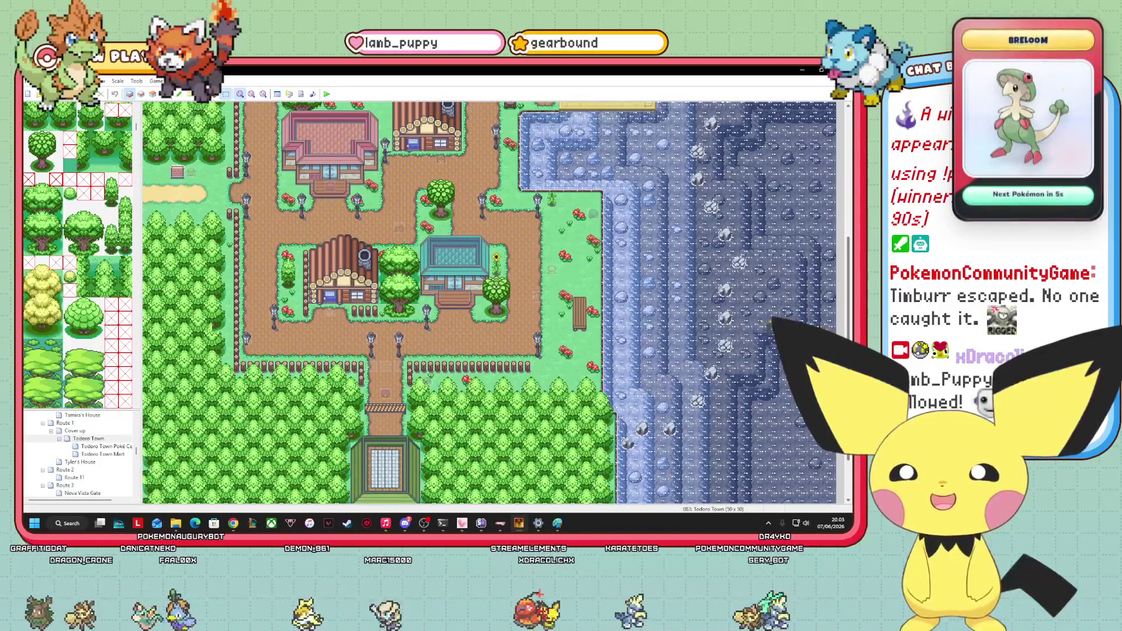
{"action": "scroll", "coordinate": [88, 205], "scroll_direction": "up", "scroll_amount": 2}
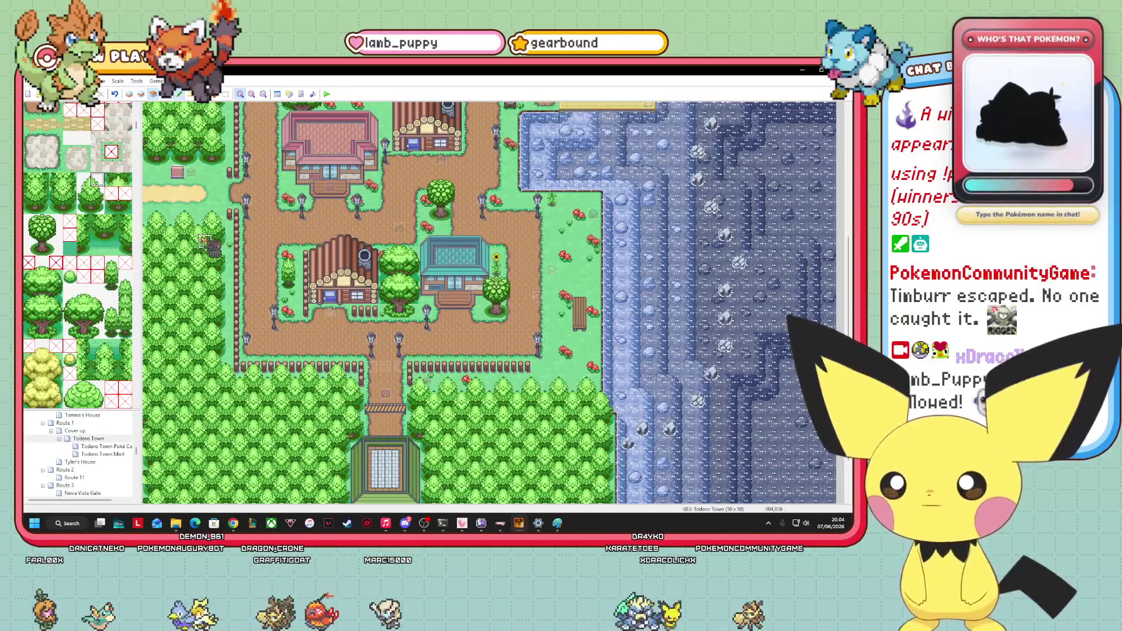
{"action": "scroll", "coordinate": [119, 358], "scroll_direction": "down", "scroll_amount": 15}
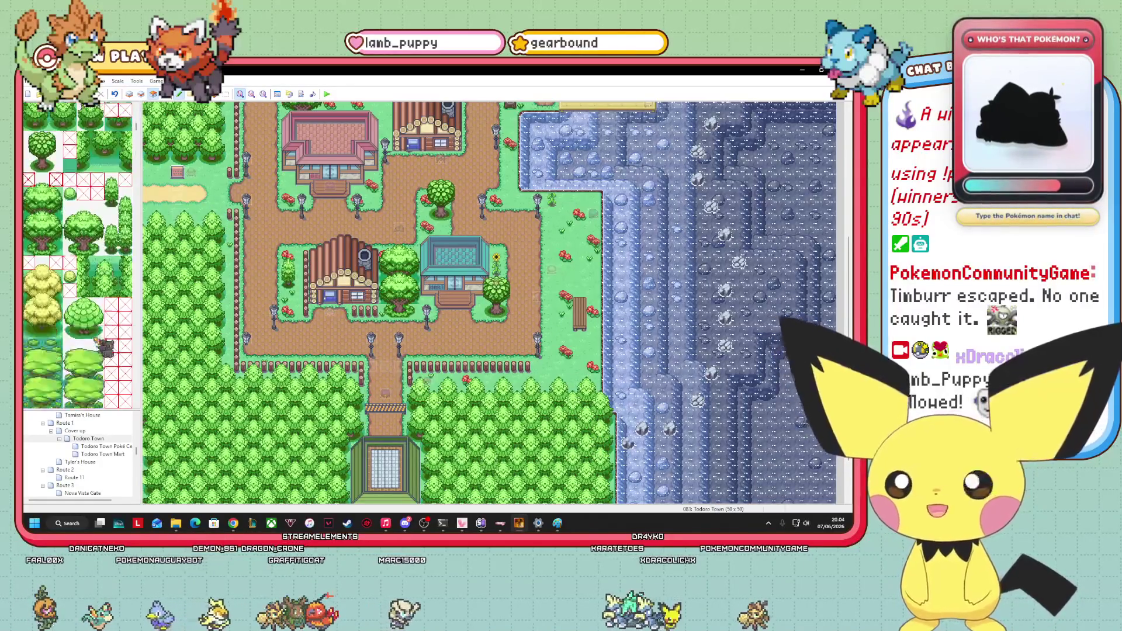
{"action": "scroll", "coordinate": [79, 255], "scroll_direction": "down", "scroll_amount": 5}
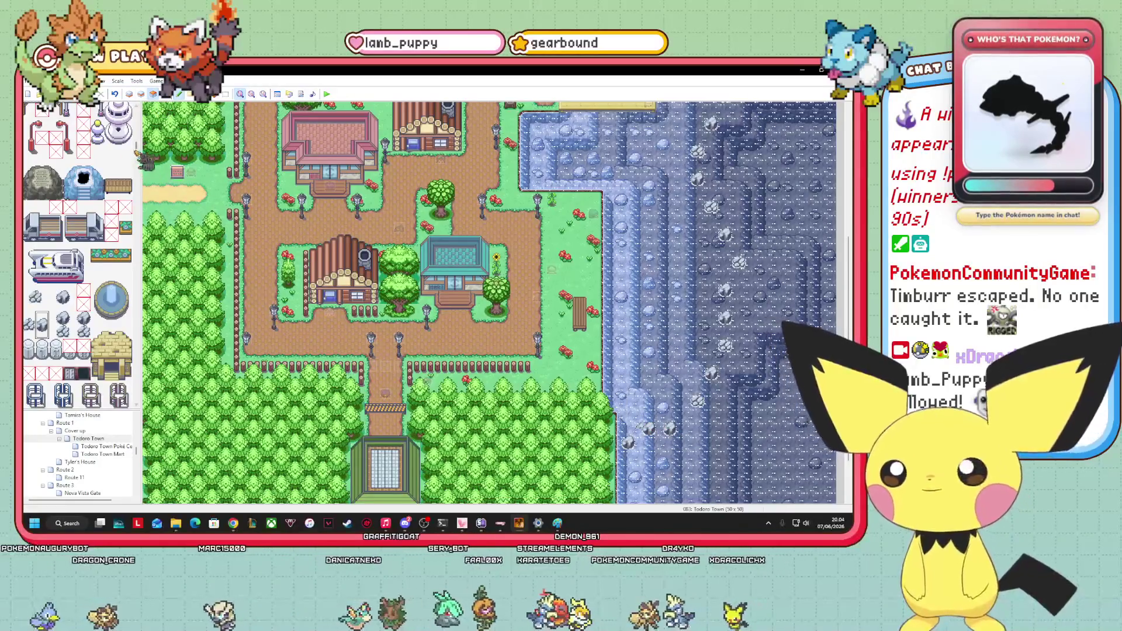
{"action": "scroll", "coordinate": [78, 254], "scroll_direction": "up", "scroll_amount": 10}
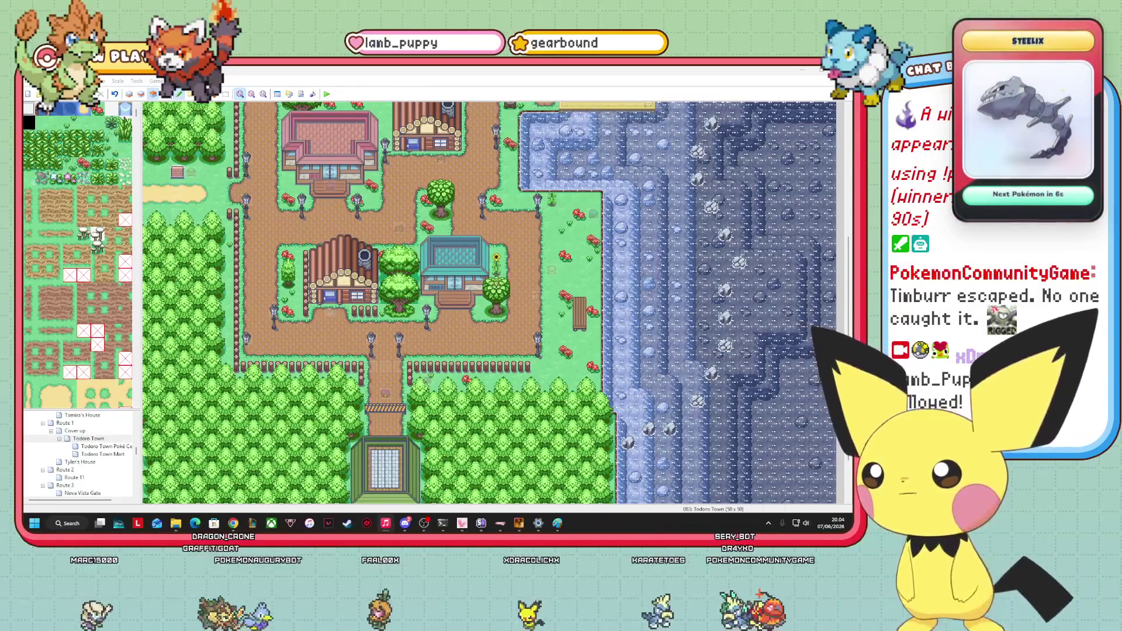
{"action": "left_click", "coordinate": [185, 251]}
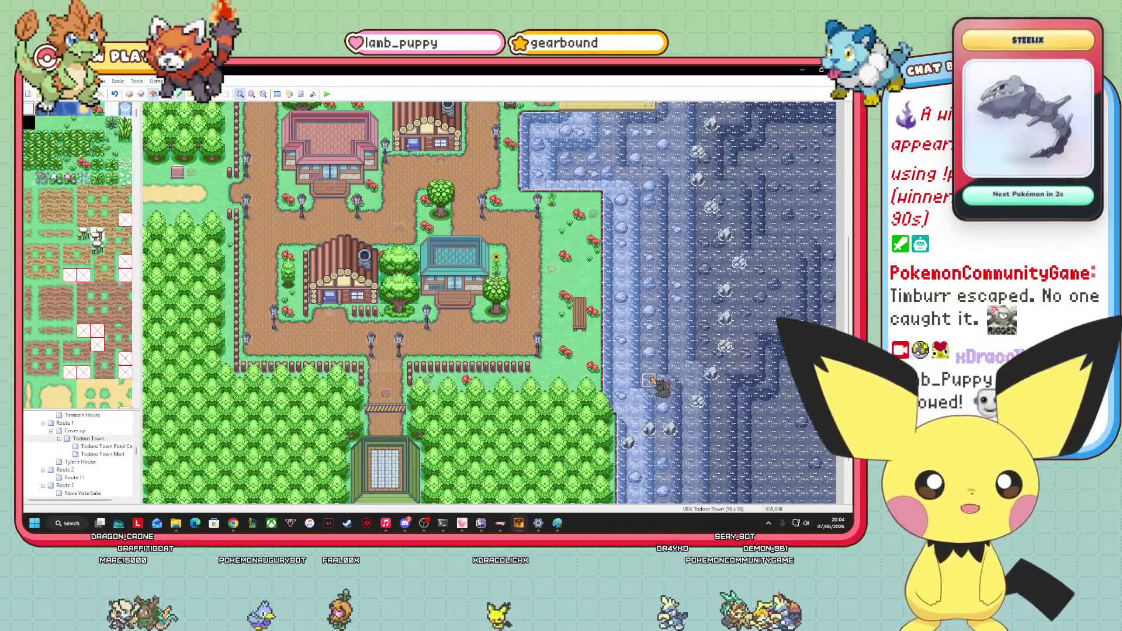
Scroll Todoro Town down to its southern forest and south-exit gatehouse.
{"action": "scroll", "coordinate": [489, 302], "scroll_direction": "up", "scroll_amount": 5}
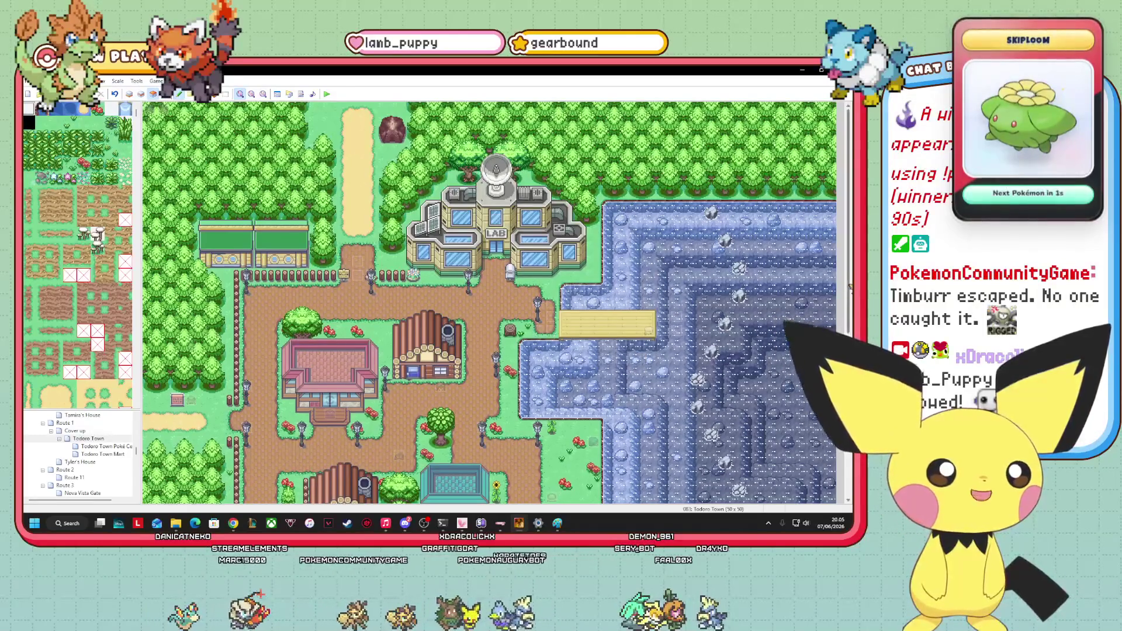
{"action": "scroll", "coordinate": [489, 302], "scroll_direction": "down", "scroll_amount": 5}
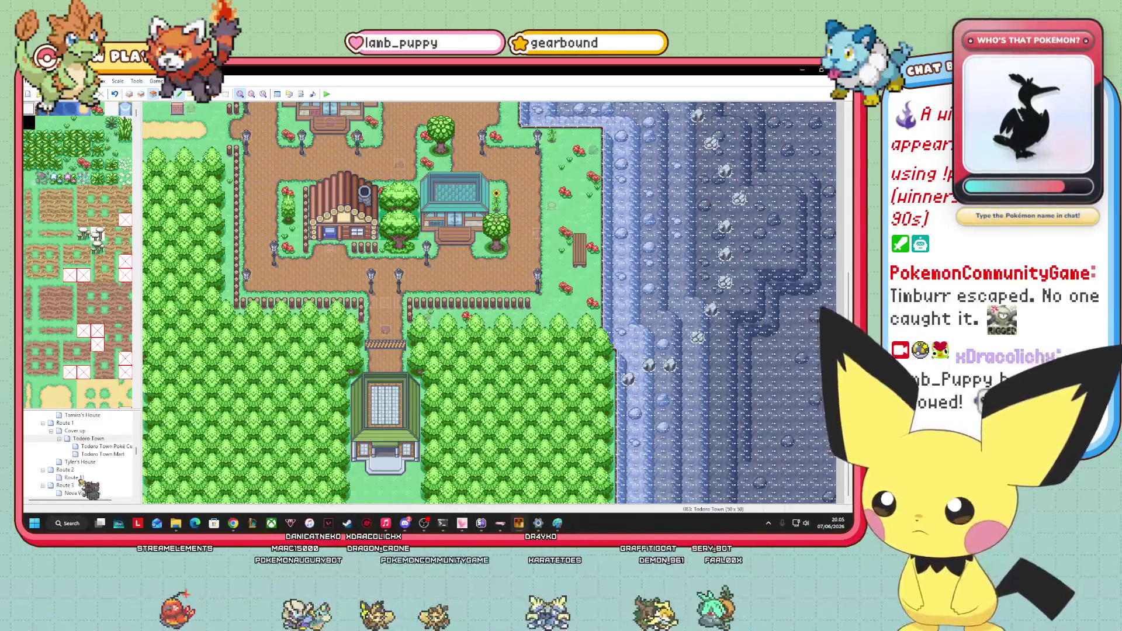
Look over the existing Route 11's river, sand paths and bridges, then open Camping Trailer.
{"action": "left_click", "coordinate": [74, 478]}
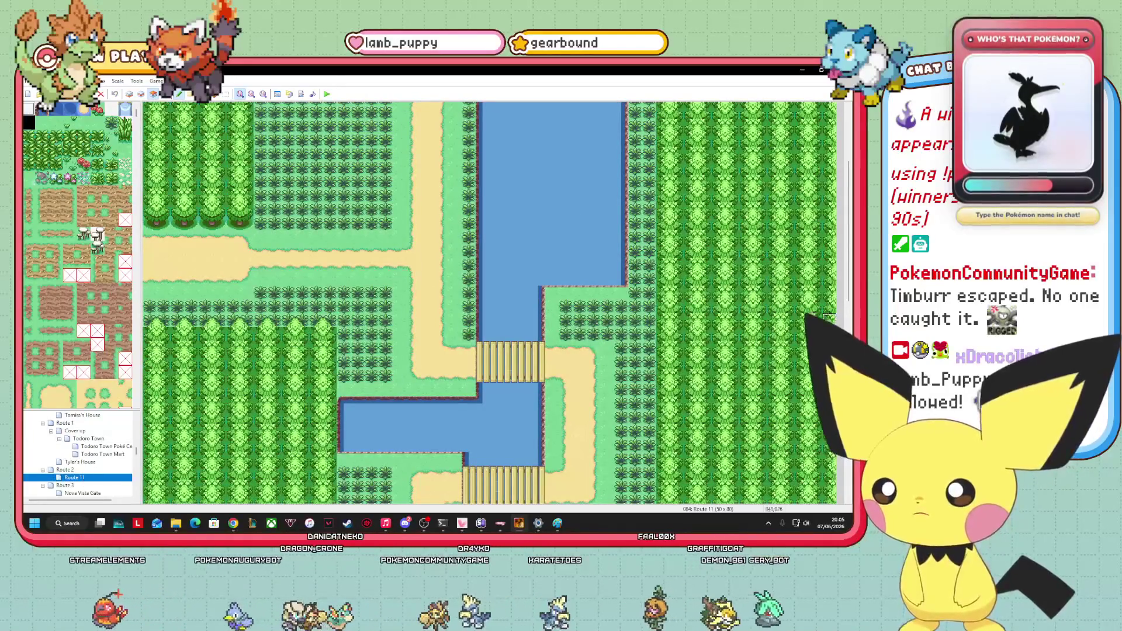
{"action": "scroll", "coordinate": [842, 204], "scroll_direction": "up", "scroll_amount": 5}
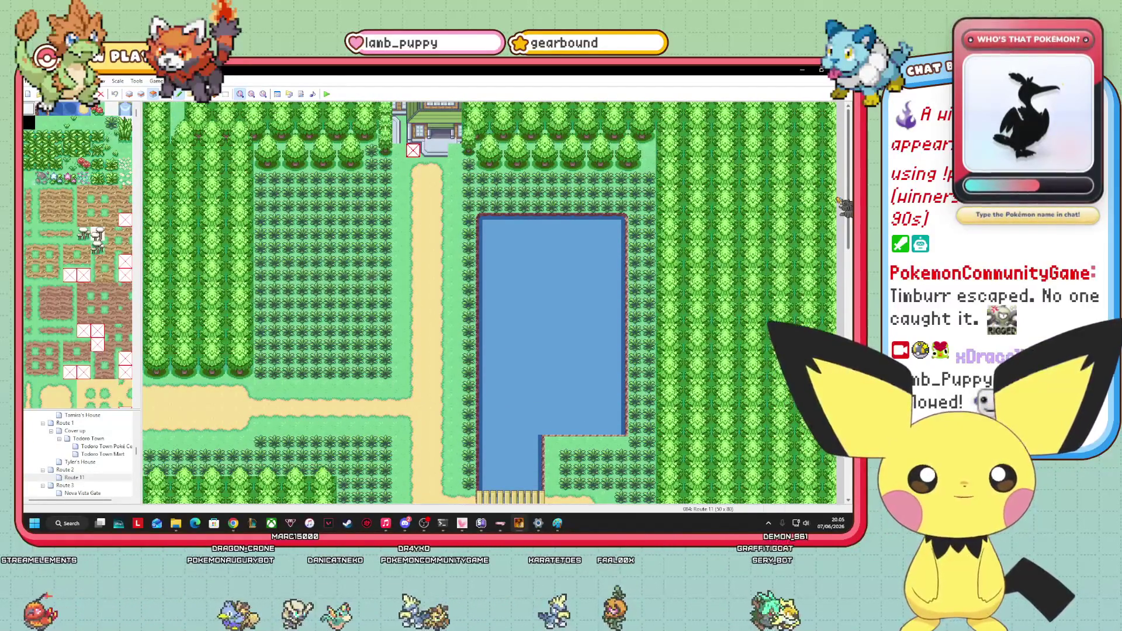
{"action": "scroll", "coordinate": [842, 205], "scroll_direction": "down", "scroll_amount": 10}
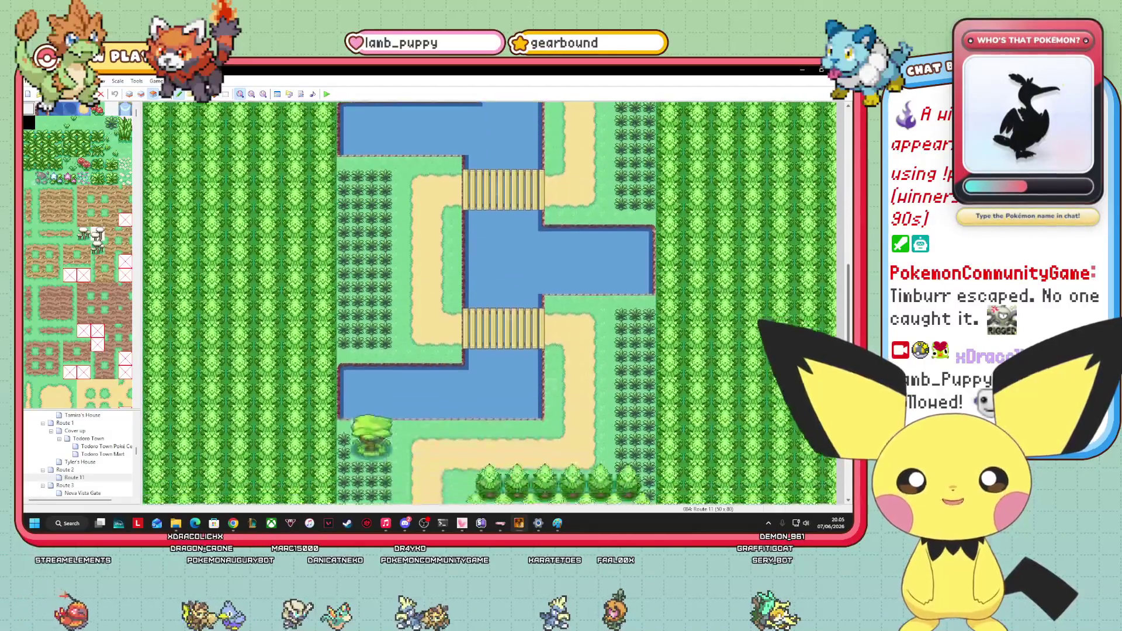
{"action": "scroll", "coordinate": [842, 204], "scroll_direction": "down", "scroll_amount": 3}
{"action": "scroll", "coordinate": [842, 205], "scroll_direction": "up", "scroll_amount": 8}
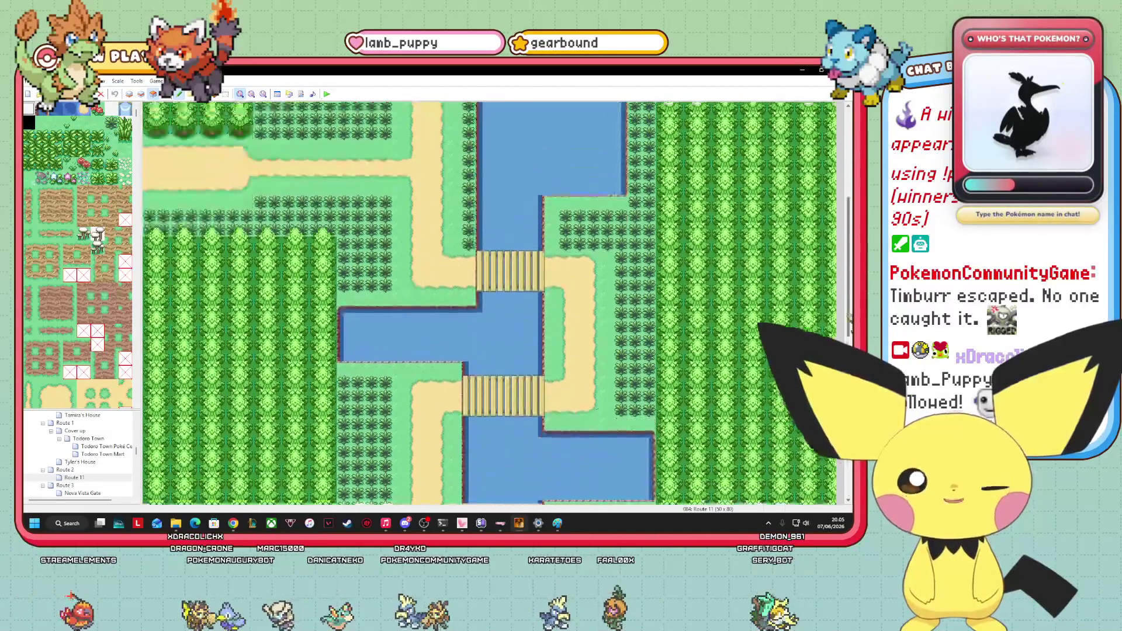
{"action": "scroll", "coordinate": [843, 205], "scroll_direction": "down", "scroll_amount": 3}
{"action": "scroll", "coordinate": [842, 205], "scroll_direction": "up", "scroll_amount": 3}
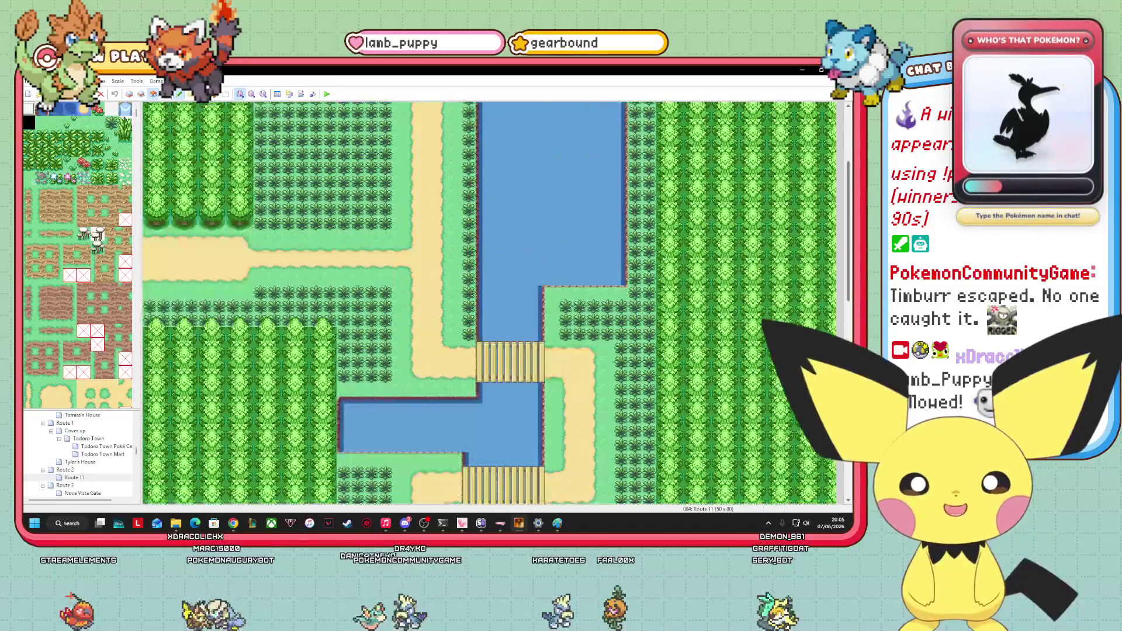
{"action": "scroll", "coordinate": [843, 204], "scroll_direction": "down", "scroll_amount": 3}
{"action": "scroll", "coordinate": [843, 204], "scroll_direction": "up", "scroll_amount": 3}
{"action": "scroll", "coordinate": [88, 459], "scroll_direction": "down", "scroll_amount": 3}
{"action": "scroll", "coordinate": [87, 457], "scroll_direction": "down", "scroll_amount": 5}
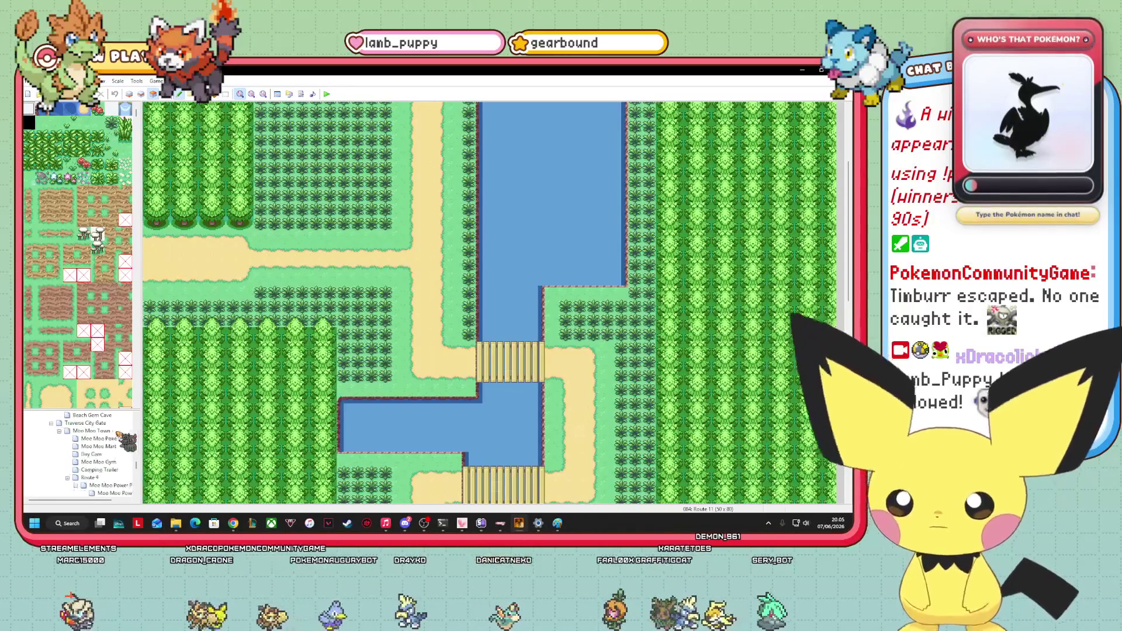
{"action": "left_click", "coordinate": [100, 469]}
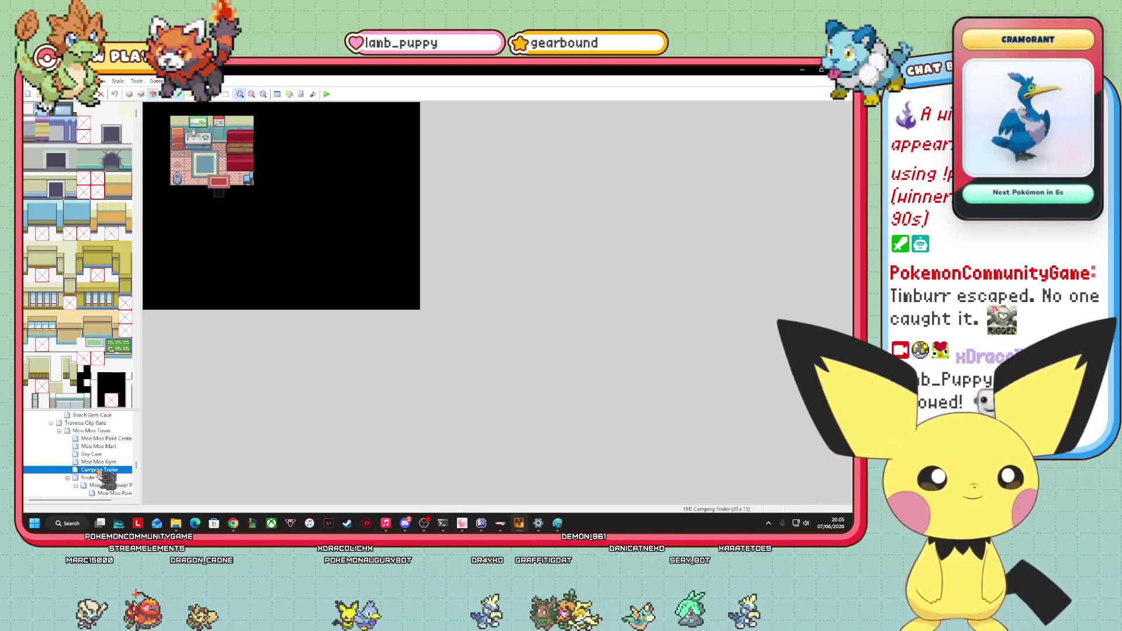
Start a new map under Route 10 from its right-click menu.
{"action": "scroll", "coordinate": [100, 472], "scroll_direction": "down", "scroll_amount": 2}
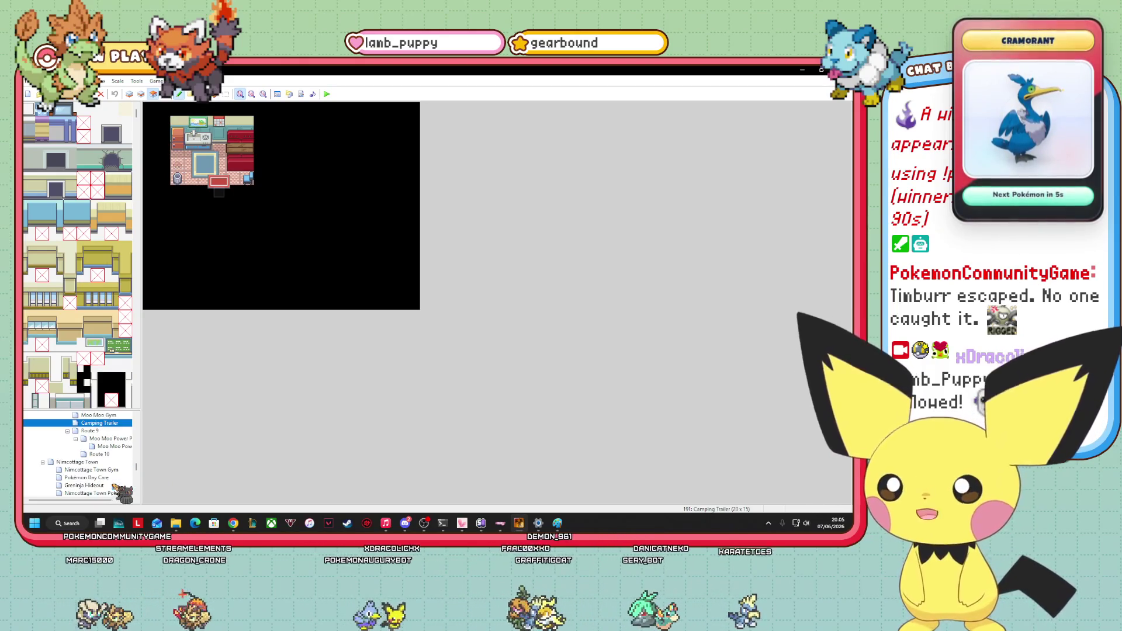
{"action": "left_click", "coordinate": [94, 454]}
{"action": "right_click", "coordinate": [96, 454]}
{"action": "left_click", "coordinate": [156, 401]}
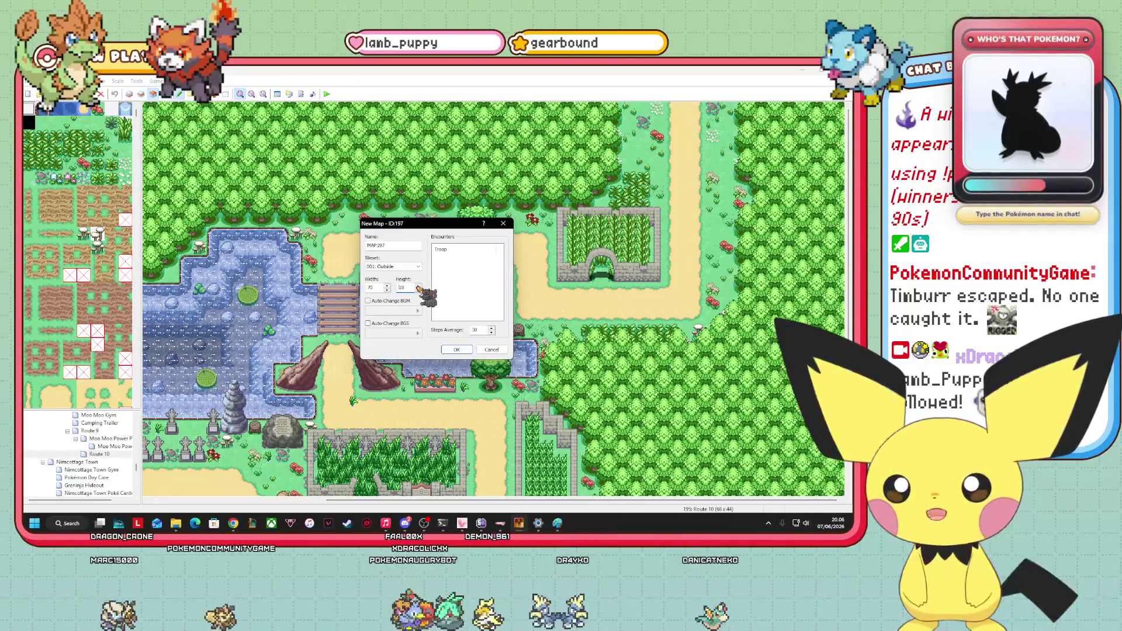
Create the new blank 70 × 40 map MAP197.
{"action": "type", "text": "35"}
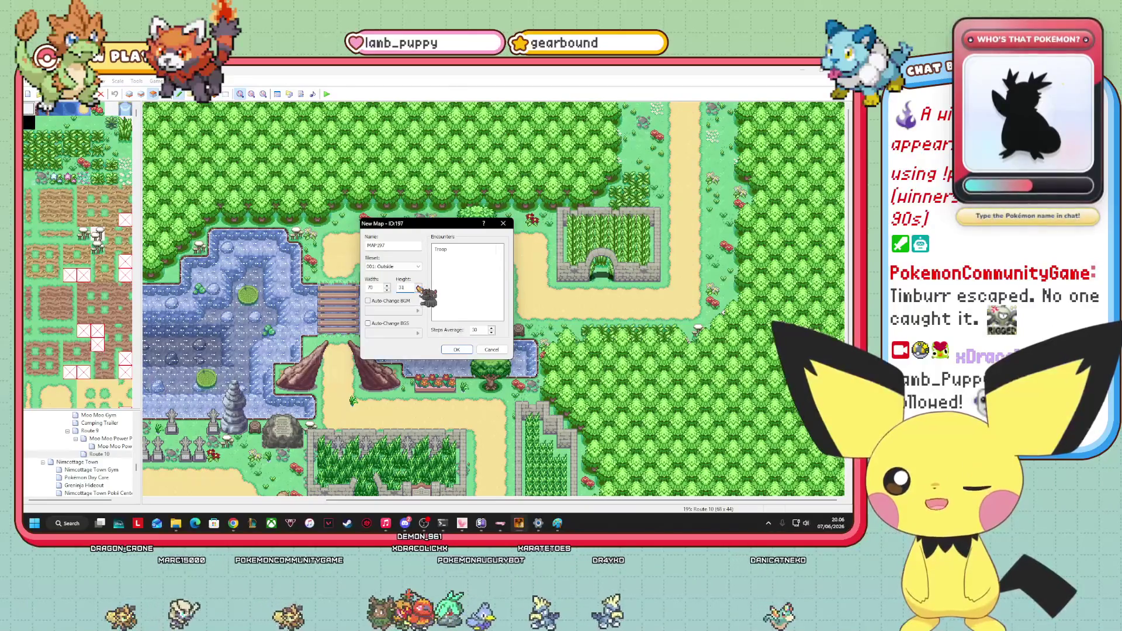
{"action": "left_click", "coordinate": [418, 286]}
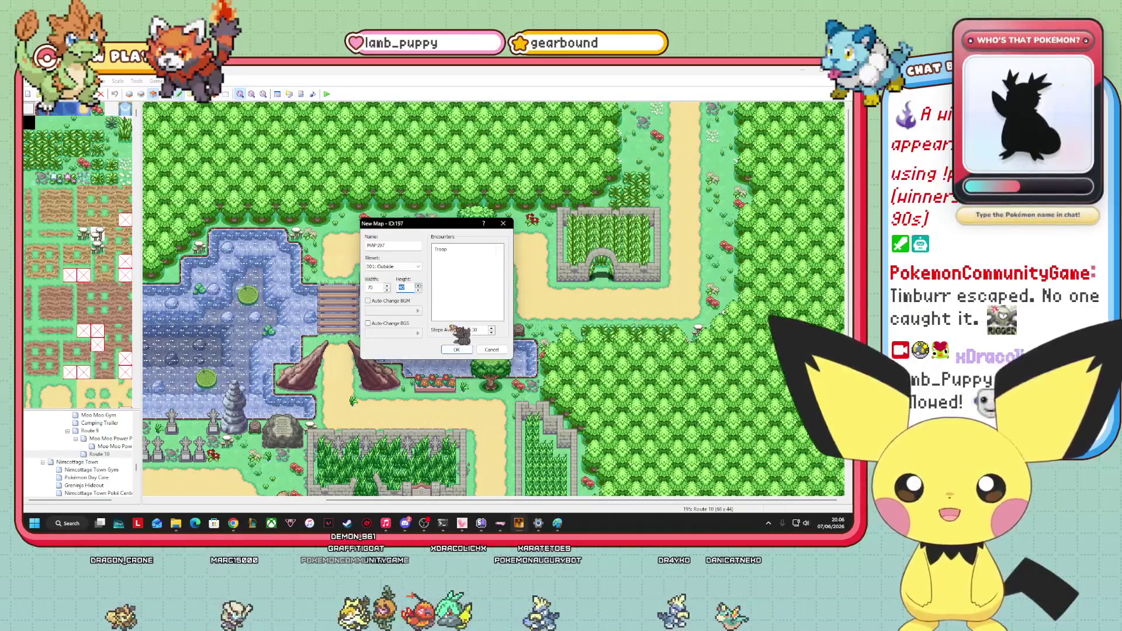
{"action": "left_click", "coordinate": [458, 349]}
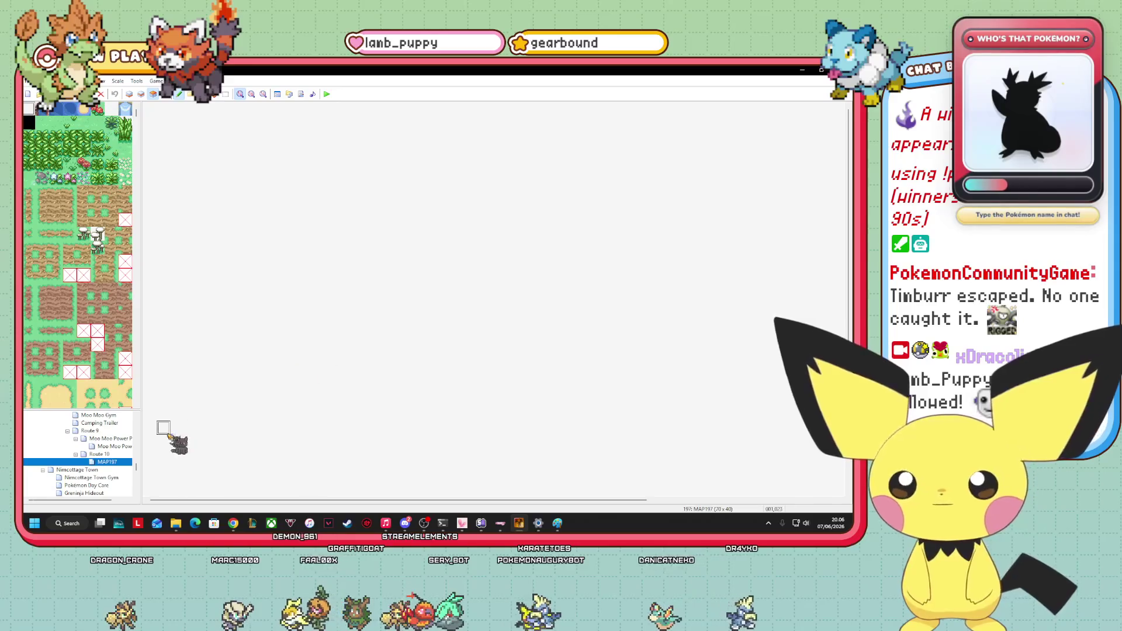
Turn on Dim Other Layers and display Route 10 again.
{"action": "key", "text": "alt+v"}
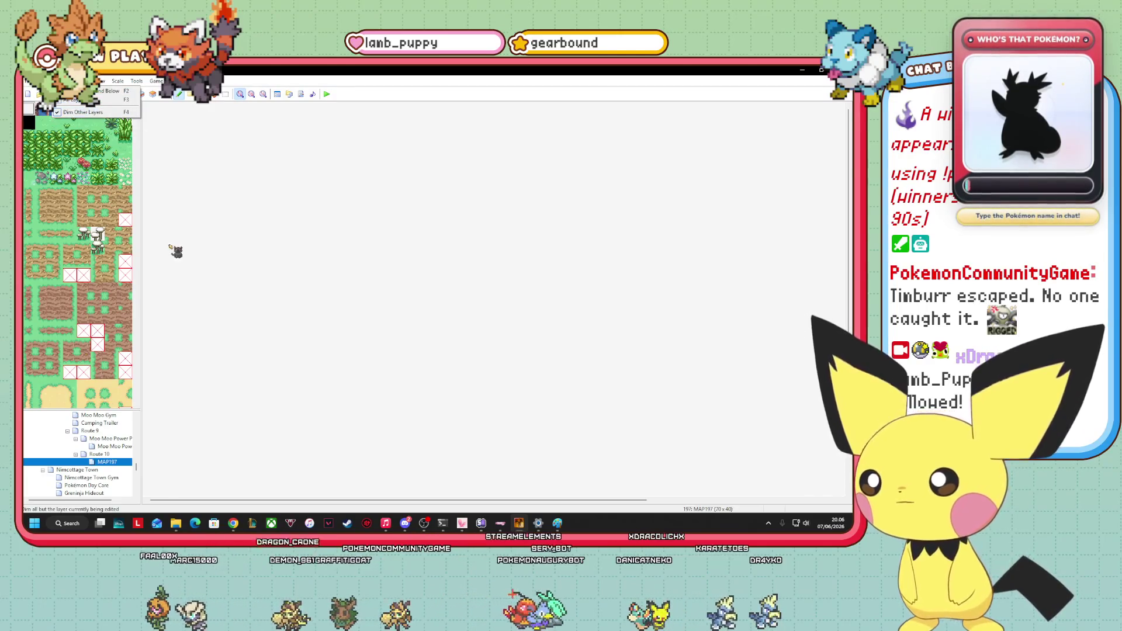
{"action": "left_click", "coordinate": [191, 180]}
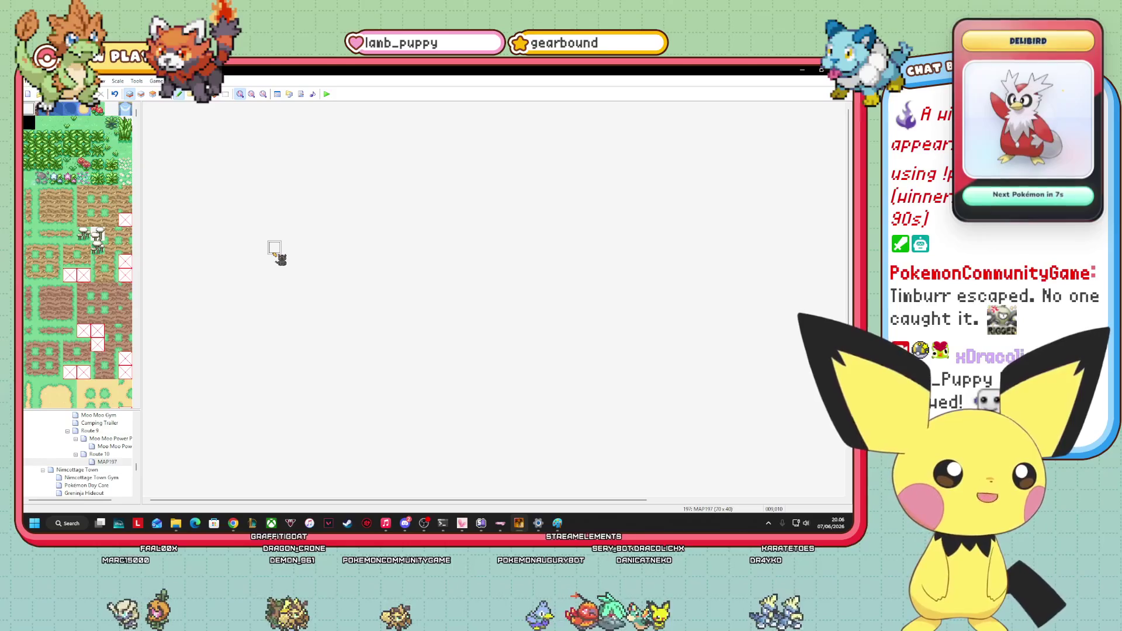
{"action": "left_click", "coordinate": [99, 454]}
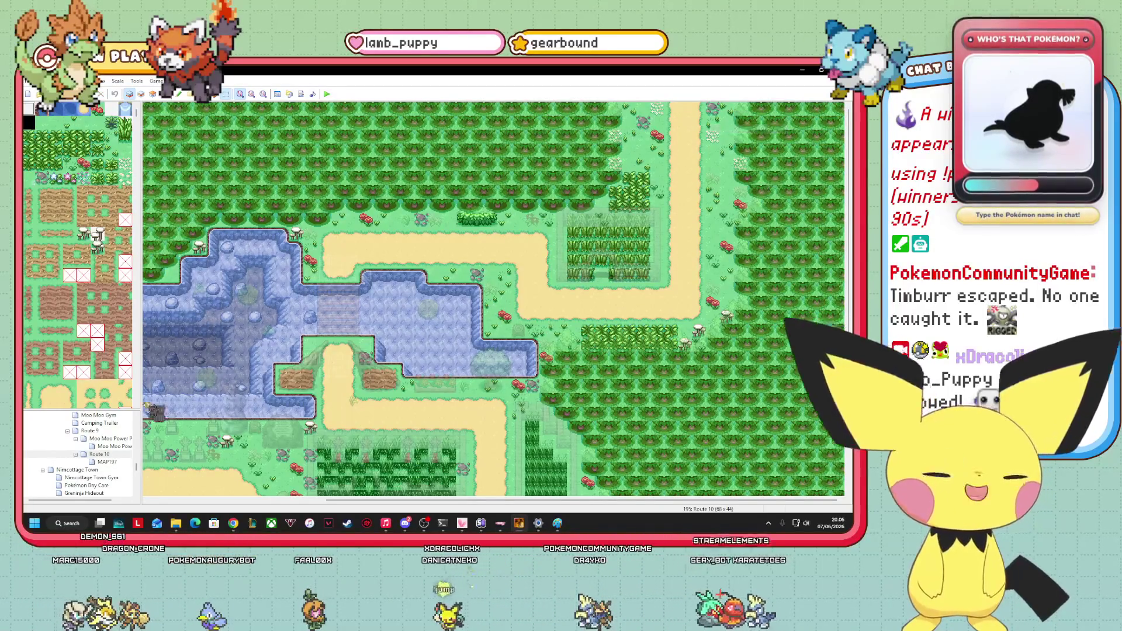
Paste the copied forest, grass and sand-path strip along MAP197's bottom edge.
{"action": "left_click", "coordinate": [107, 461]}
{"action": "right_click", "coordinate": [327, 429]}
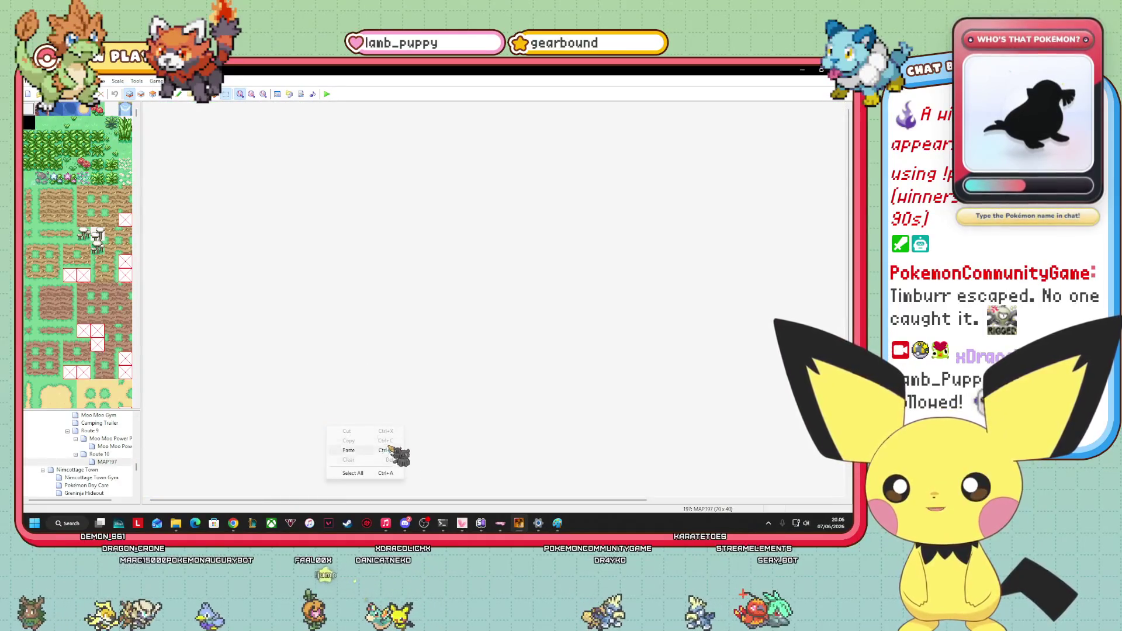
{"action": "left_click", "coordinate": [385, 450]}
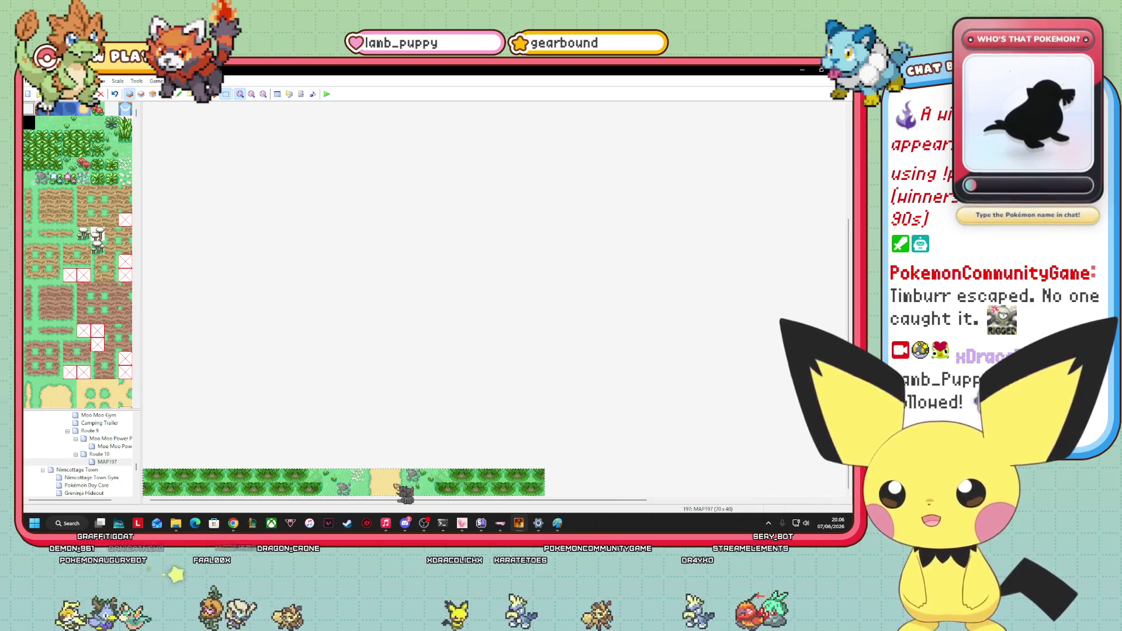
{"action": "left_click_drag", "start_coordinate": [584, 500], "coordinate": [845, 508]}
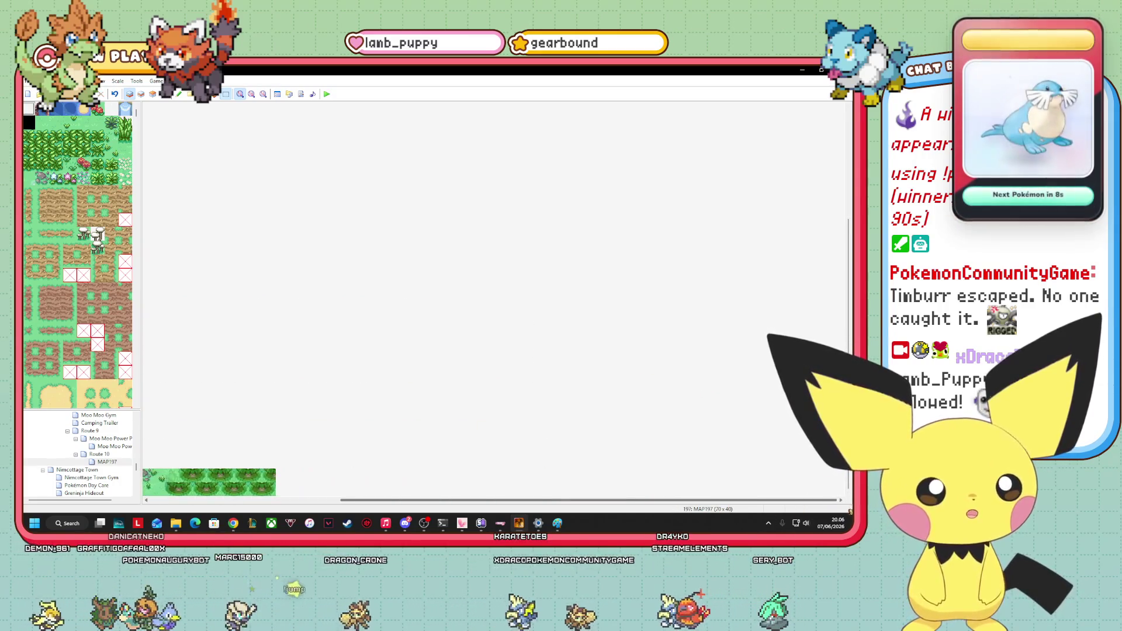
{"action": "left_click_drag", "start_coordinate": [584, 500], "coordinate": [392, 500]}
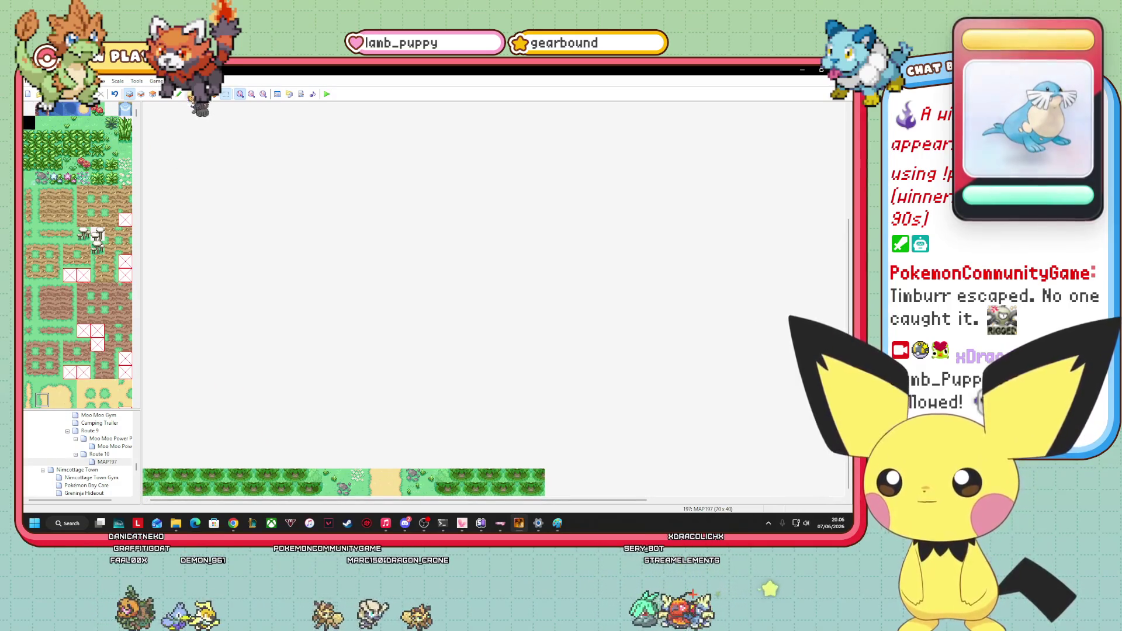
{"action": "scroll", "coordinate": [833, 231], "scroll_direction": "up", "scroll_amount": 3}
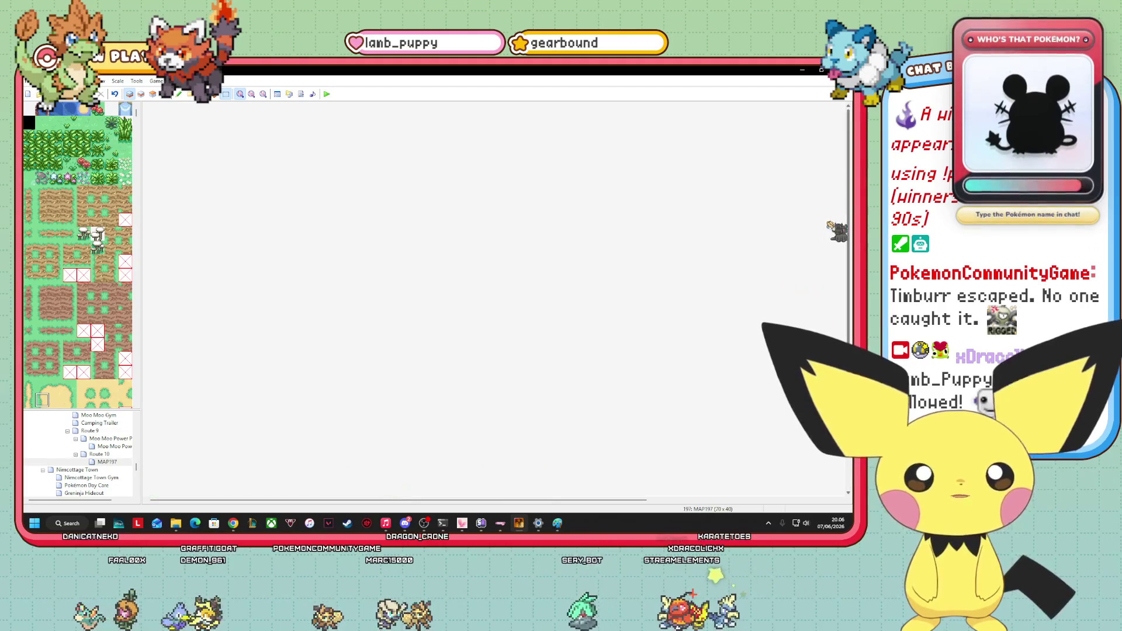
{"action": "scroll", "coordinate": [850, 198], "scroll_direction": "down", "scroll_amount": 3}
{"action": "scroll", "coordinate": [850, 222], "scroll_direction": "up", "scroll_amount": 3}
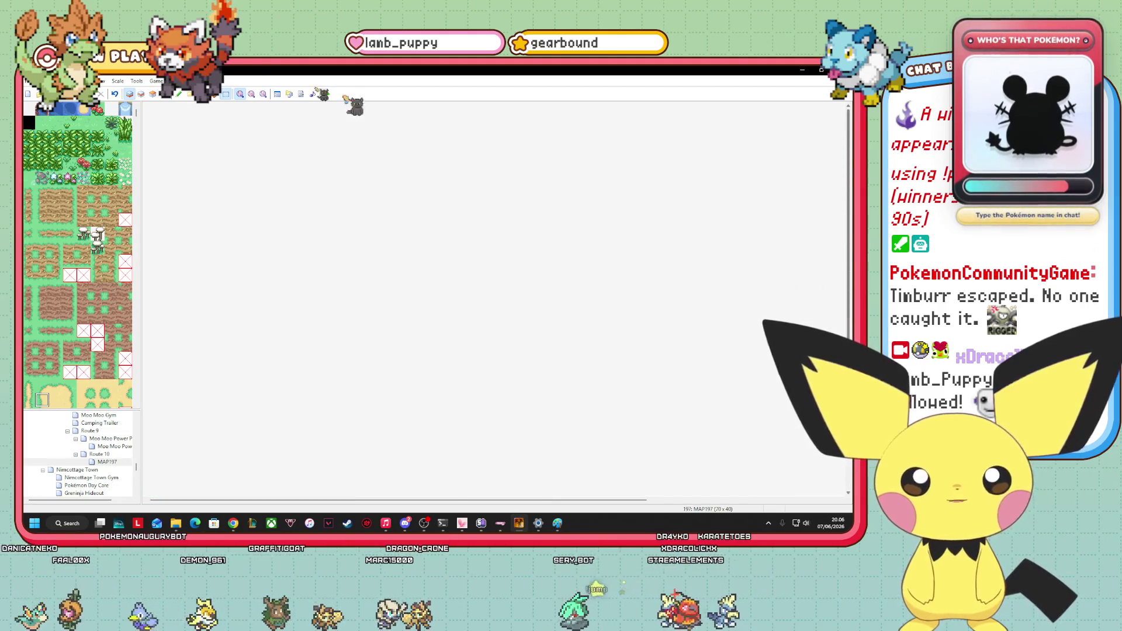
Copy the selected section of the Todoro Town map.
{"action": "scroll", "coordinate": [94, 454], "scroll_direction": "up", "scroll_amount": 5}
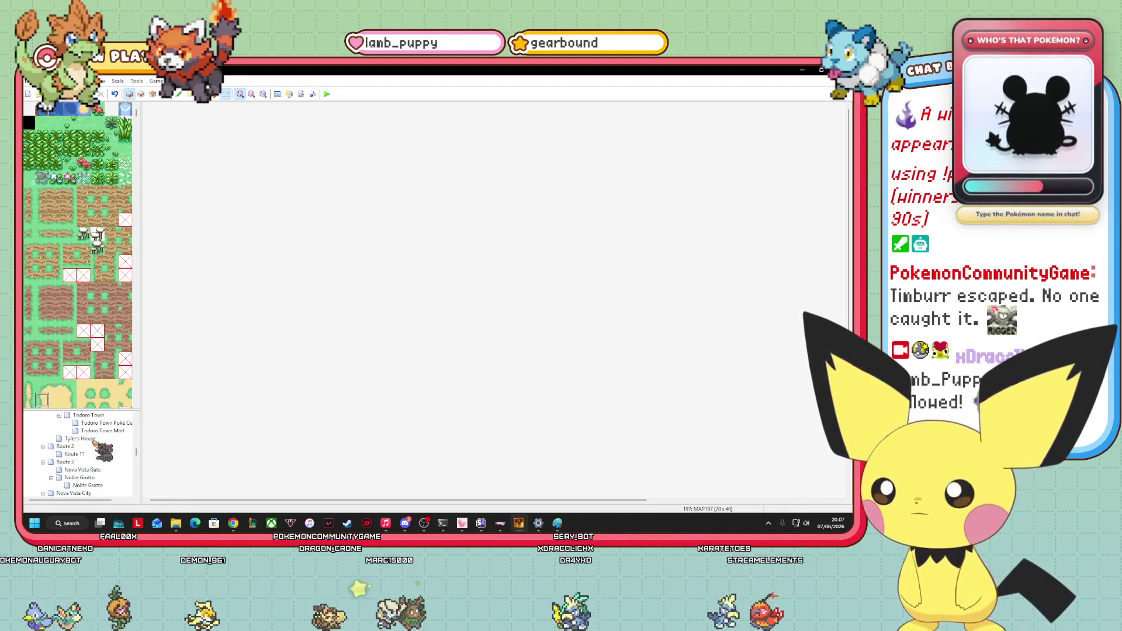
{"action": "scroll", "coordinate": [96, 450], "scroll_direction": "up", "scroll_amount": 1}
{"action": "left_click", "coordinate": [89, 439]}
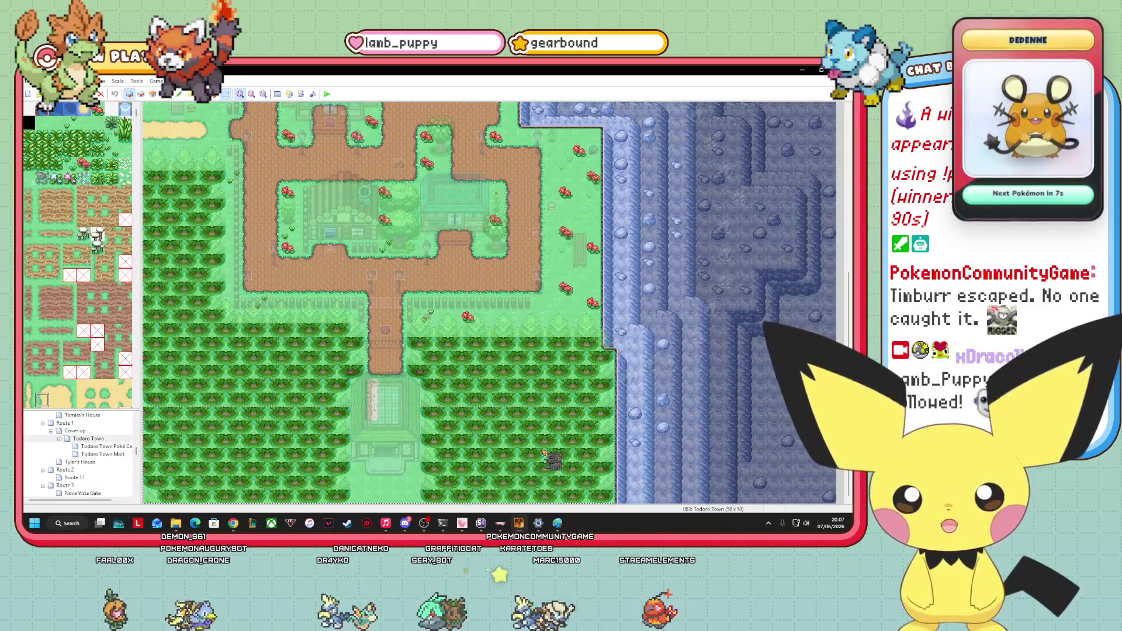
{"action": "right_click", "coordinate": [544, 452]}
{"action": "left_click", "coordinate": [578, 465]}
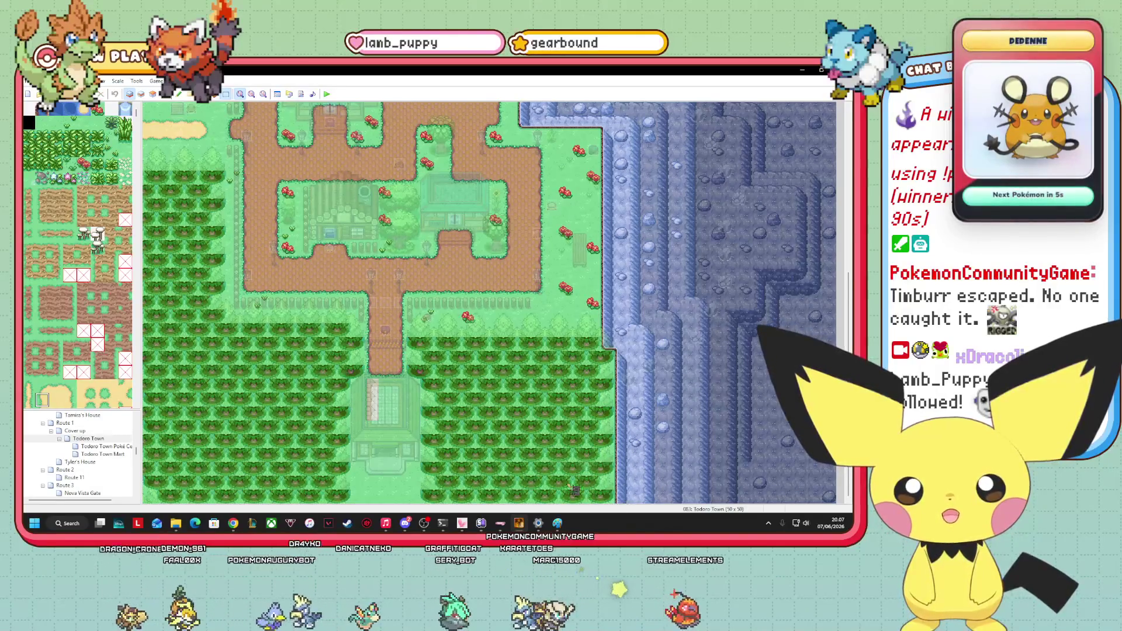
Select MAP197 in the map tree and bring up its options.
{"action": "scroll", "coordinate": [101, 472], "scroll_direction": "down", "scroll_amount": 5}
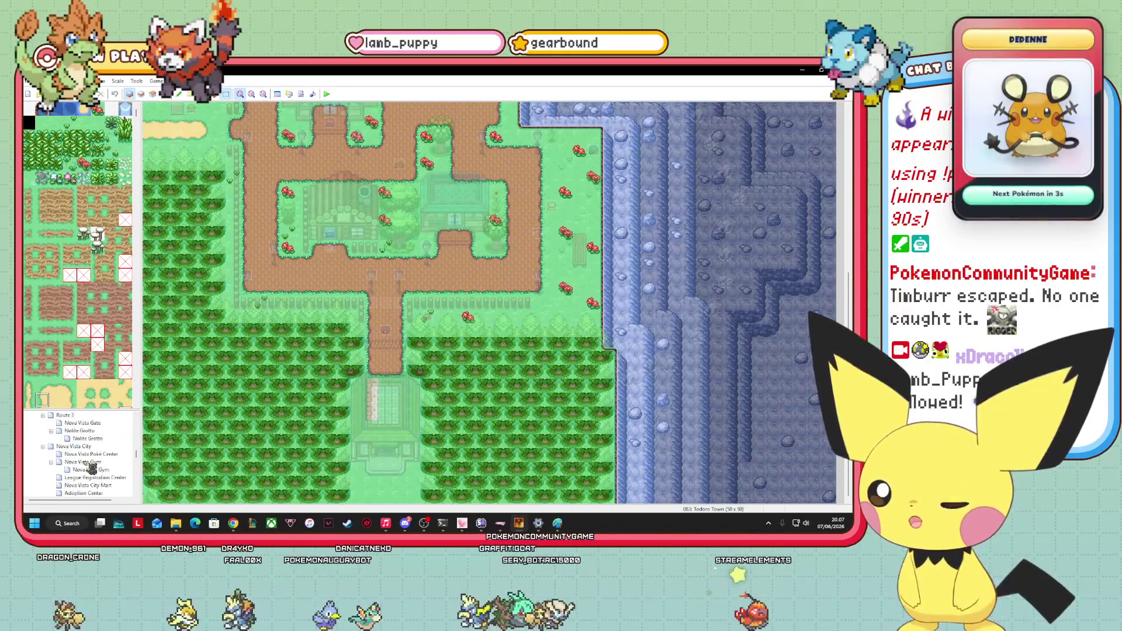
{"action": "scroll", "coordinate": [101, 472], "scroll_direction": "down", "scroll_amount": 5}
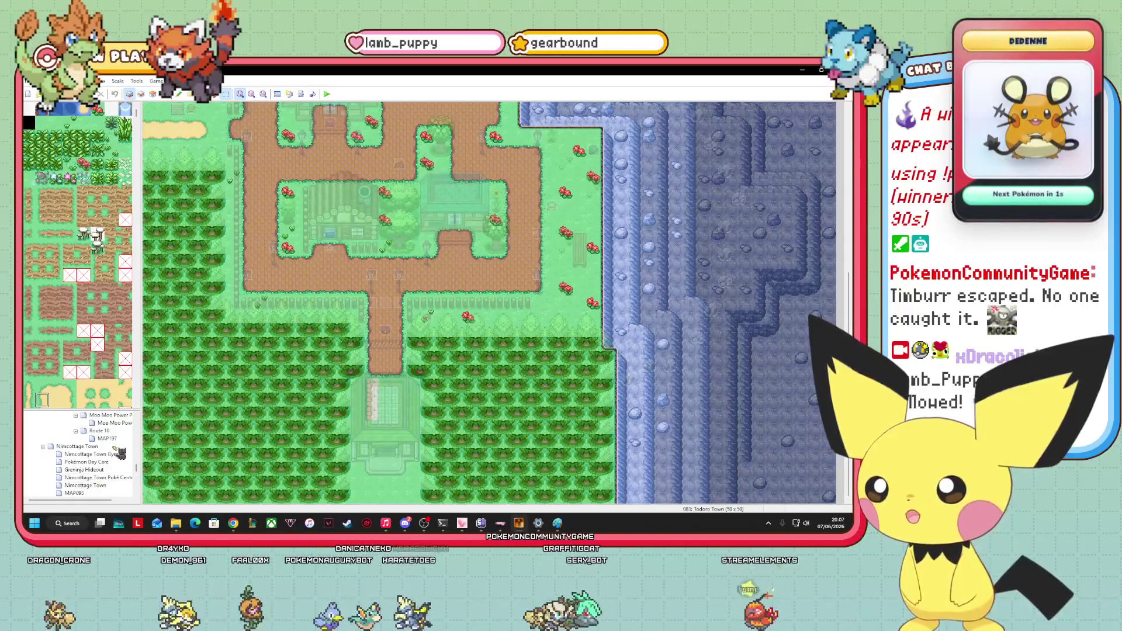
{"action": "left_click", "coordinate": [108, 439]}
{"action": "right_click", "coordinate": [109, 442]}
Rename MAP197 to 'Route 11' in its map properties.
{"action": "left_click", "coordinate": [149, 448]}
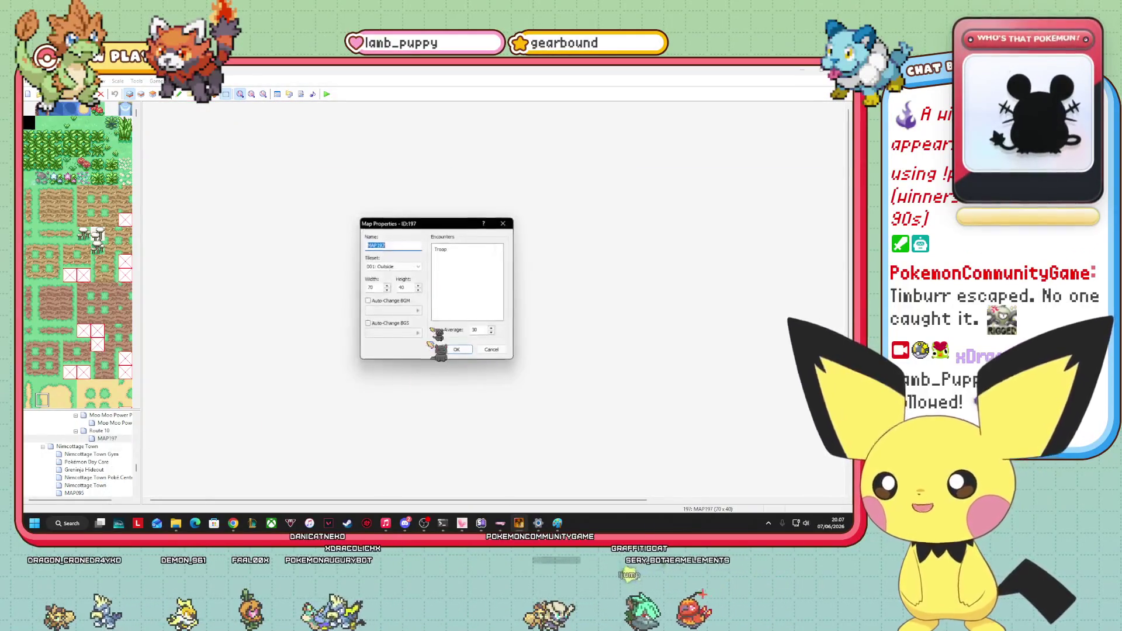
{"action": "type", "text": "Route 11"}
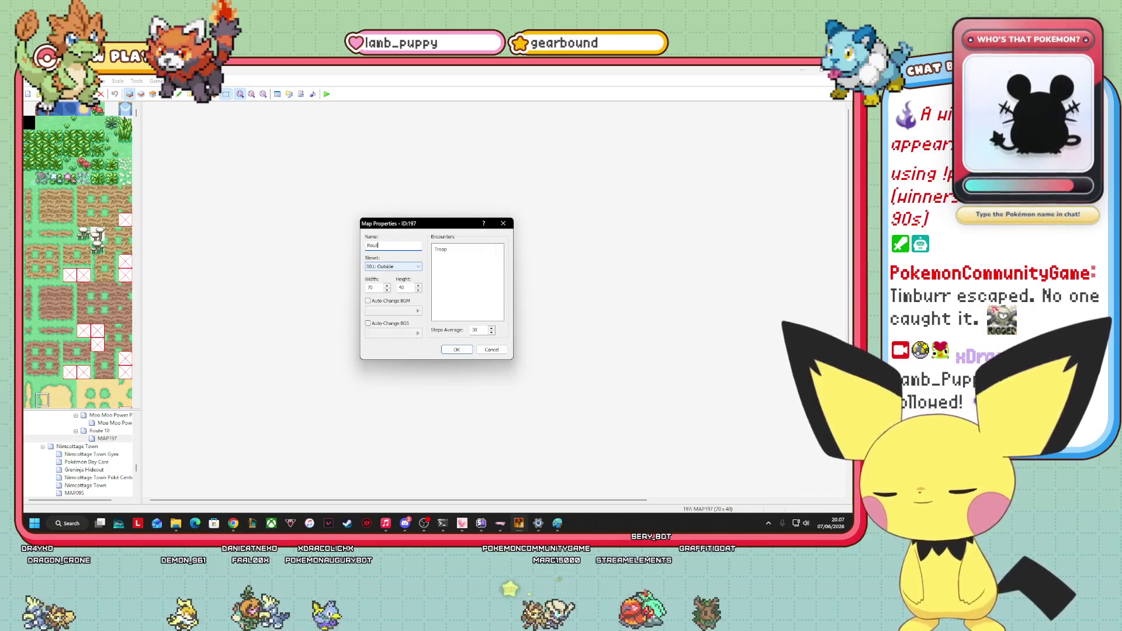
{"action": "left_click", "coordinate": [456, 350]}
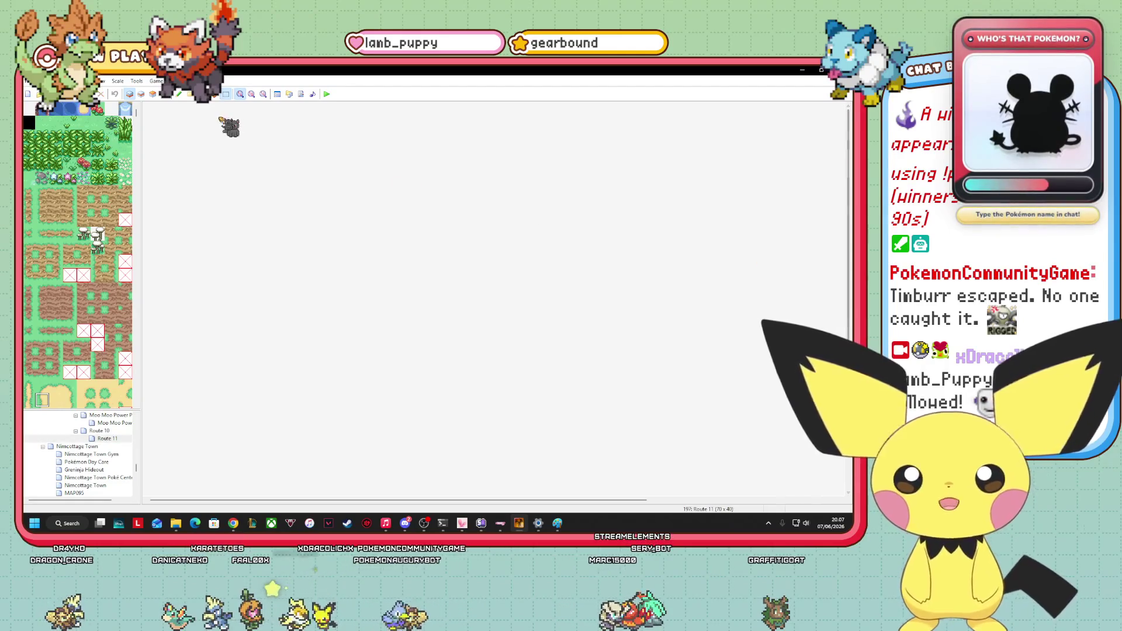
Paste the copied forest-and-gatehouse strip across the top of the map.
{"action": "right_click", "coordinate": [220, 117]}
{"action": "left_click", "coordinate": [257, 141]}
{"action": "scroll", "coordinate": [379, 157], "scroll_direction": "down", "scroll_amount": 1}
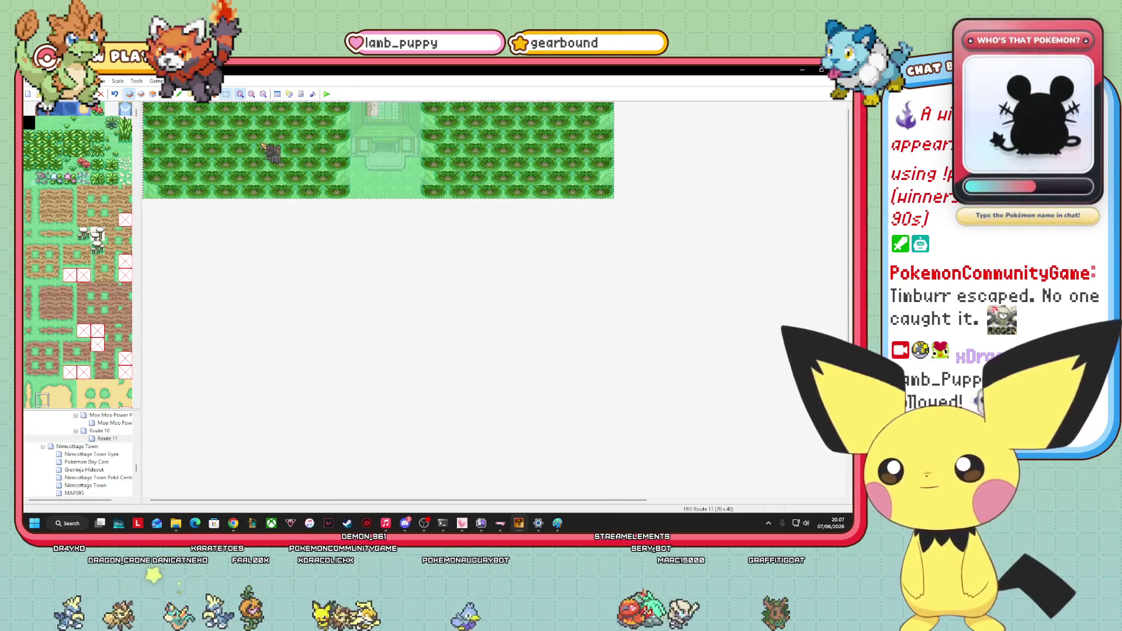
{"action": "scroll", "coordinate": [436, 298], "scroll_direction": "down", "scroll_amount": 5}
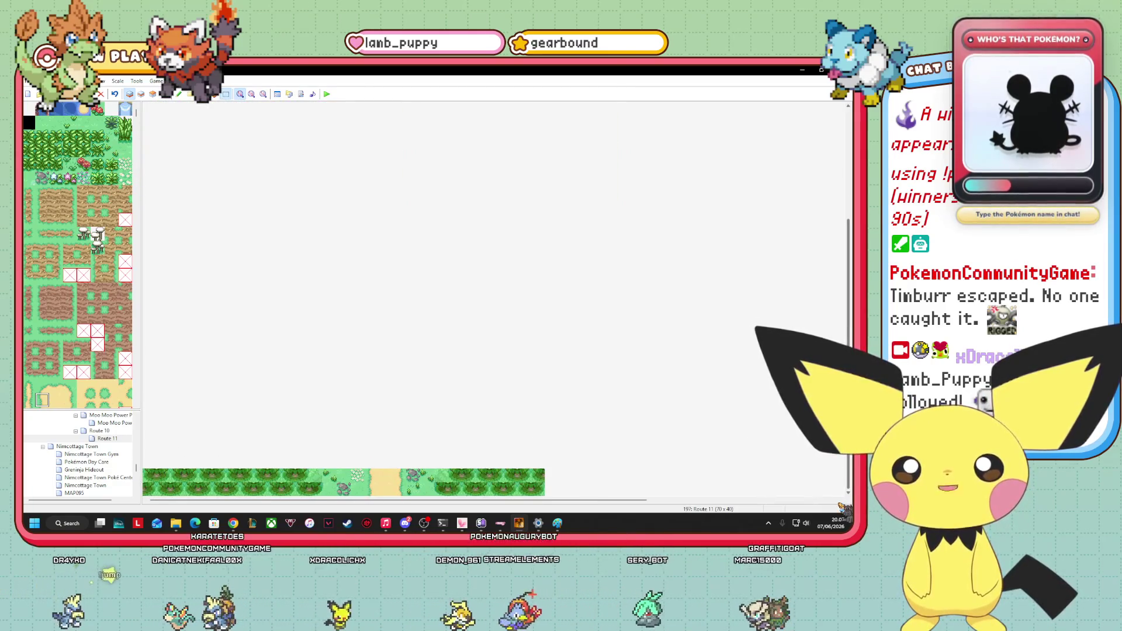
{"action": "scroll", "coordinate": [379, 298], "scroll_direction": "up", "scroll_amount": 5}
{"action": "scroll", "coordinate": [379, 298], "scroll_direction": "down", "scroll_amount": 5}
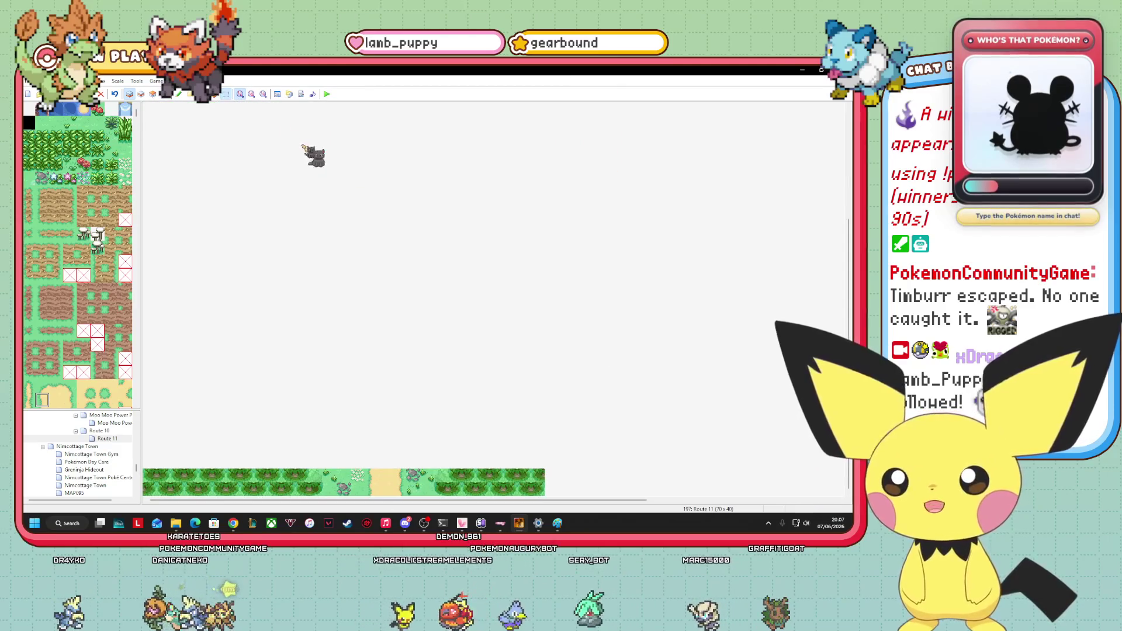
{"action": "scroll", "coordinate": [68, 344], "scroll_direction": "down", "scroll_amount": 2}
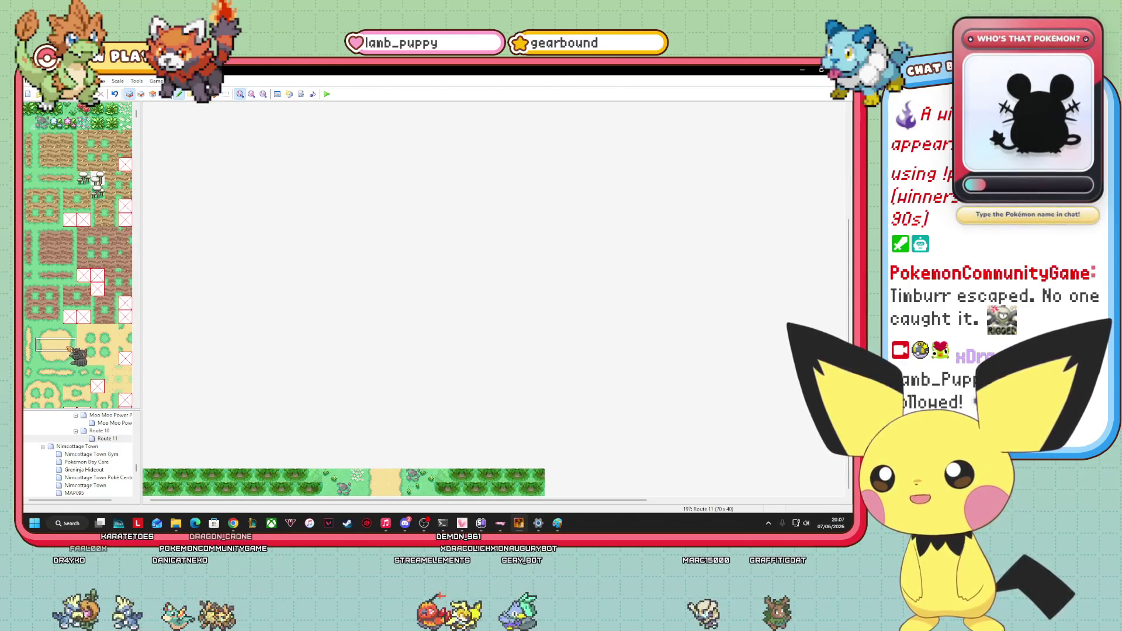
Paint a sand path column from the bottom strip up to the gatehouse, undoing the stray column.
{"action": "mouse_move", "coordinate": [378, 466]}
{"action": "left_mouse_down"}
{"action": "mouse_move", "coordinate": [401, 465]}
{"action": "mouse_move", "coordinate": [413, 380]}
{"action": "mouse_move", "coordinate": [414, 179]}
{"action": "left_mouse_up"}
{"action": "key", "text": "ctrl+z"}
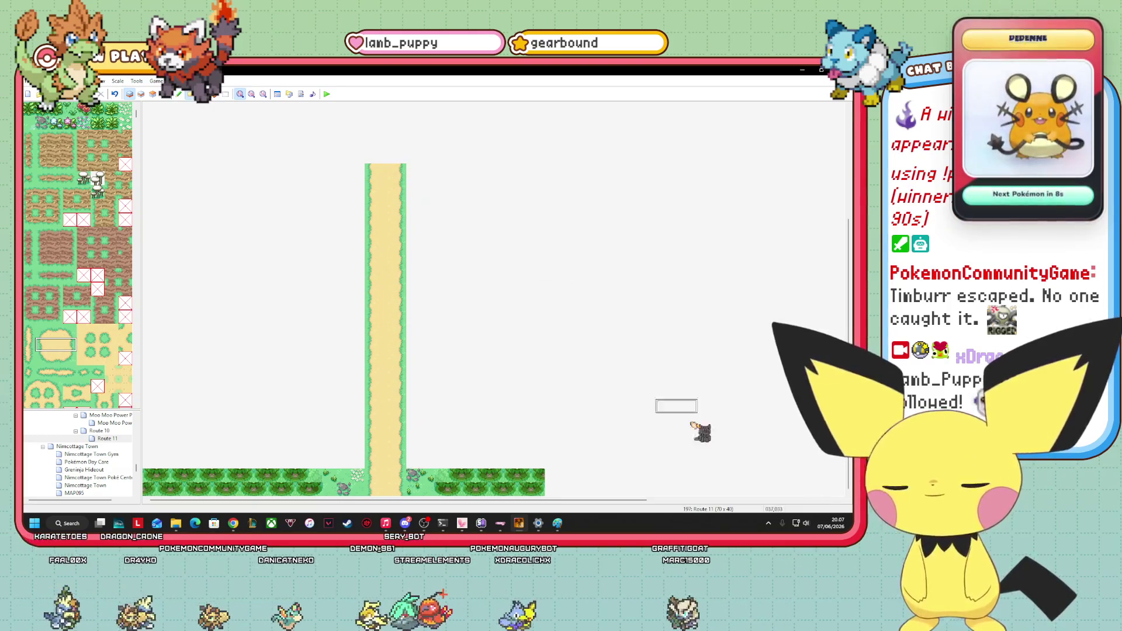
{"action": "scroll", "coordinate": [358, 282], "scroll_direction": "up", "scroll_amount": 3}
{"action": "left_click_drag", "start_coordinate": [376, 290], "coordinate": [400, 184]}
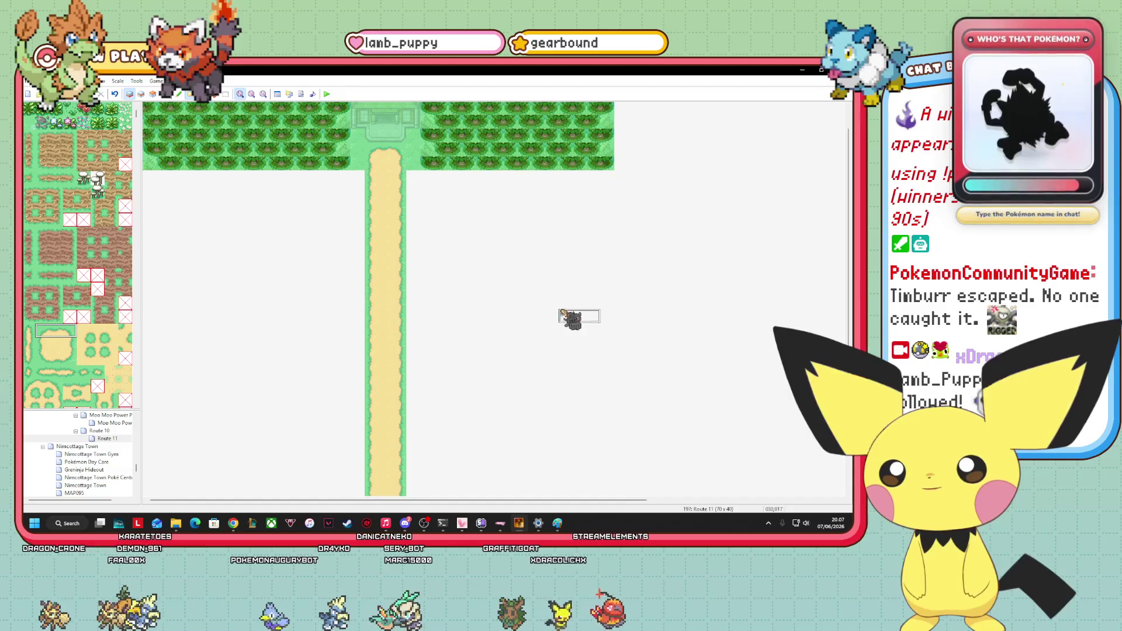
Check the whole map in full colour, then return to editing layer 1.
{"action": "key", "text": "F8"}
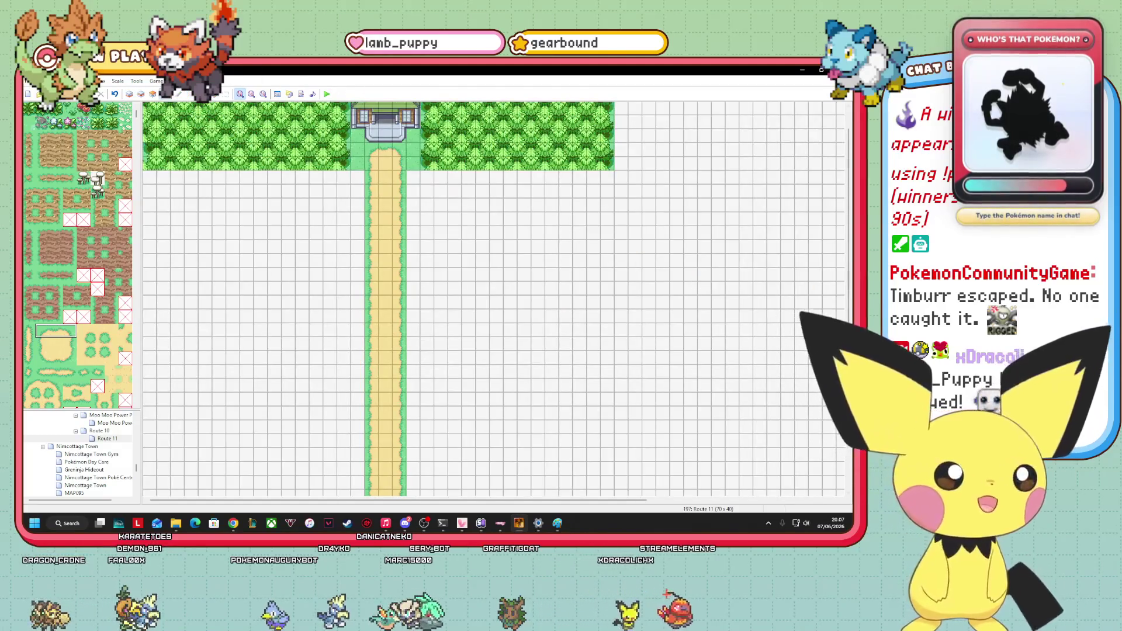
{"action": "scroll", "coordinate": [850, 266], "scroll_direction": "down", "scroll_amount": 5}
{"action": "scroll", "coordinate": [839, 230], "scroll_direction": "up", "scroll_amount": 5}
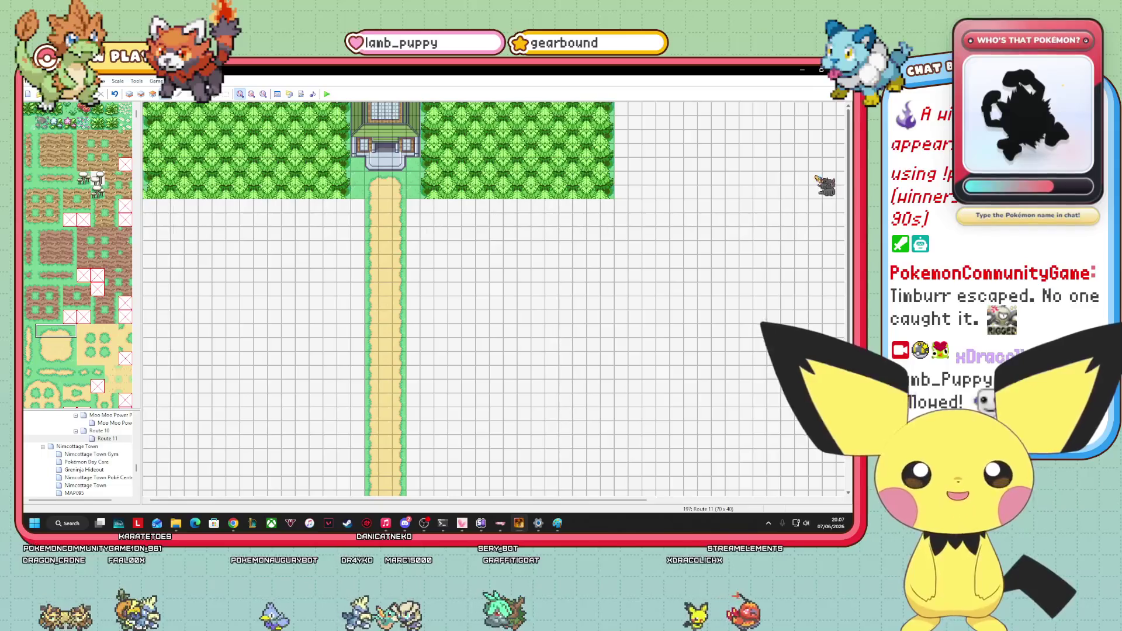
{"action": "scroll", "coordinate": [827, 180], "scroll_direction": "down", "scroll_amount": 5}
{"action": "scroll", "coordinate": [820, 217], "scroll_direction": "up", "scroll_amount": 5}
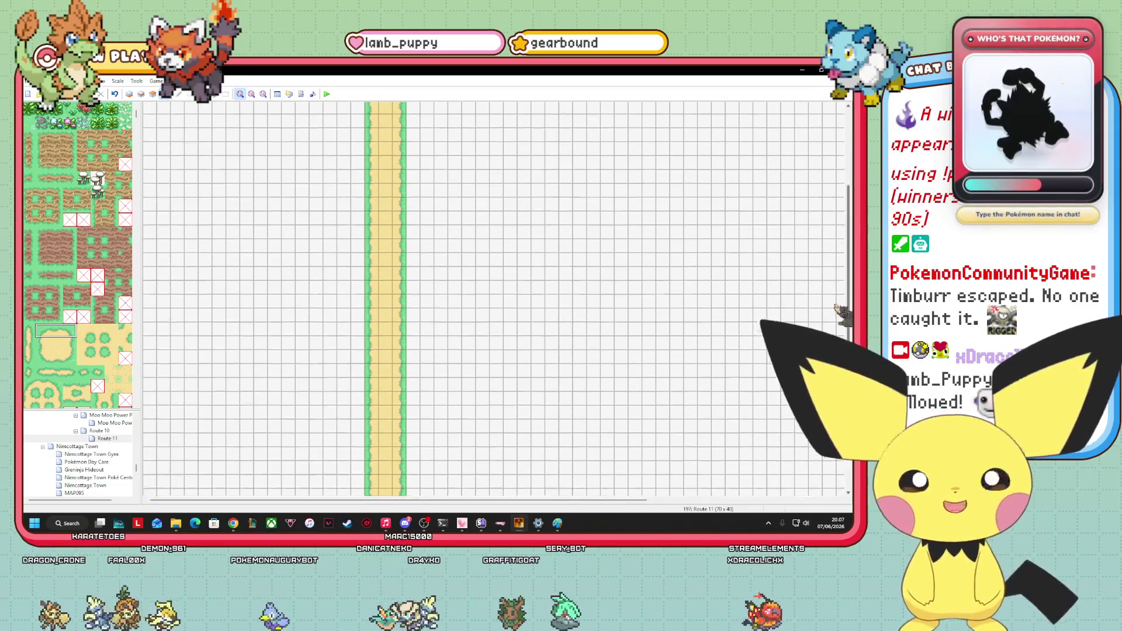
{"action": "scroll", "coordinate": [820, 217], "scroll_direction": "down", "scroll_amount": 5}
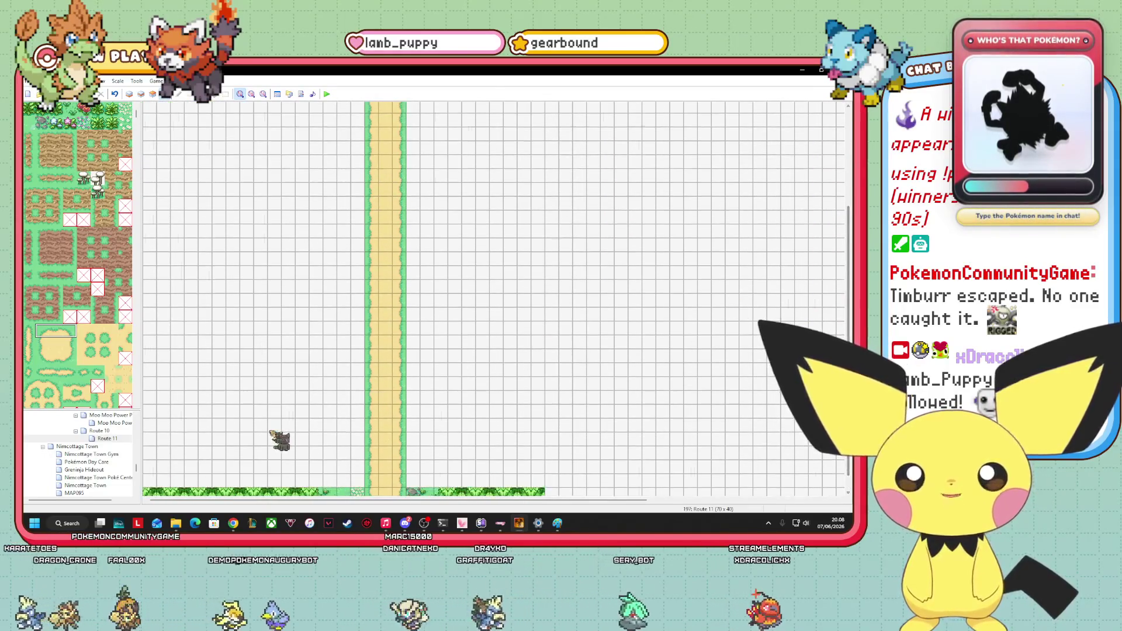
{"action": "scroll", "coordinate": [841, 315], "scroll_direction": "down", "scroll_amount": 1}
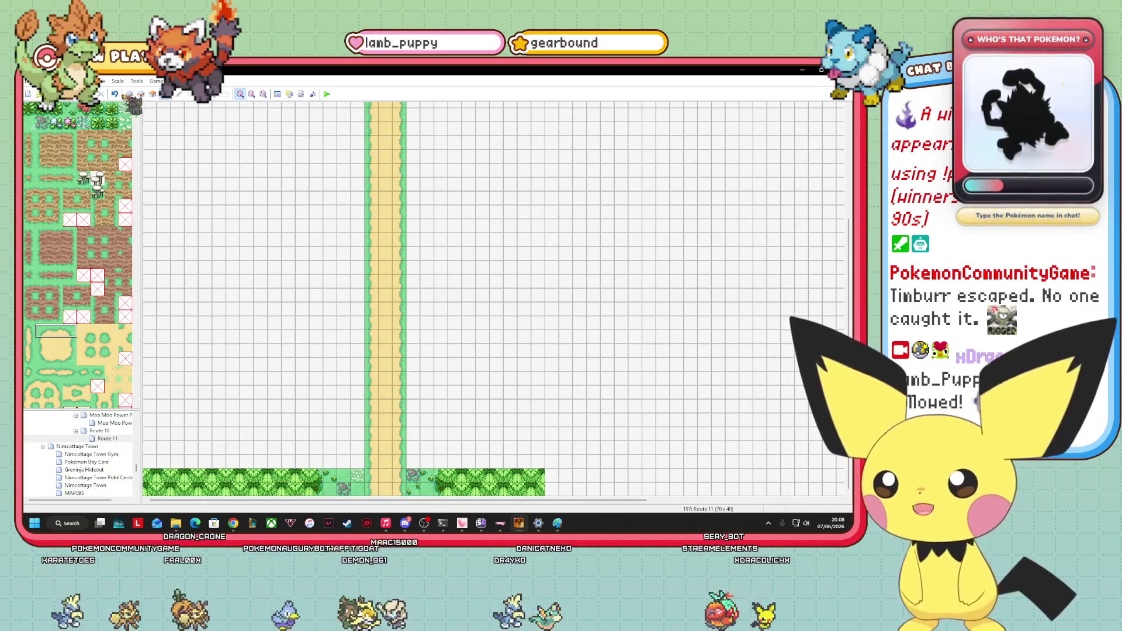
{"action": "key", "text": "F5"}
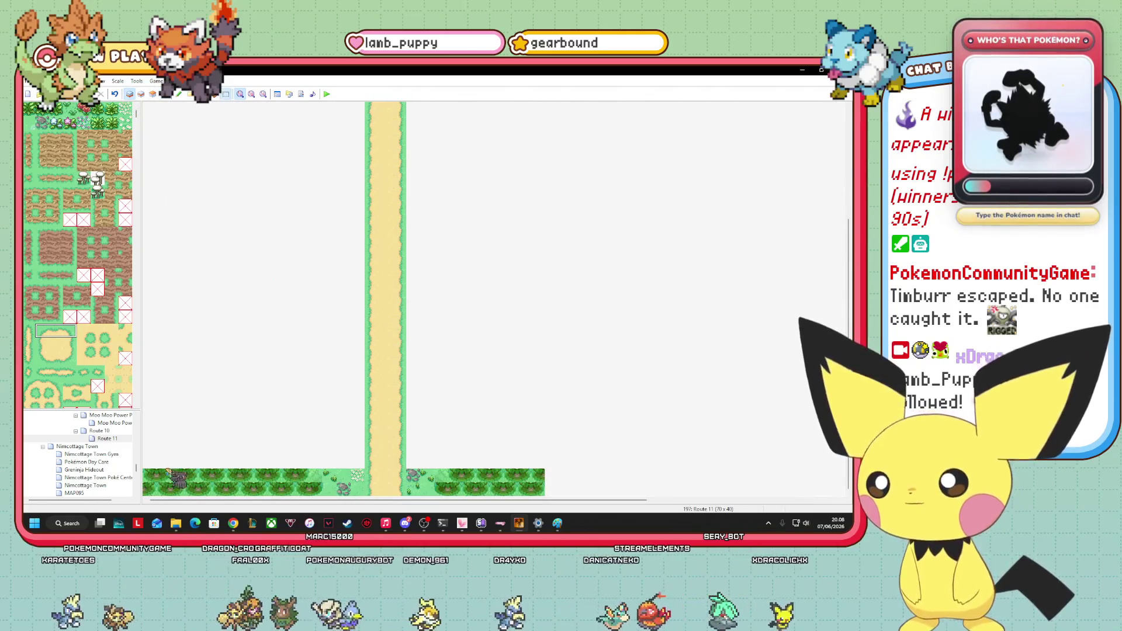
Copy the bottom-left tree block and paste it directly above the bottom trees.
{"action": "right_click", "coordinate": [295, 426]}
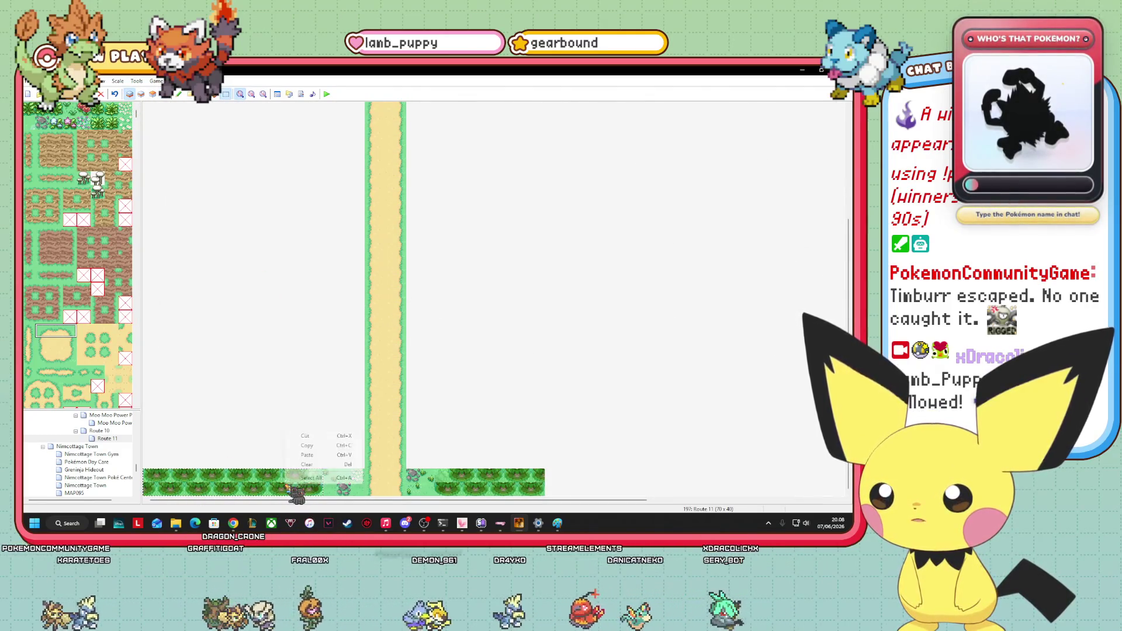
{"action": "left_click", "coordinate": [310, 446]}
{"action": "key", "text": "ctrl+v"}
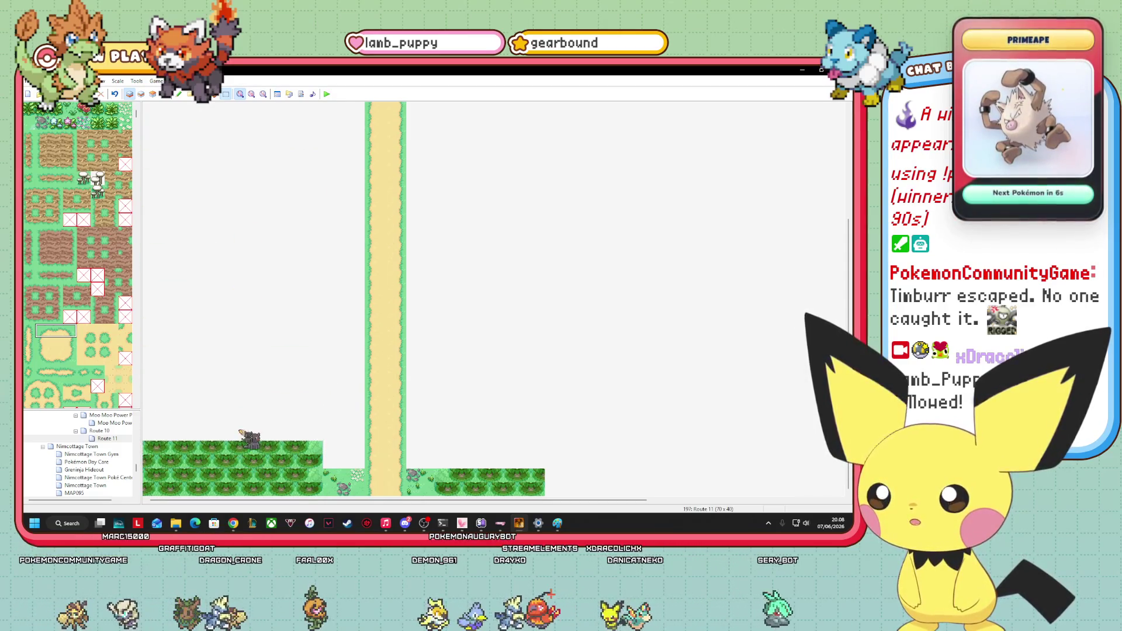
{"action": "left_click", "coordinate": [246, 421]}
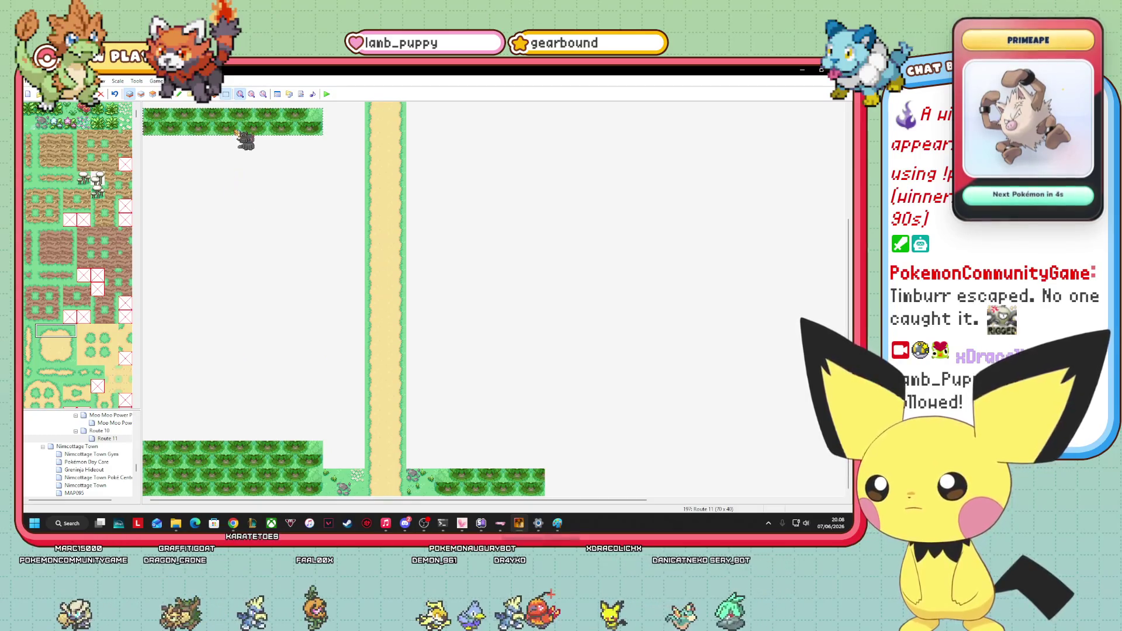
{"action": "left_click", "coordinate": [245, 439]}
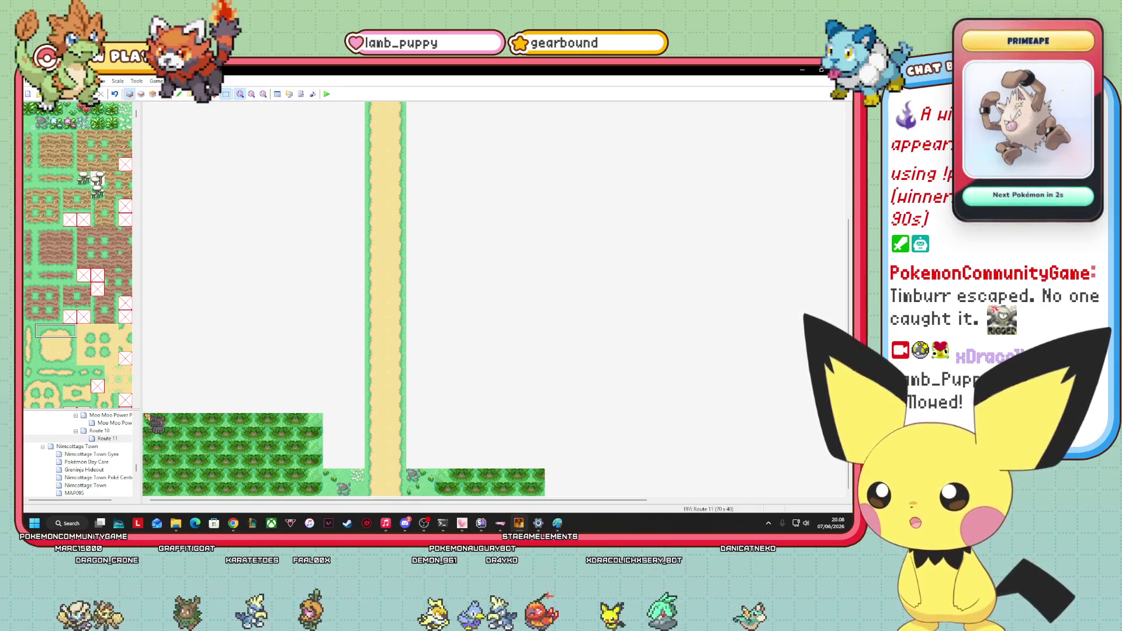
Copy the enlarged forest and stack another copy on top of it.
{"action": "right_click", "coordinate": [275, 413]}
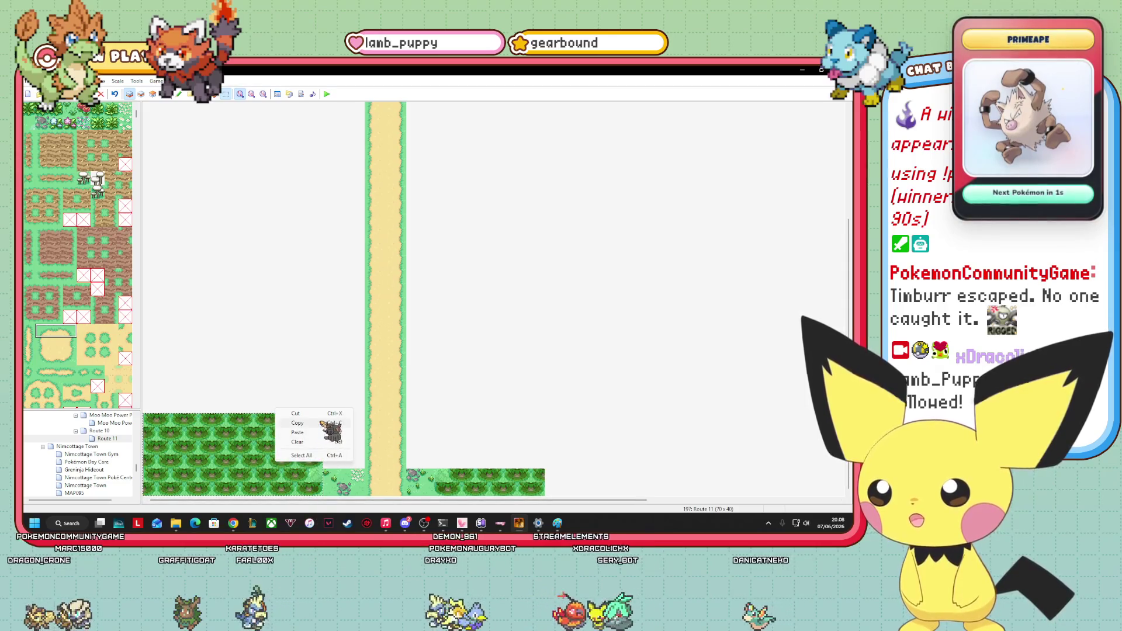
{"action": "left_click", "coordinate": [297, 422]}
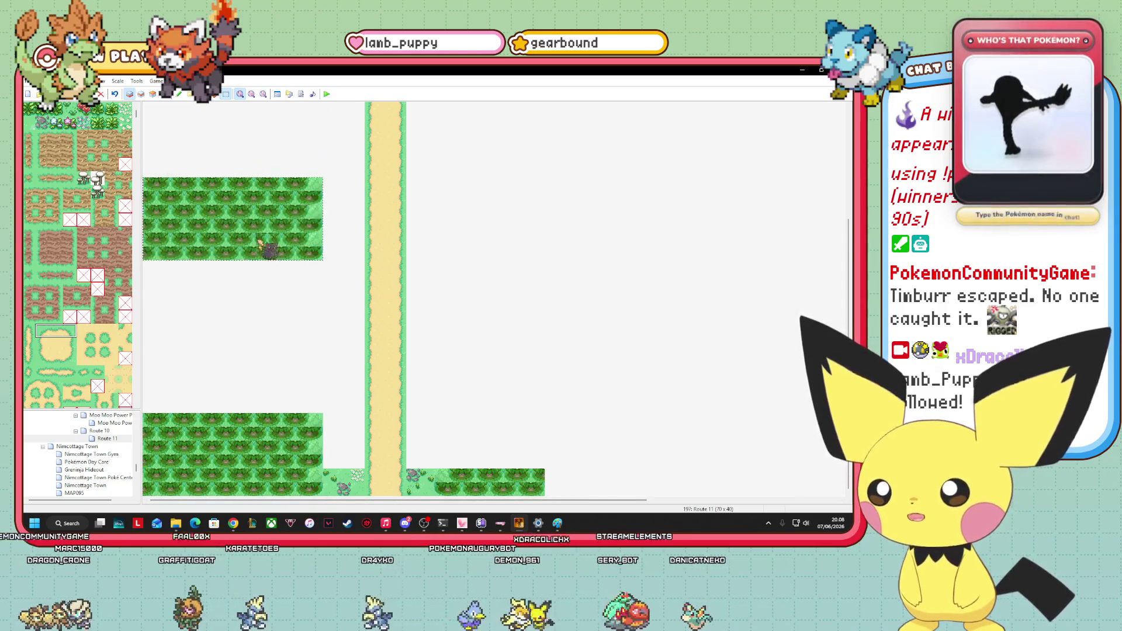
{"action": "left_click", "coordinate": [274, 386]}
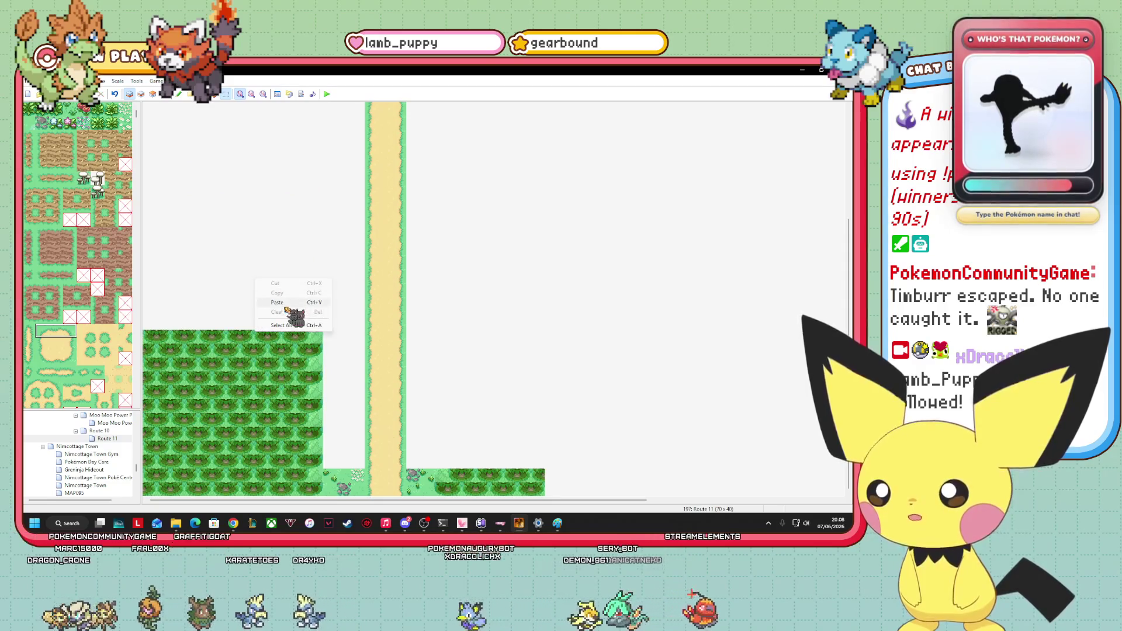
{"action": "key", "text": "ctrl+v"}
{"action": "left_click", "coordinate": [225, 323]}
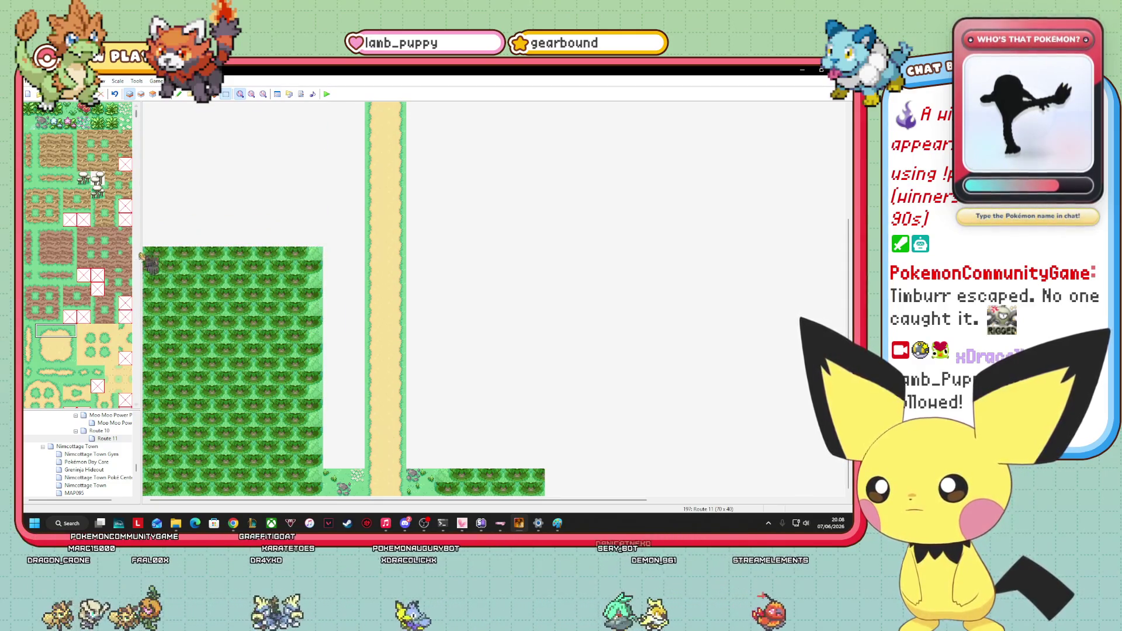
Copy the taller forest block and paste it further up the western side.
{"action": "right_click", "coordinate": [286, 374]}
{"action": "left_click", "coordinate": [305, 386]}
{"action": "key", "text": "ctrl+v"}
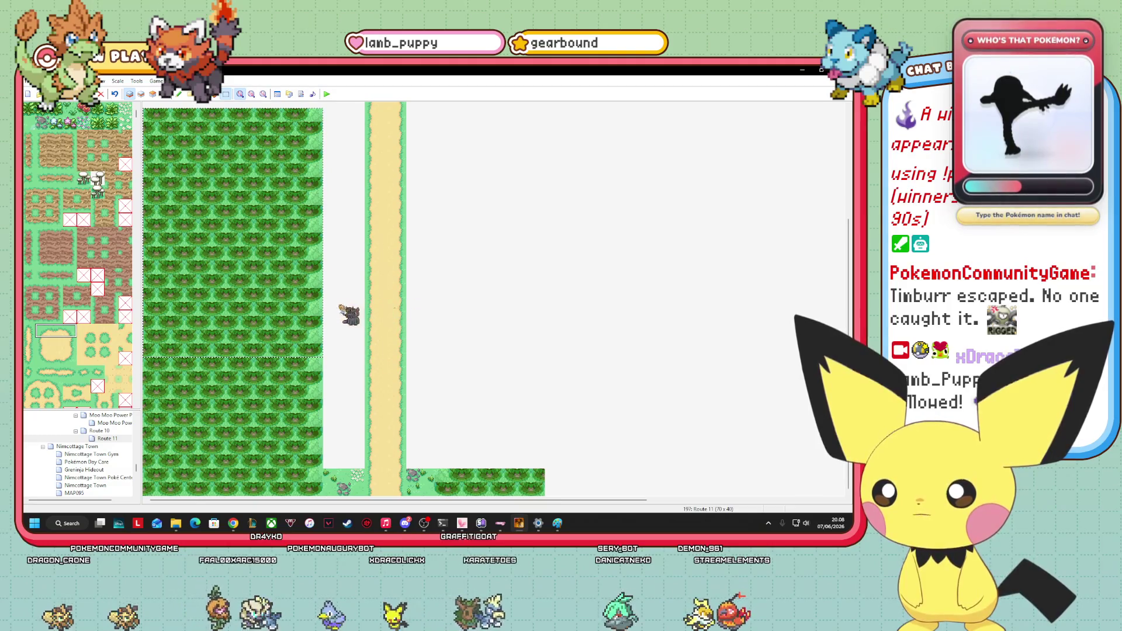
{"action": "scroll", "coordinate": [814, 306], "scroll_direction": "up", "scroll_amount": 5}
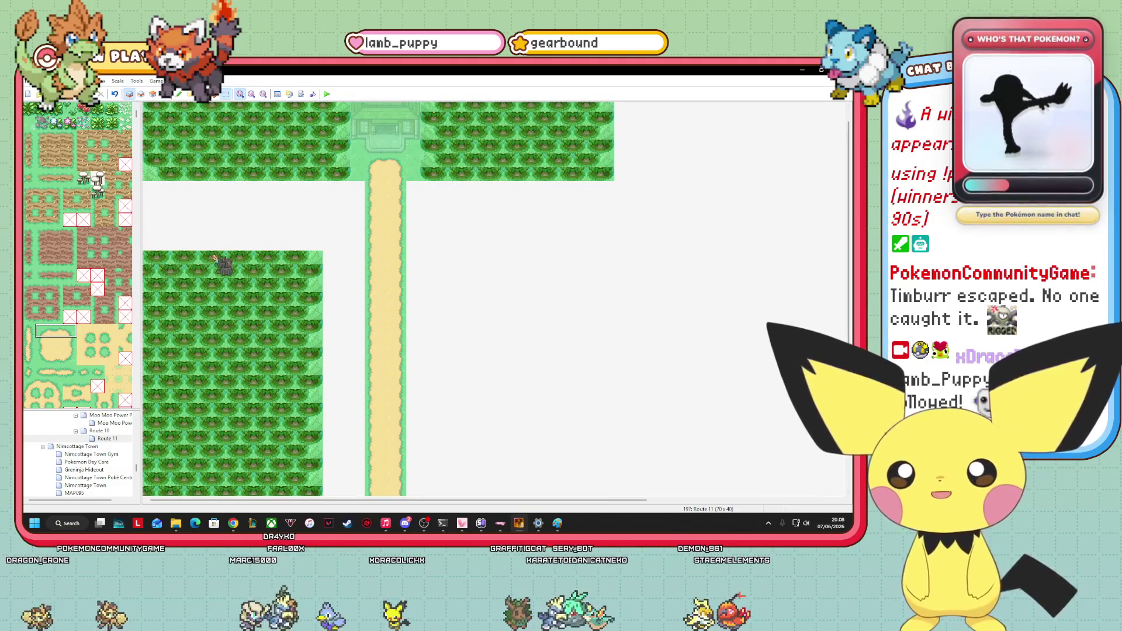
{"action": "right_click", "coordinate": [226, 251]}
{"action": "left_click", "coordinate": [236, 277]}
{"action": "mouse_move", "coordinate": [252, 201]}
{"action": "left_mouse_down"}
{"action": "mouse_move", "coordinate": [251, 296]}
{"action": "mouse_move", "coordinate": [247, 235]}
{"action": "mouse_move", "coordinate": [263, 266]}
{"action": "mouse_move", "coordinate": [281, 223]}
{"action": "mouse_move", "coordinate": [248, 230]}
{"action": "left_mouse_up"}
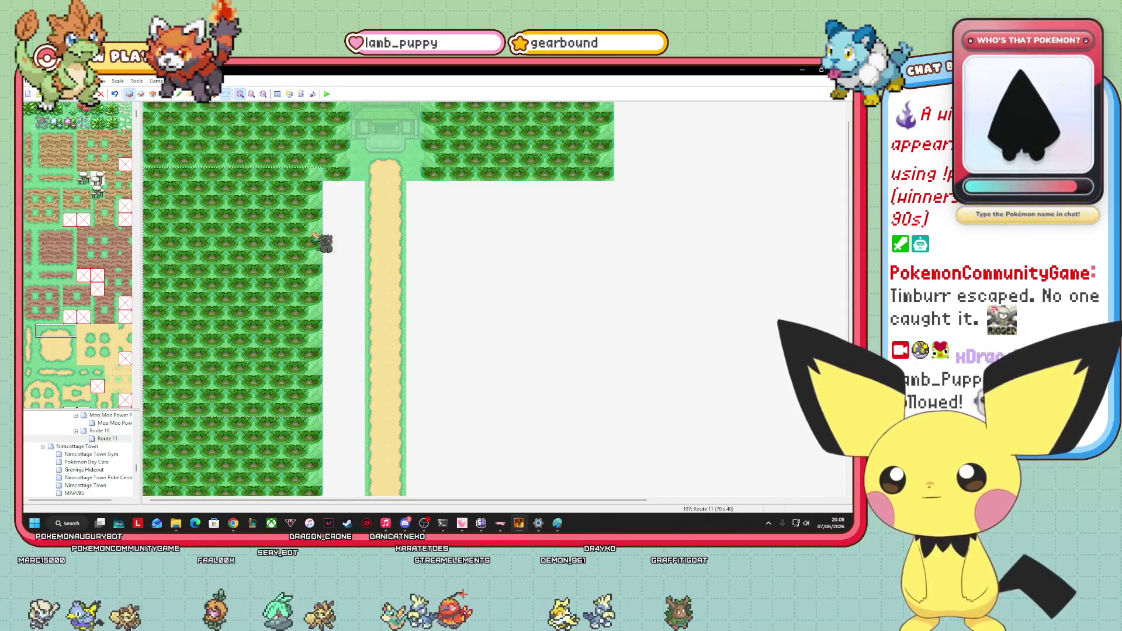
{"action": "key", "text": "Delete"}
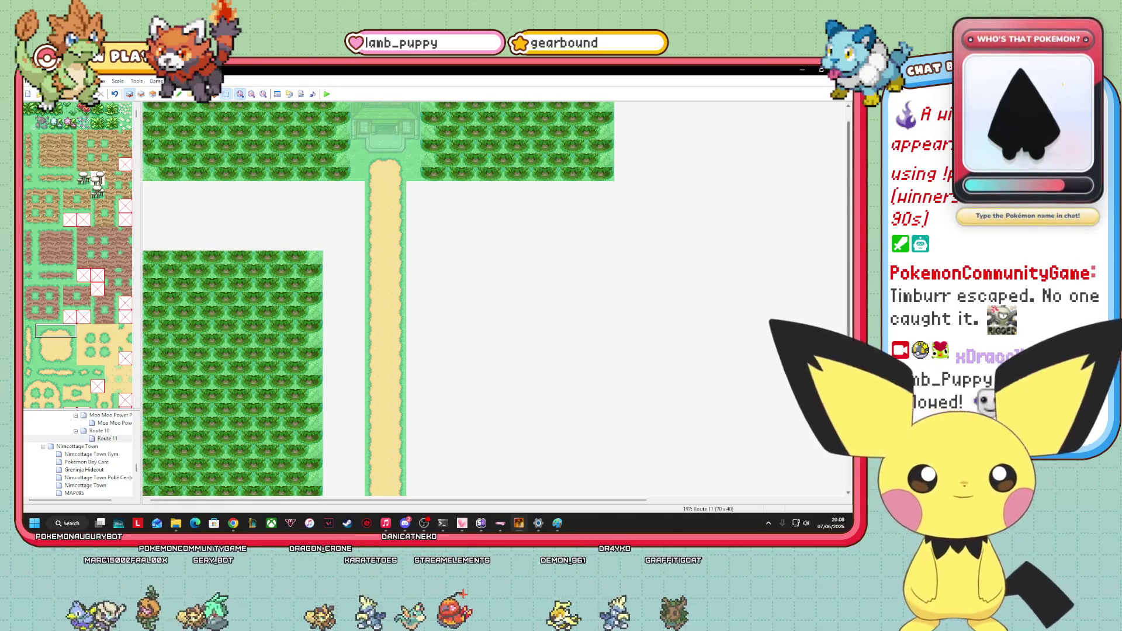
{"action": "scroll", "coordinate": [838, 263], "scroll_direction": "up", "scroll_amount": 1}
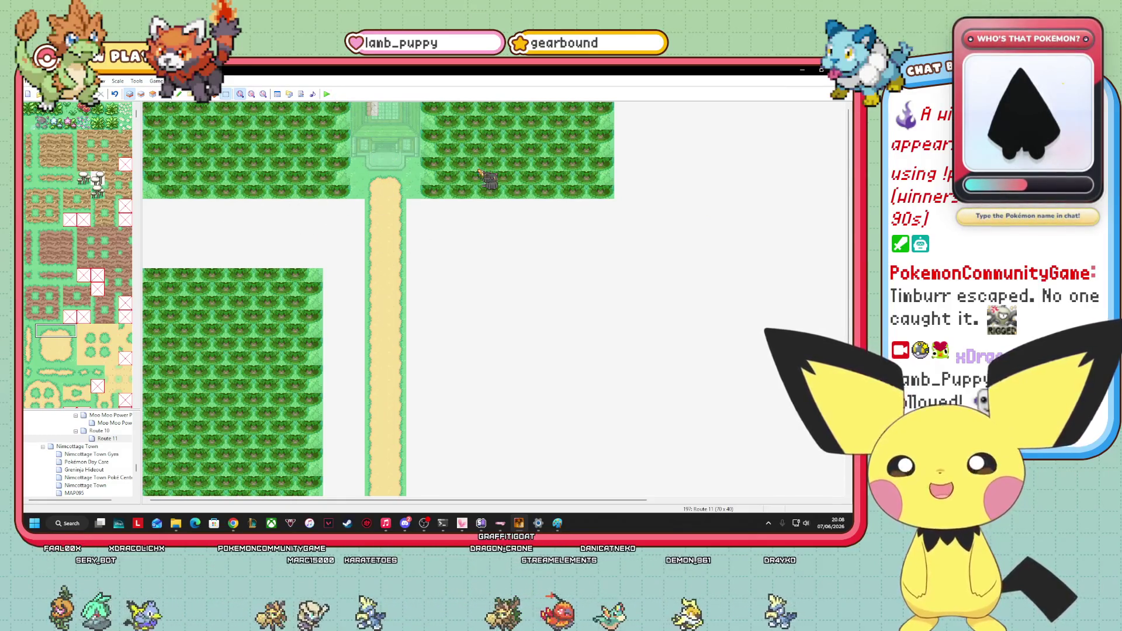
{"action": "scroll", "coordinate": [99, 465], "scroll_direction": "up", "scroll_amount": 1}
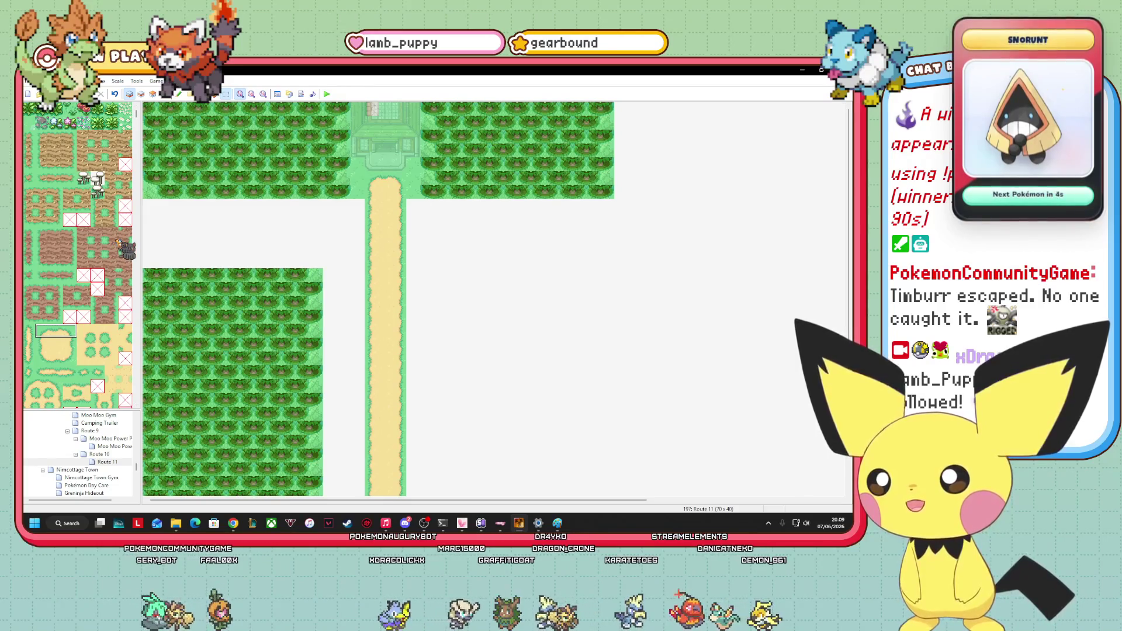
{"action": "scroll", "coordinate": [93, 274], "scroll_direction": "down", "scroll_amount": 5}
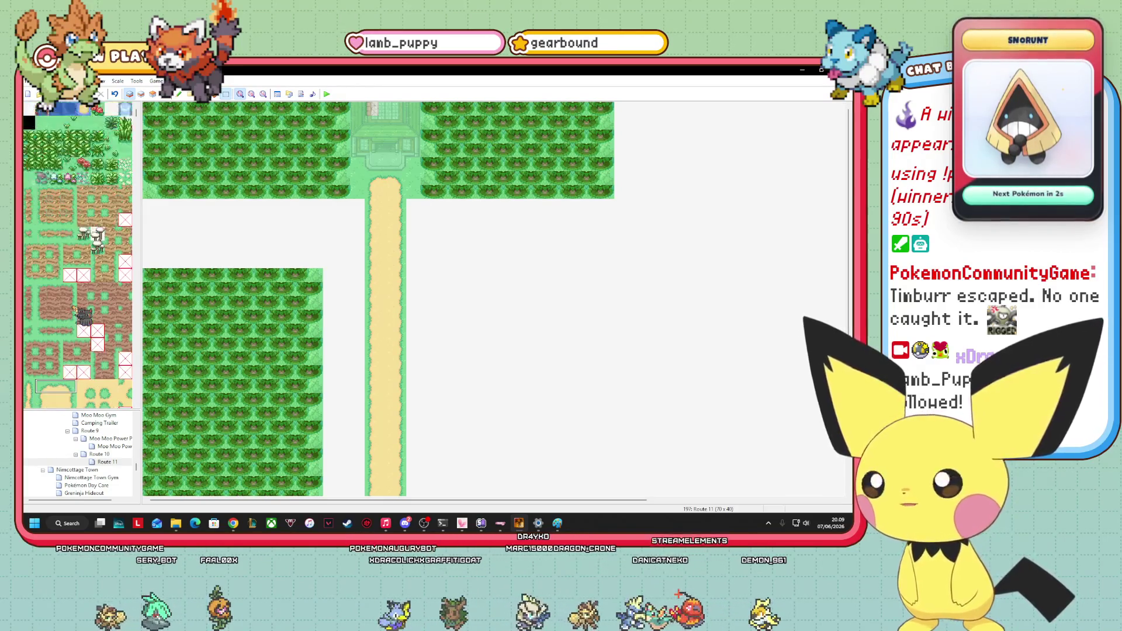
Paint stepped tree rows above the lower-left forest, redoing the top row wider to the right.
{"action": "scroll", "coordinate": [78, 309], "scroll_direction": "down", "scroll_amount": 5}
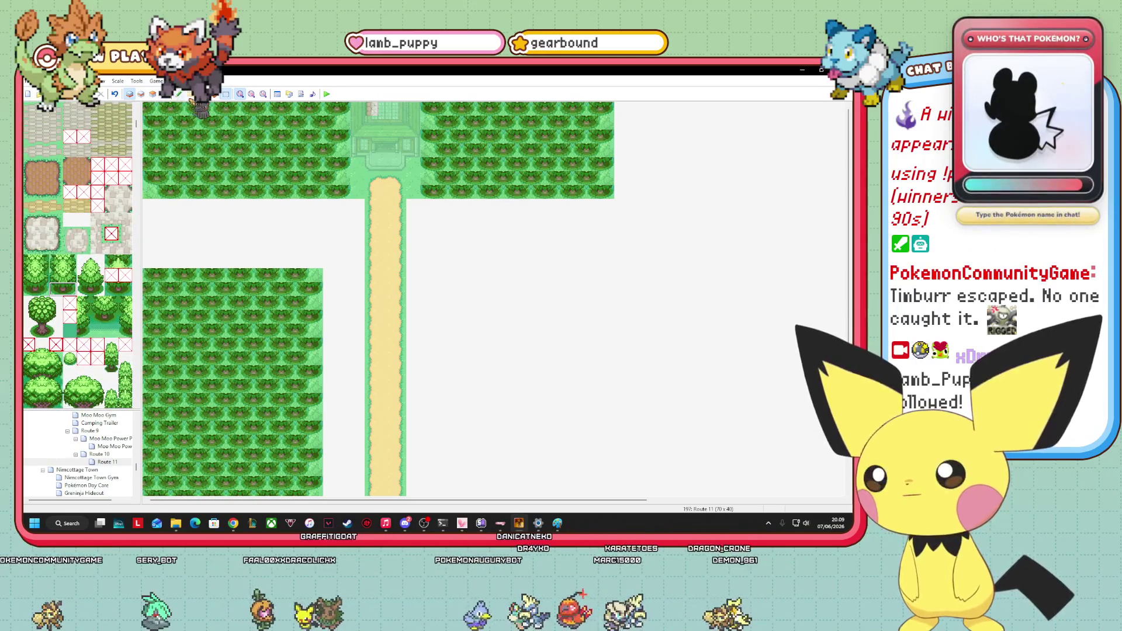
{"action": "mouse_move", "coordinate": [298, 261]}
{"action": "left_mouse_down"}
{"action": "mouse_move", "coordinate": [141, 267]}
{"action": "mouse_move", "coordinate": [320, 255]}
{"action": "left_mouse_up"}
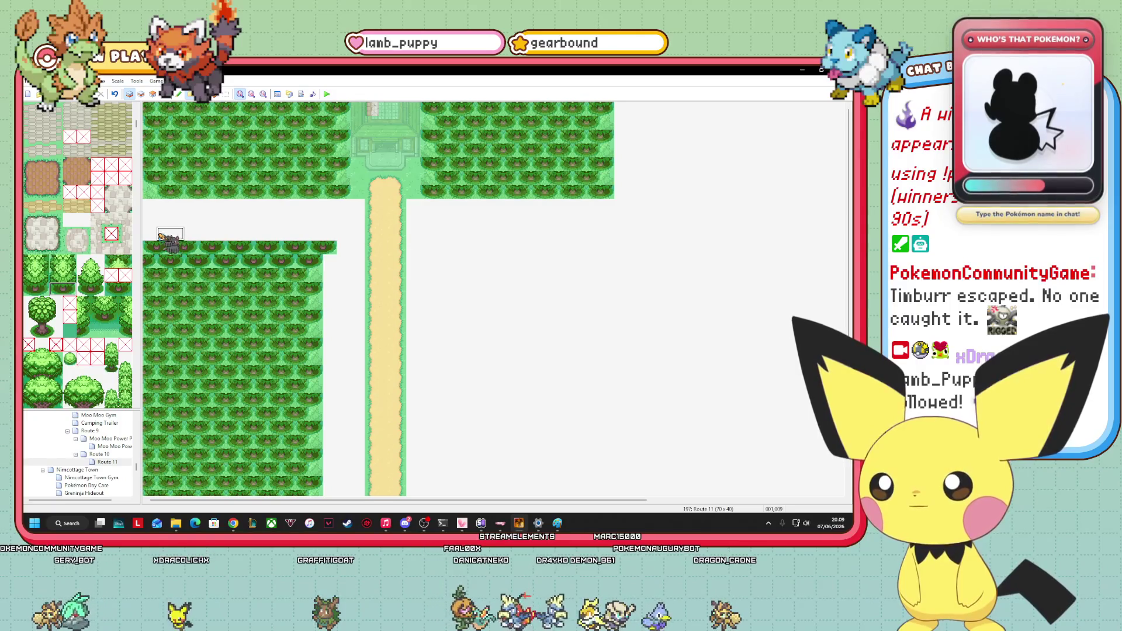
{"action": "key", "text": "ctrl+z"}
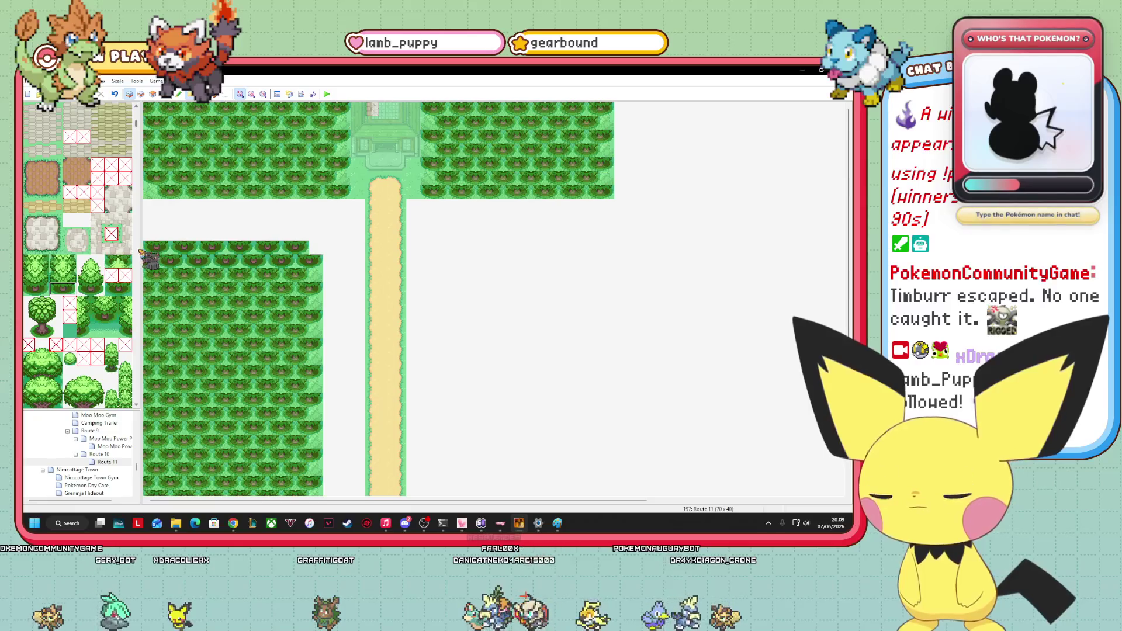
{"action": "left_click_drag", "start_coordinate": [169, 233], "coordinate": [310, 233]}
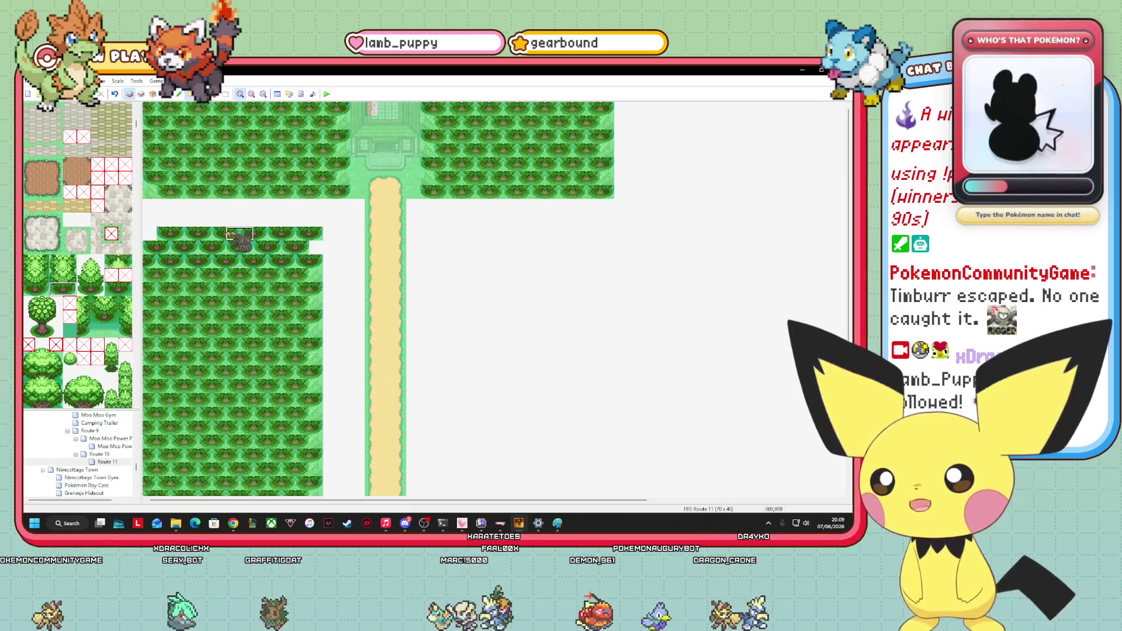
{"action": "left_click_drag", "start_coordinate": [150, 221], "coordinate": [315, 220]}
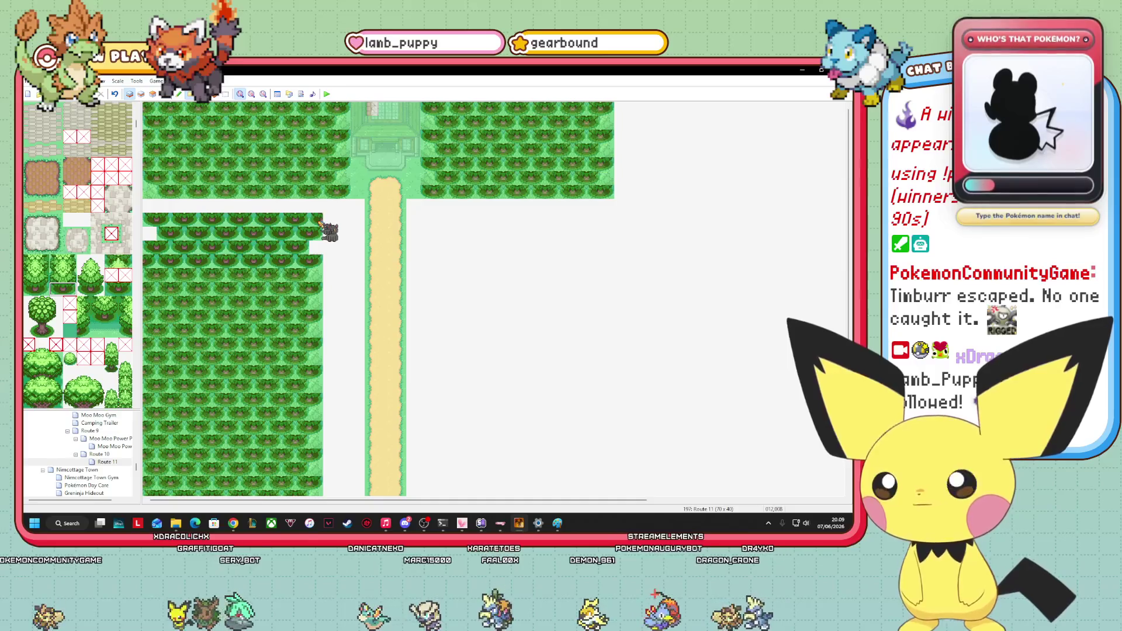
{"action": "left_click_drag", "start_coordinate": [178, 208], "coordinate": [321, 206]}
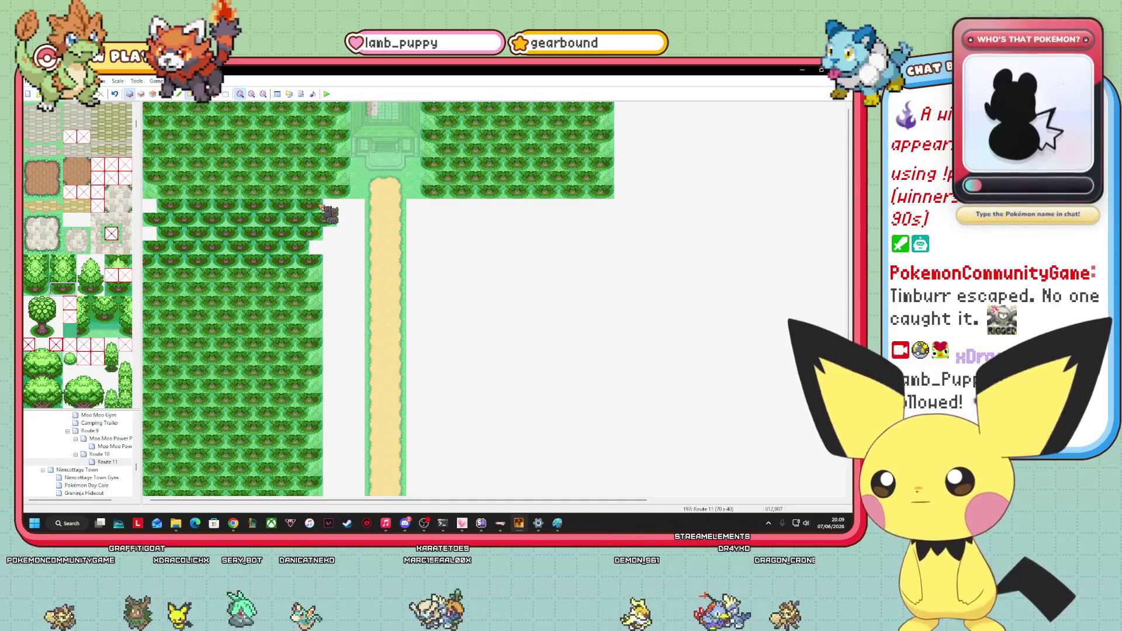
{"action": "key", "text": "ctrl+z"}
{"action": "left_click_drag", "start_coordinate": [156, 206], "coordinate": [345, 209]}
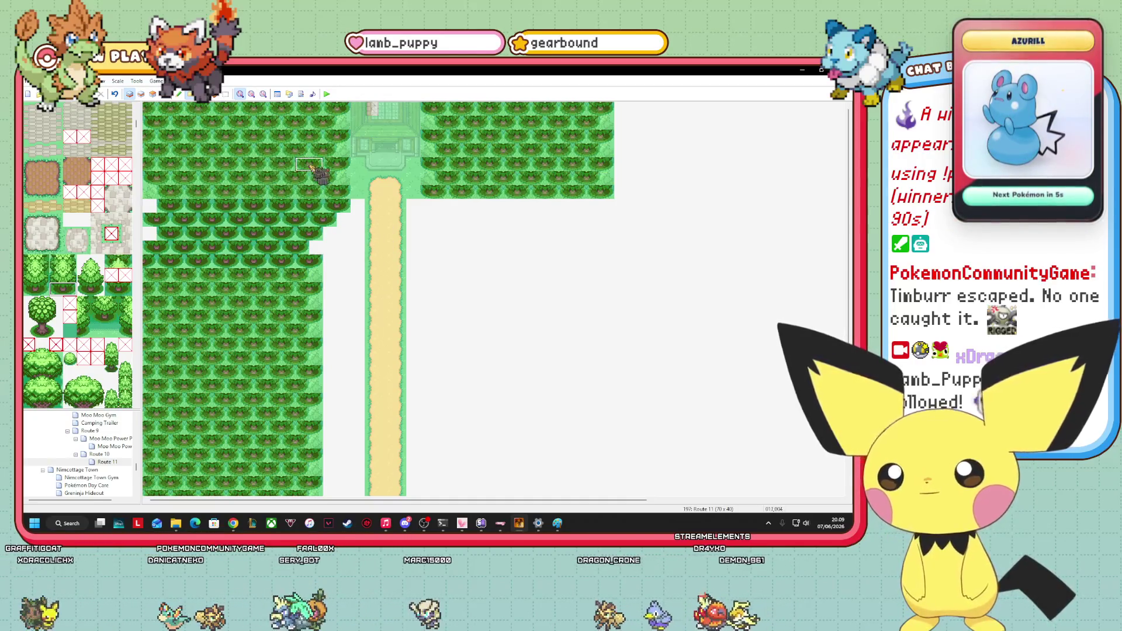
{"action": "scroll", "coordinate": [78, 257], "scroll_direction": "down", "scroll_amount": 15}
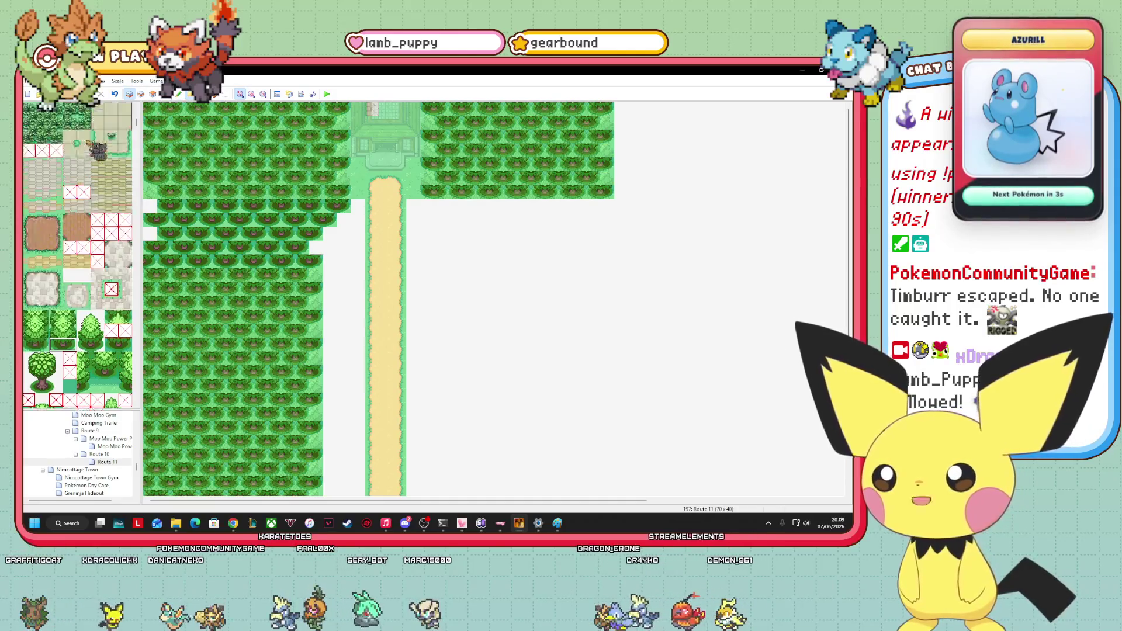
Clear the upper-left and upper-right forest blocks on both map layers.
{"action": "mouse_move", "coordinate": [345, 195]}
{"action": "left_mouse_down"}
{"action": "mouse_move", "coordinate": [218, 122]}
{"action": "mouse_move", "coordinate": [160, 114]}
{"action": "left_mouse_up"}
{"action": "mouse_move", "coordinate": [435, 197]}
{"action": "left_mouse_down"}
{"action": "mouse_move", "coordinate": [529, 123]}
{"action": "mouse_move", "coordinate": [604, 96]}
{"action": "left_mouse_up"}
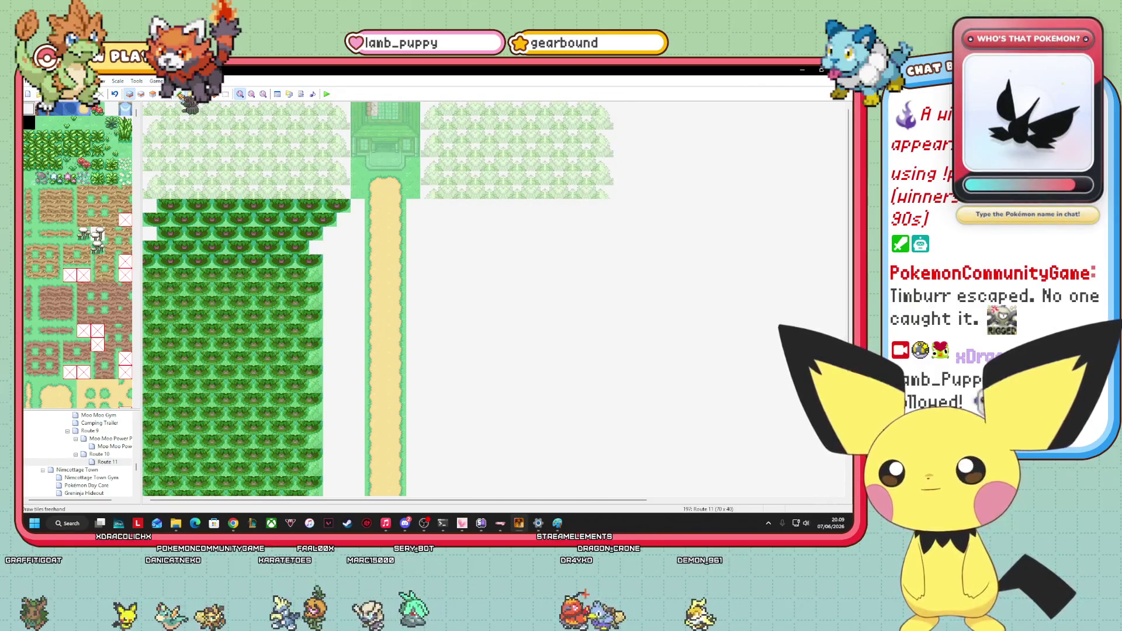
{"action": "key", "text": "F6"}
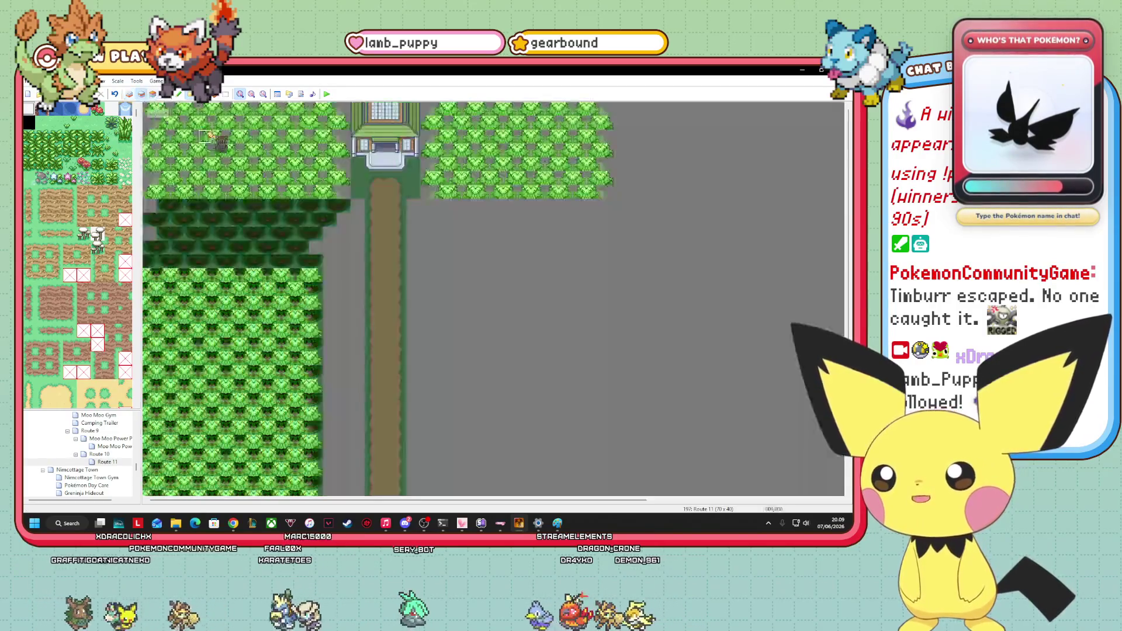
{"action": "key", "text": "Delete"}
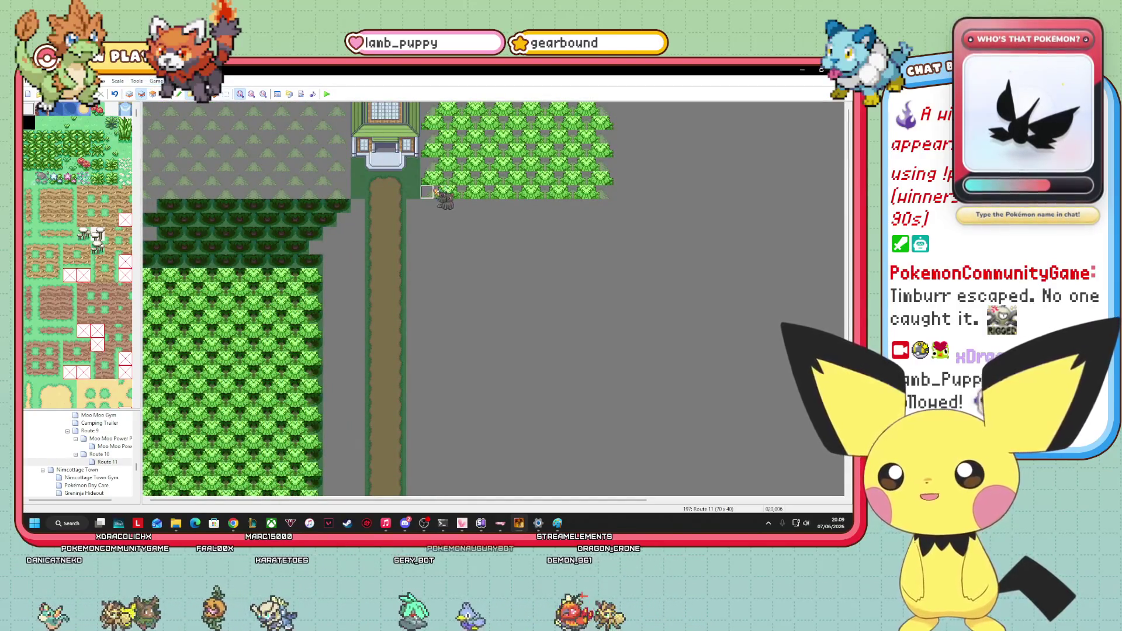
{"action": "left_click_drag", "start_coordinate": [437, 194], "coordinate": [602, 96]}
{"action": "left_click", "coordinate": [153, 94]}
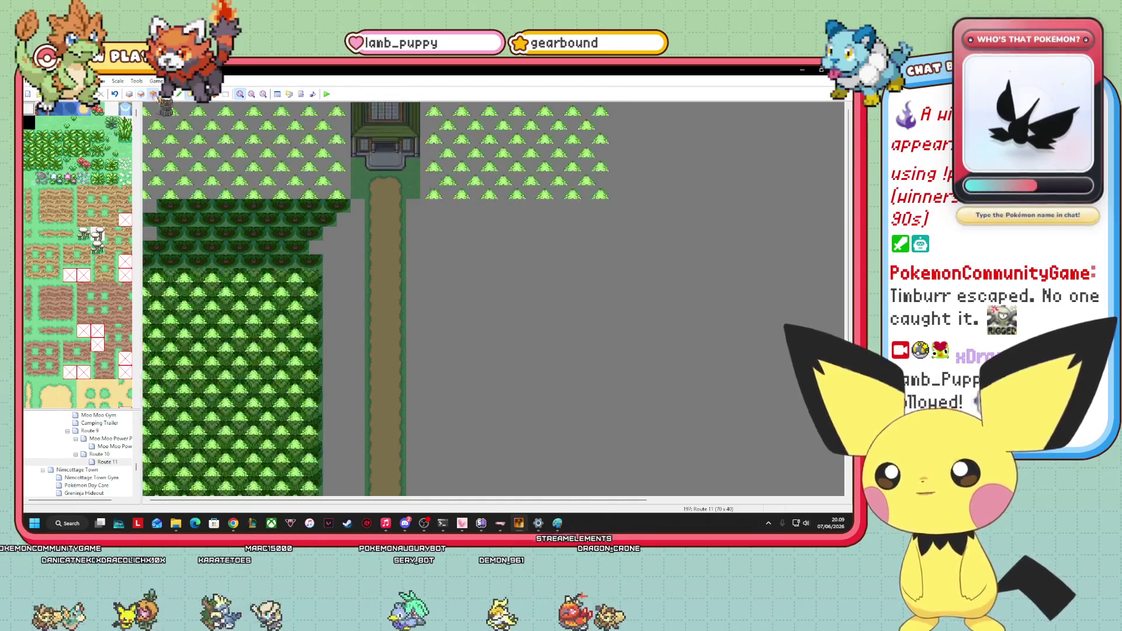
{"action": "left_click_drag", "start_coordinate": [446, 201], "coordinate": [593, 129]}
{"action": "mouse_move", "coordinate": [149, 193]}
{"action": "left_mouse_down"}
{"action": "mouse_move", "coordinate": [281, 123]}
{"action": "mouse_move", "coordinate": [345, 111]}
{"action": "left_mouse_up"}
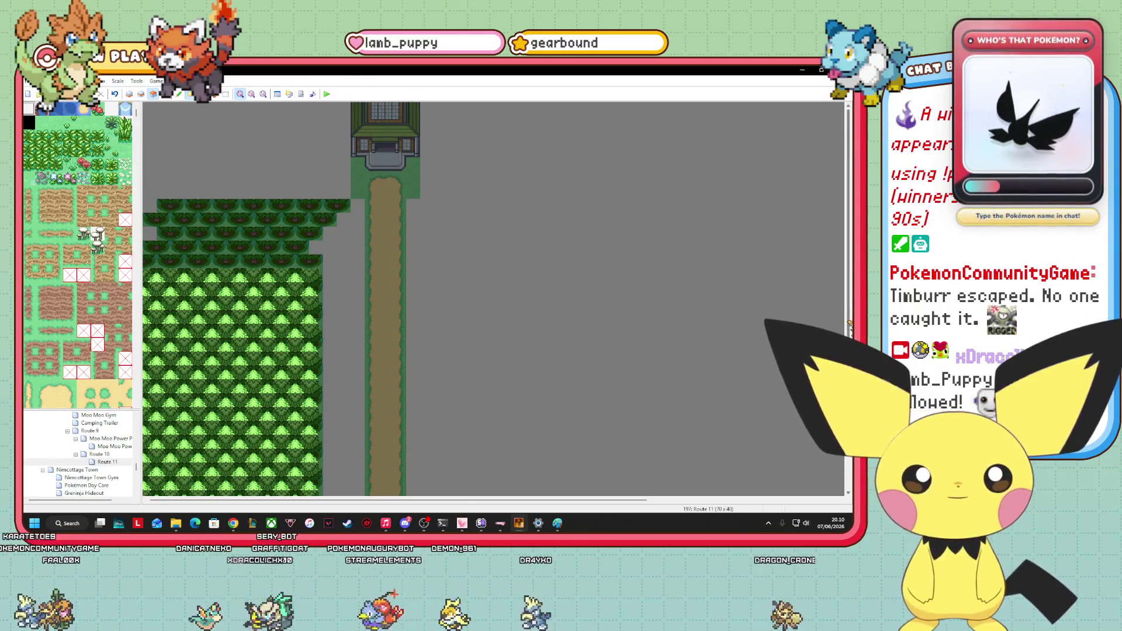
Copy a lower forest section and paste it into the upper-left area, then return to the lower layer.
{"action": "scroll", "coordinate": [237, 104], "scroll_direction": "down", "scroll_amount": 5}
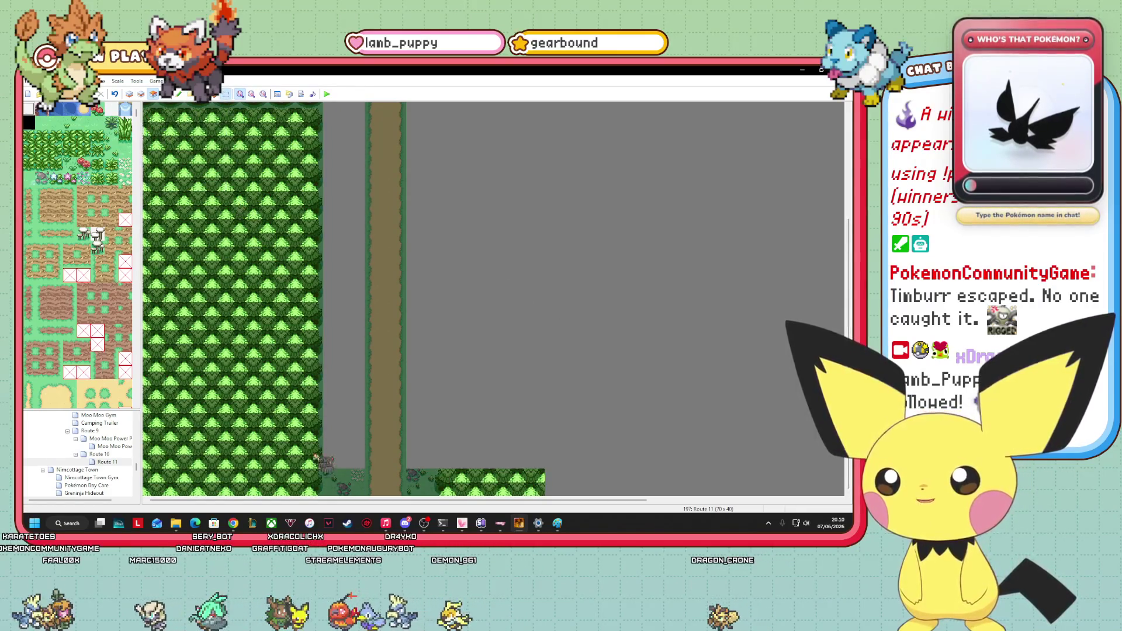
{"action": "right_click", "coordinate": [253, 407]}
{"action": "key", "text": "Escape"}
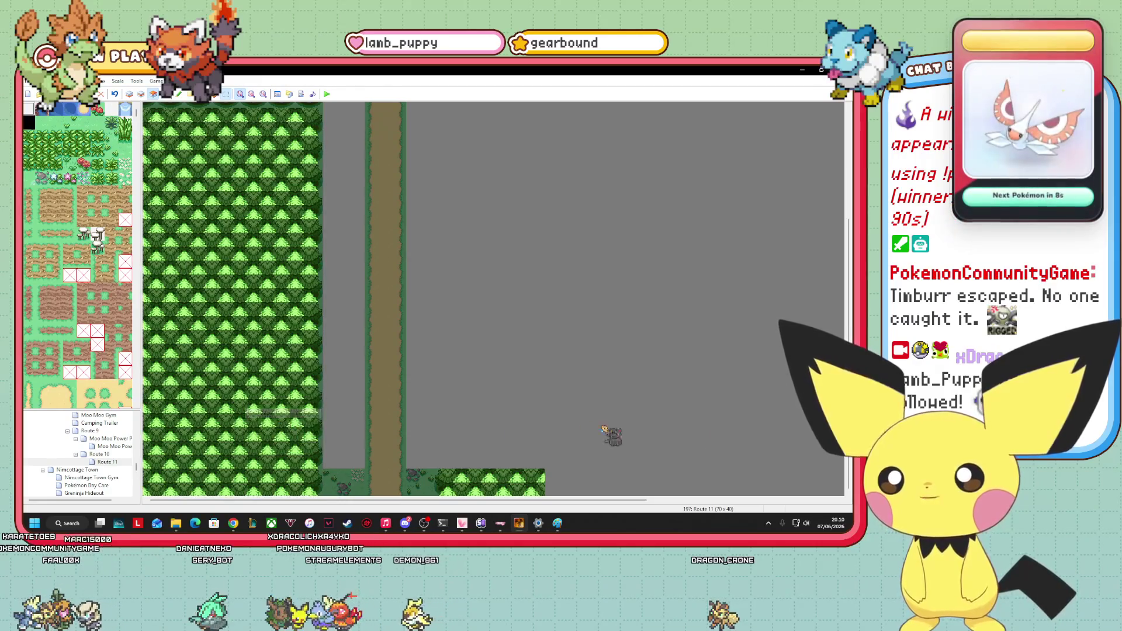
{"action": "scroll", "coordinate": [253, 351], "scroll_direction": "up", "scroll_amount": 5}
{"action": "right_click", "coordinate": [344, 152]}
{"action": "left_click", "coordinate": [366, 176]}
{"action": "mouse_move", "coordinate": [266, 179]}
{"action": "left_mouse_down"}
{"action": "mouse_move", "coordinate": [250, 216]}
{"action": "mouse_move", "coordinate": [254, 187]}
{"action": "mouse_move", "coordinate": [246, 204]}
{"action": "left_mouse_up"}
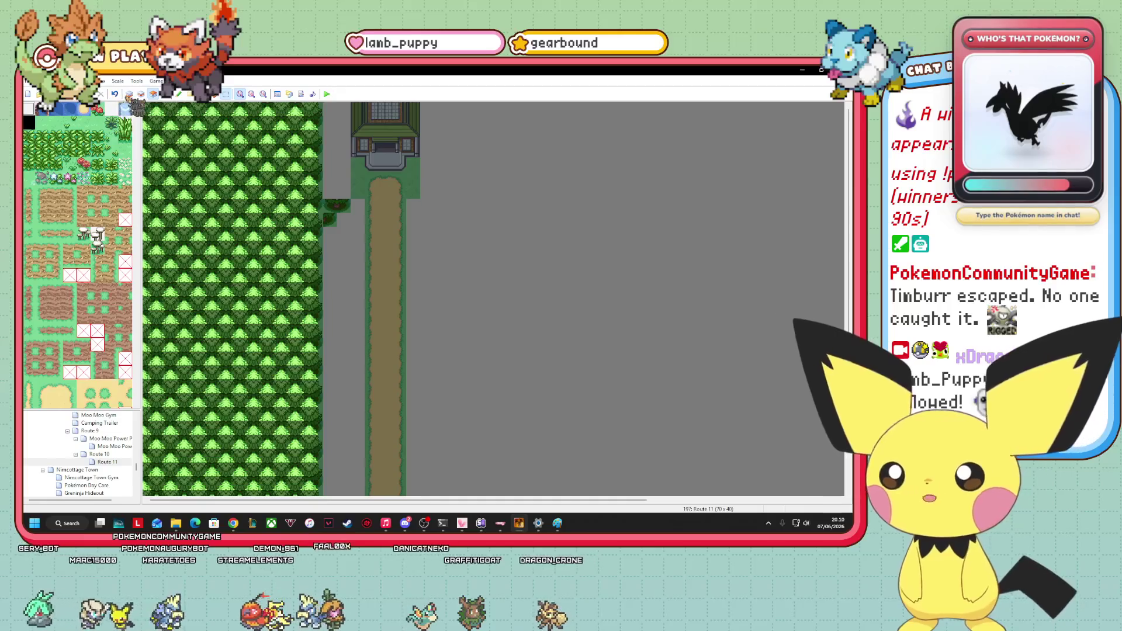
{"action": "key", "text": "F5"}
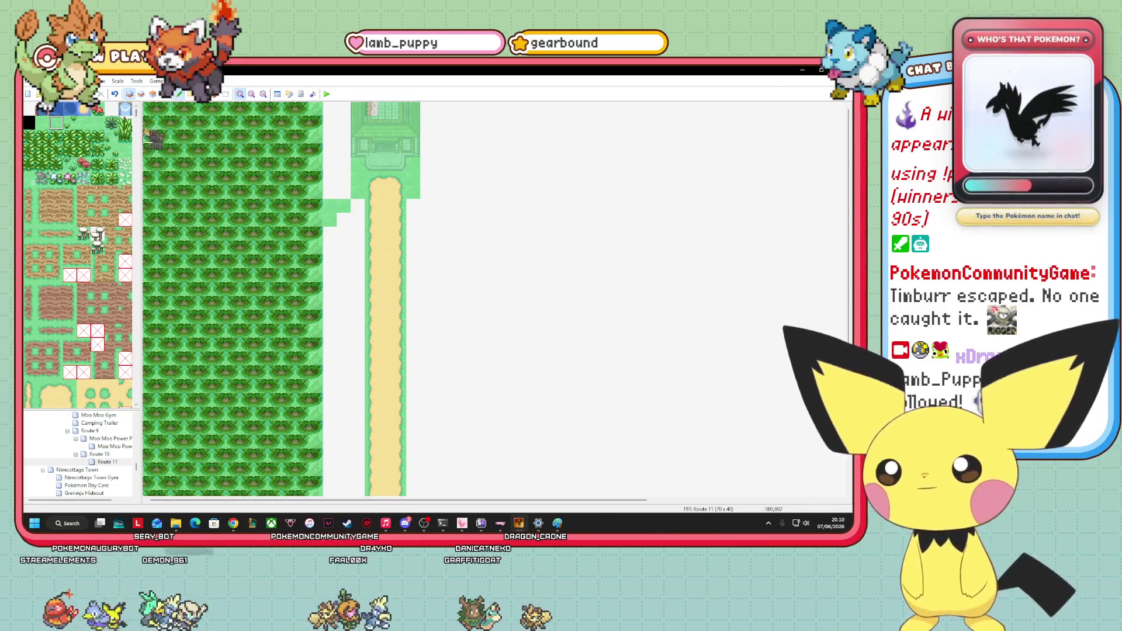
Fill trees into the gap right of the forest and shift the gatehouse three tiles down.
{"action": "scroll", "coordinate": [71, 290], "scroll_direction": "down", "scroll_amount": 10}
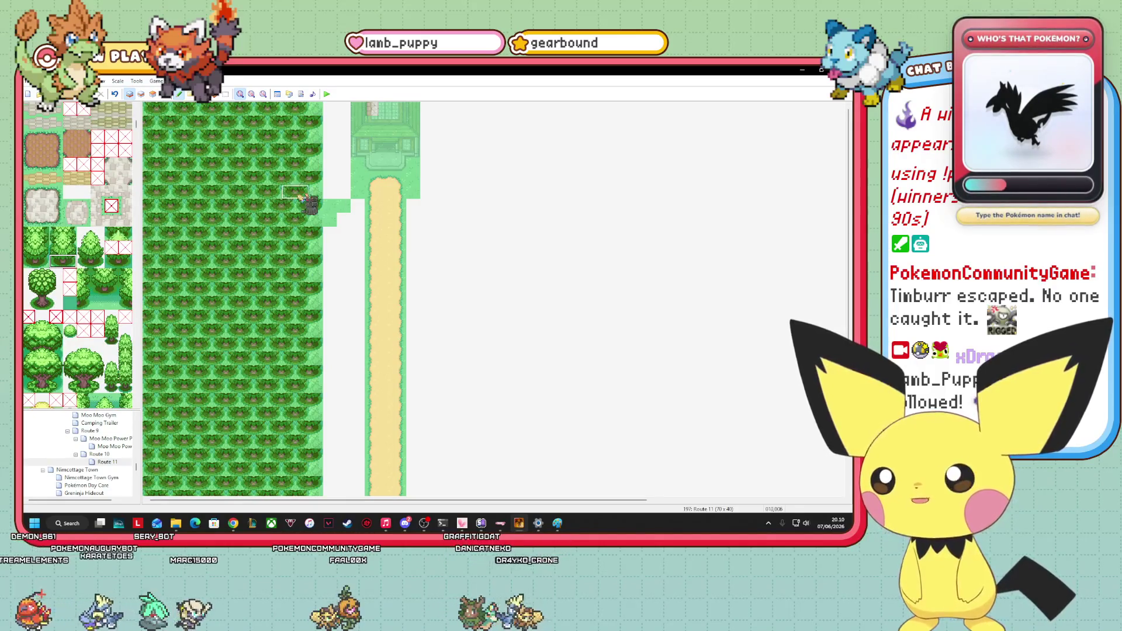
{"action": "left_click", "coordinate": [330, 151]}
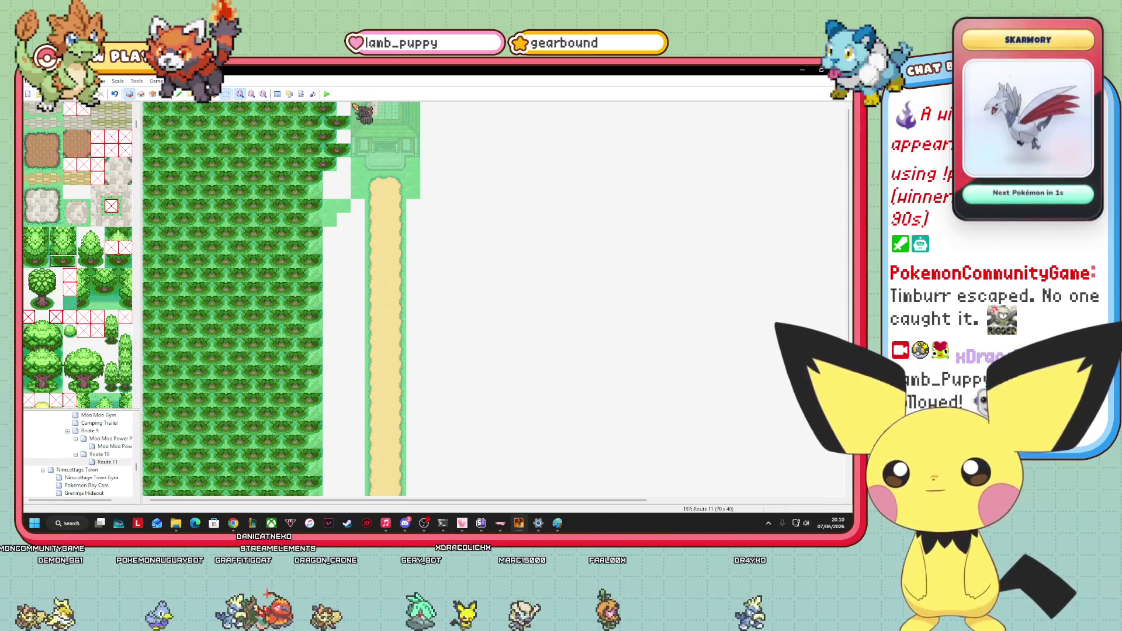
{"action": "left_click_drag", "start_coordinate": [392, 157], "coordinate": [393, 200]}
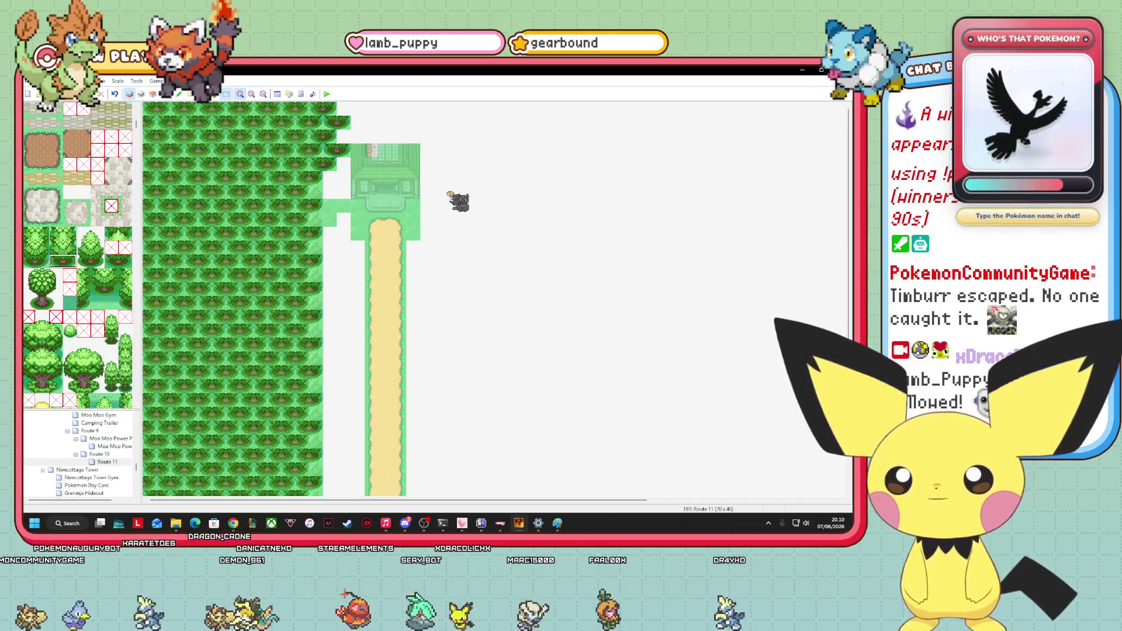
Find and open the Todoro Town map in the map tree.
{"action": "scroll", "coordinate": [105, 332], "scroll_direction": "down", "scroll_amount": 4}
{"action": "scroll", "coordinate": [115, 458], "scroll_direction": "up", "scroll_amount": 10}
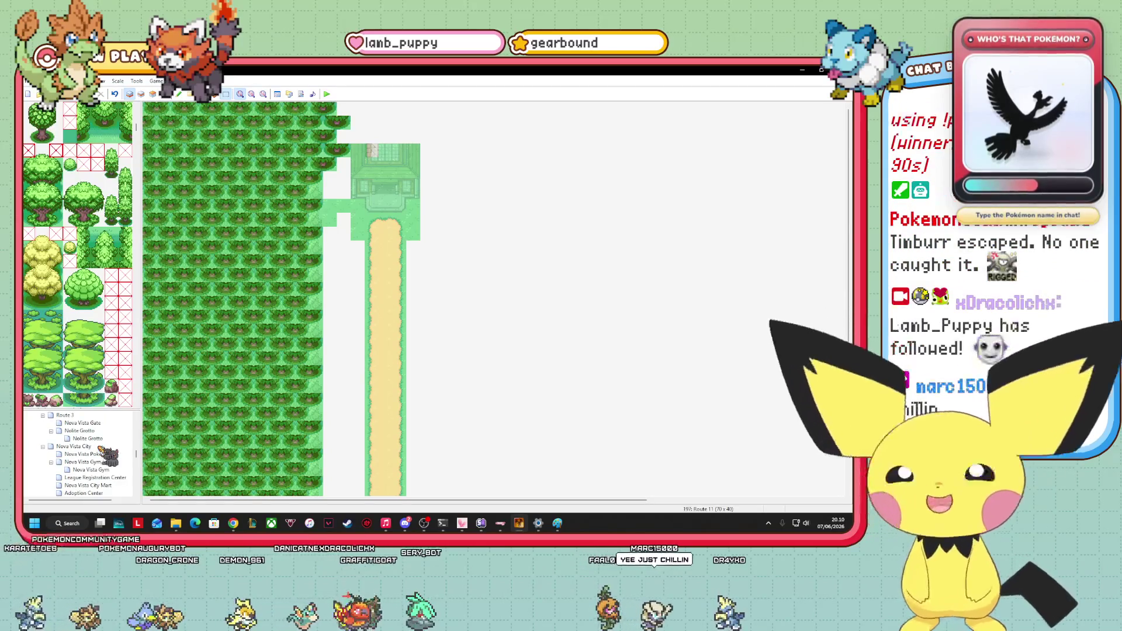
{"action": "scroll", "coordinate": [96, 447], "scroll_direction": "up", "scroll_amount": 1}
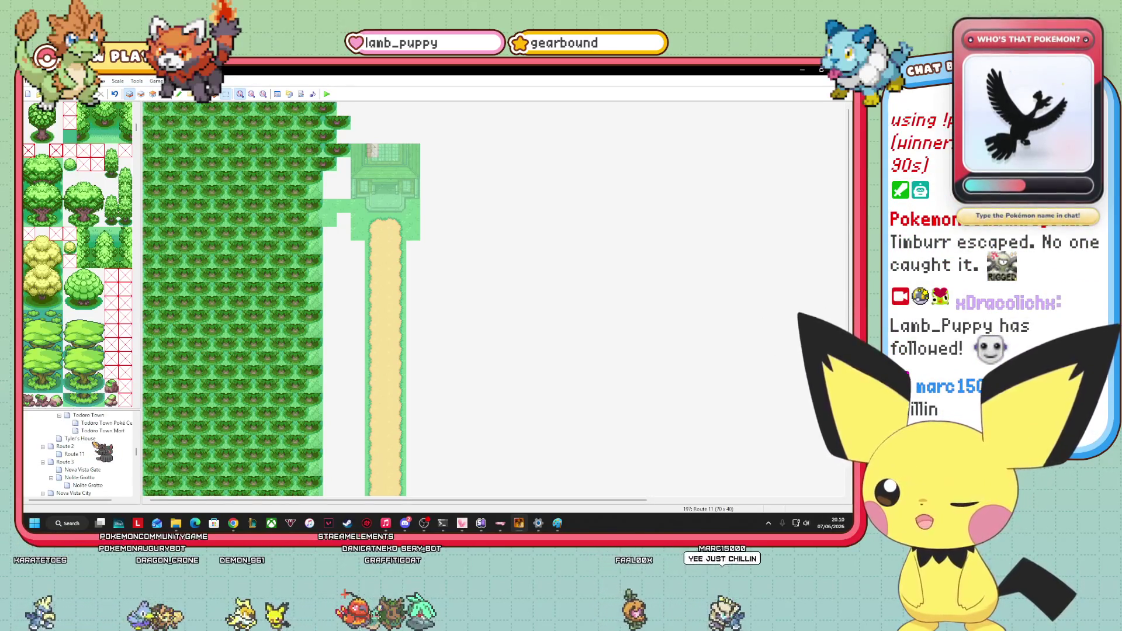
{"action": "left_click", "coordinate": [88, 414]}
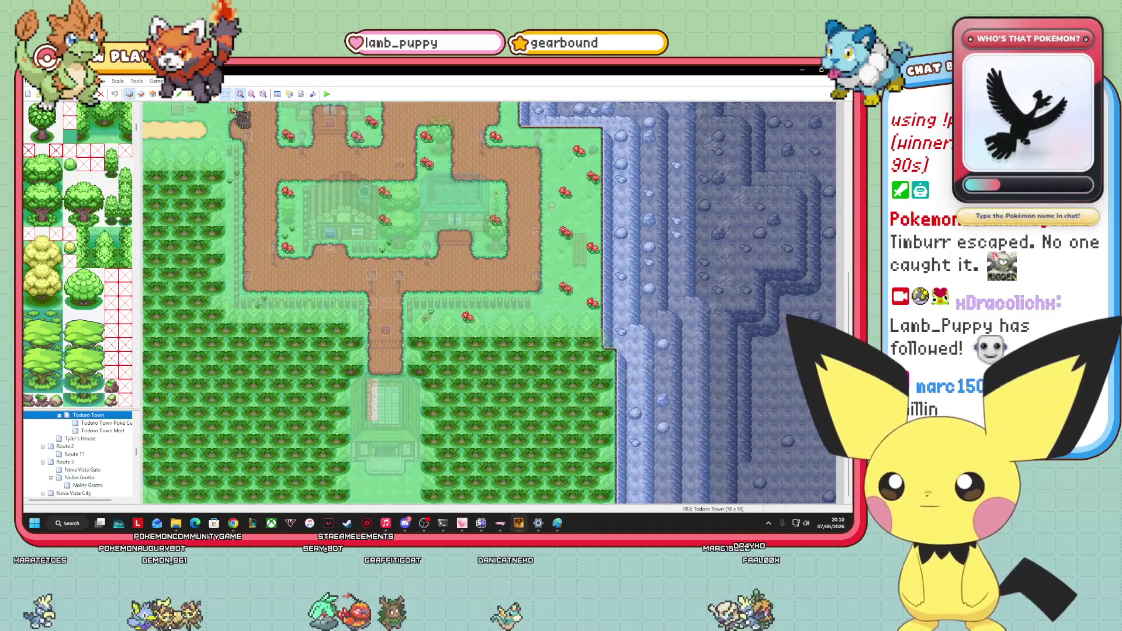
Copy the gatehouse from Todoro Town's southern edge and go back to Route 11.
{"action": "left_click", "coordinate": [355, 384]}
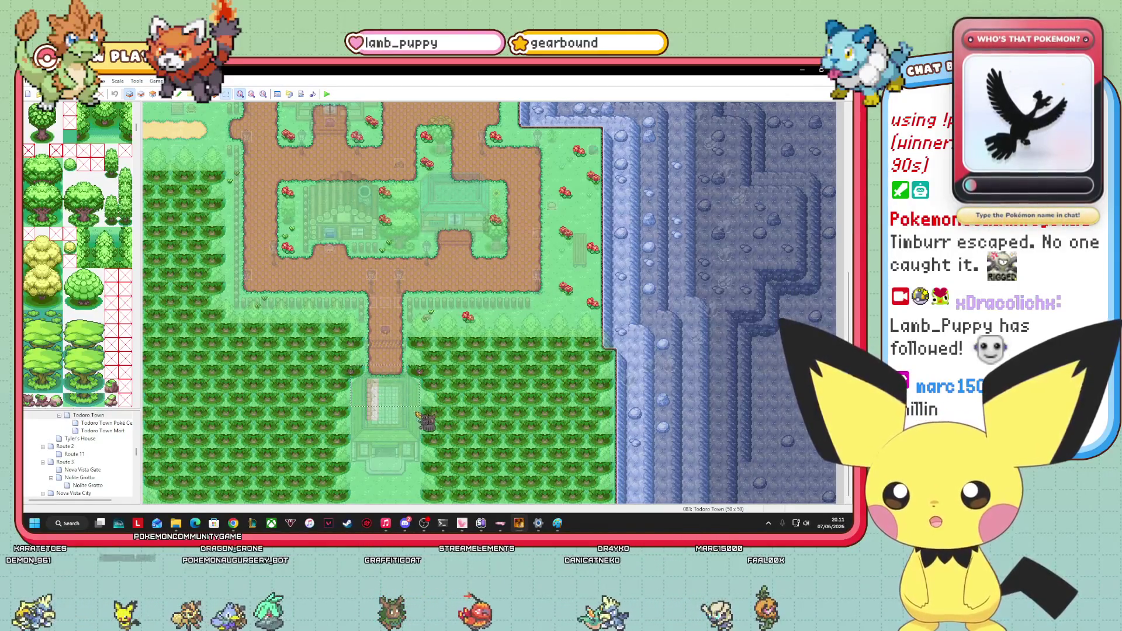
{"action": "right_click", "coordinate": [377, 385]}
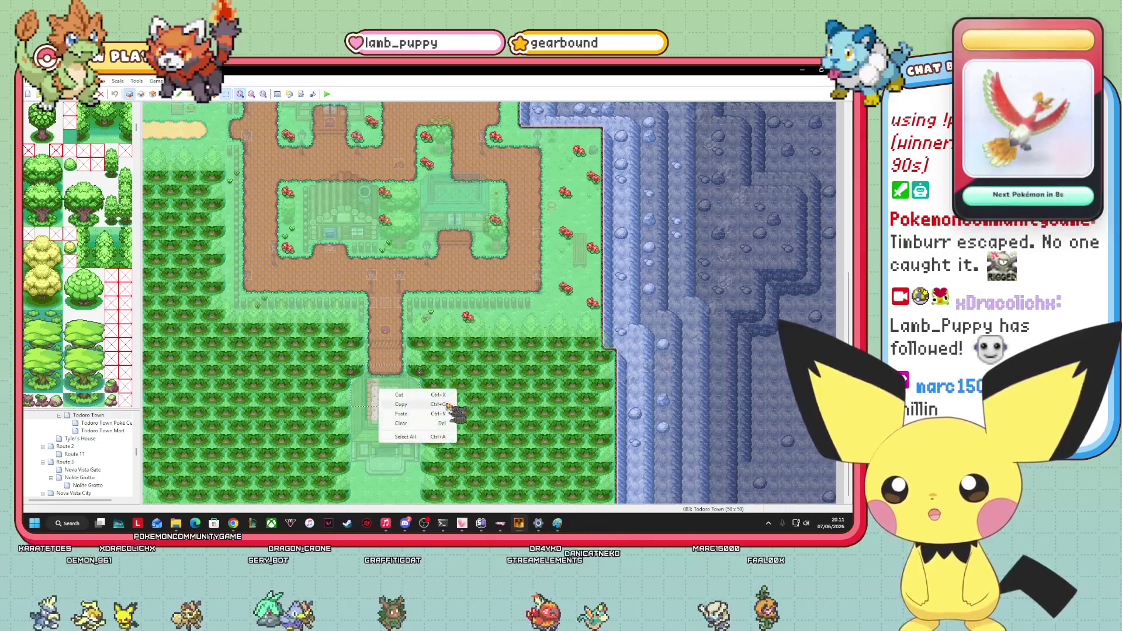
{"action": "scroll", "coordinate": [88, 467], "scroll_direction": "down", "scroll_amount": 10}
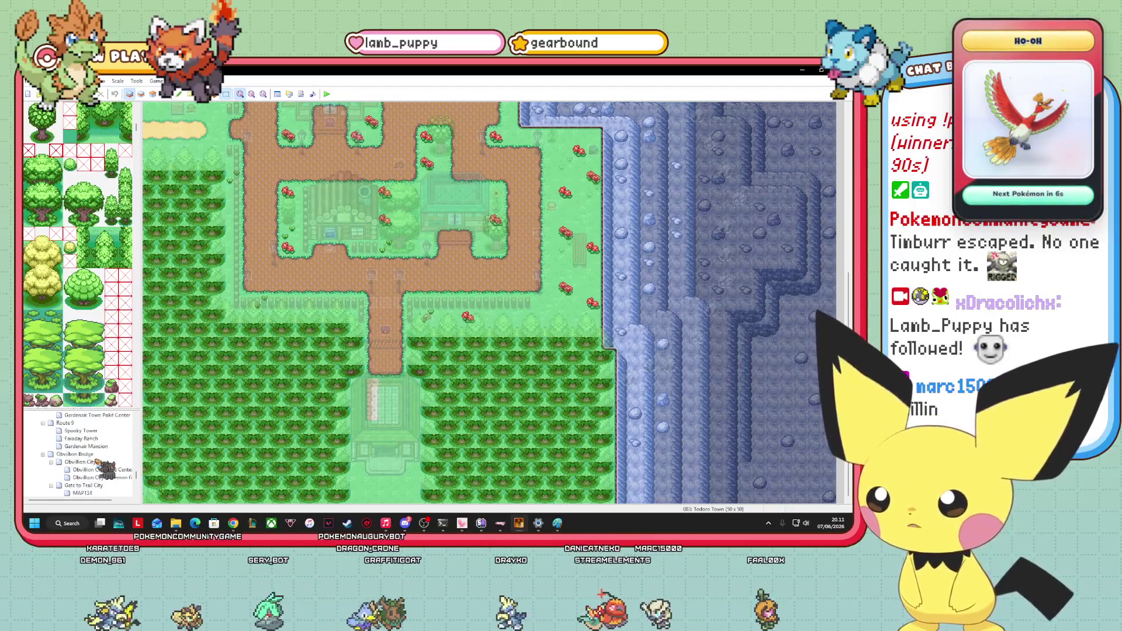
{"action": "scroll", "coordinate": [124, 492], "scroll_direction": "down", "scroll_amount": 5}
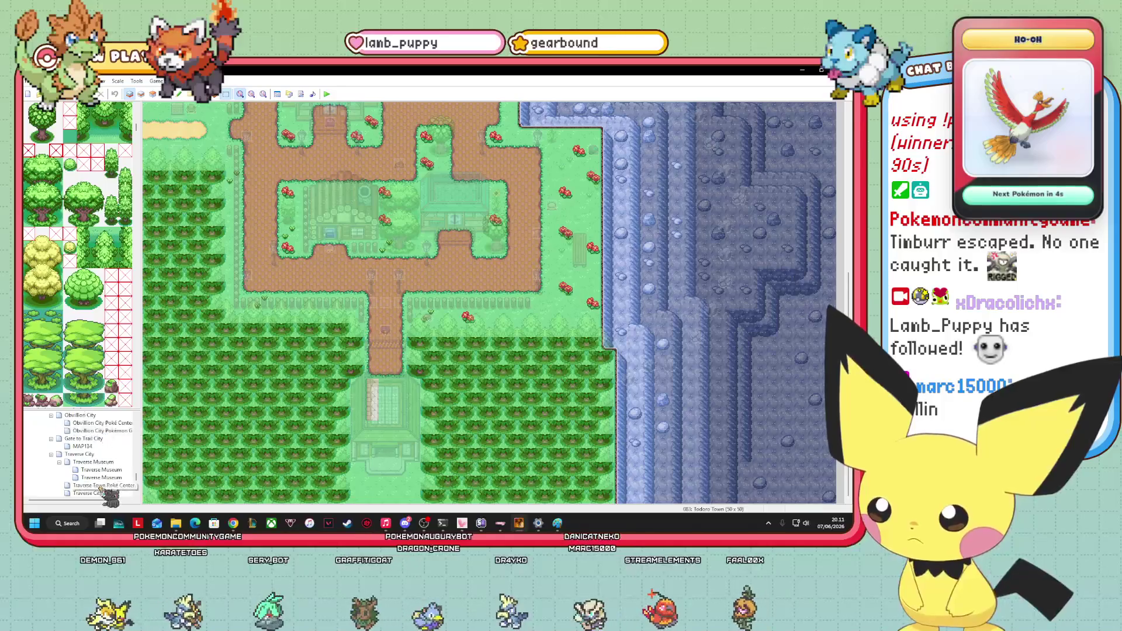
{"action": "scroll", "coordinate": [99, 468], "scroll_direction": "down", "scroll_amount": 5}
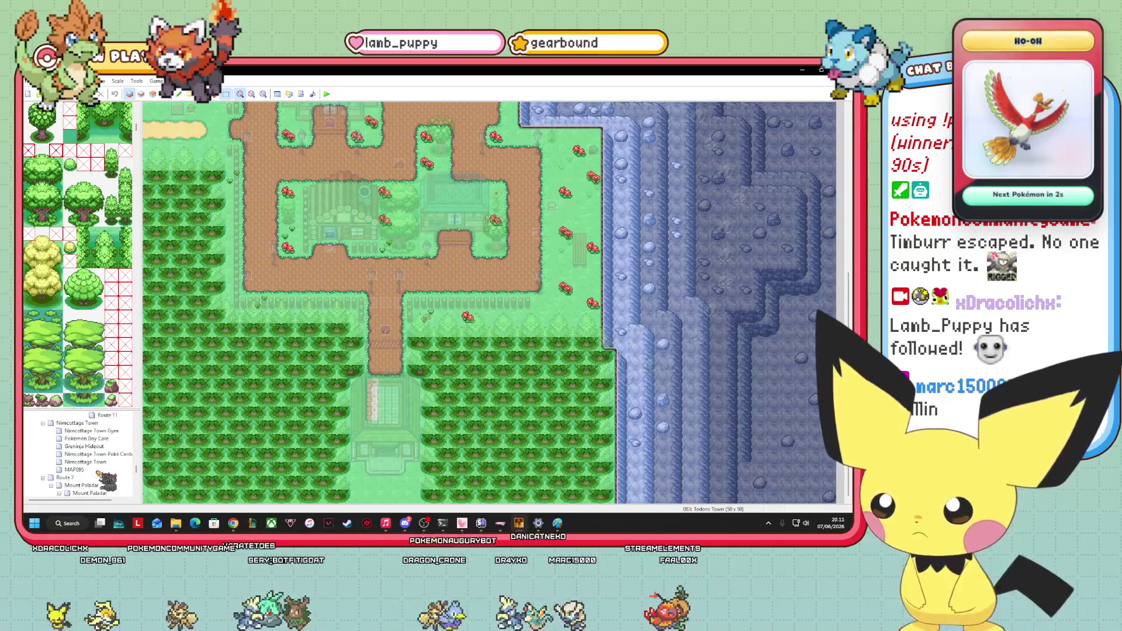
{"action": "left_click", "coordinate": [117, 439]}
Paste the copied Todoro Town gatehouse at the top of Route 11.
{"action": "right_click", "coordinate": [397, 159]}
{"action": "left_click", "coordinate": [421, 190]}
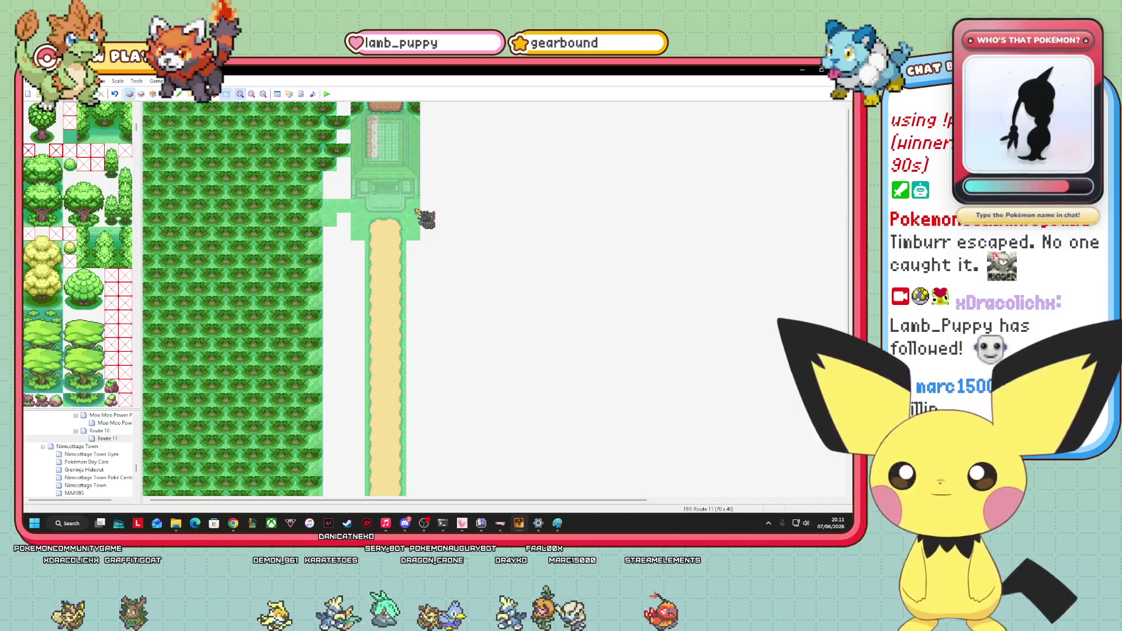
{"action": "scroll", "coordinate": [111, 110], "scroll_direction": "down", "scroll_amount": 5}
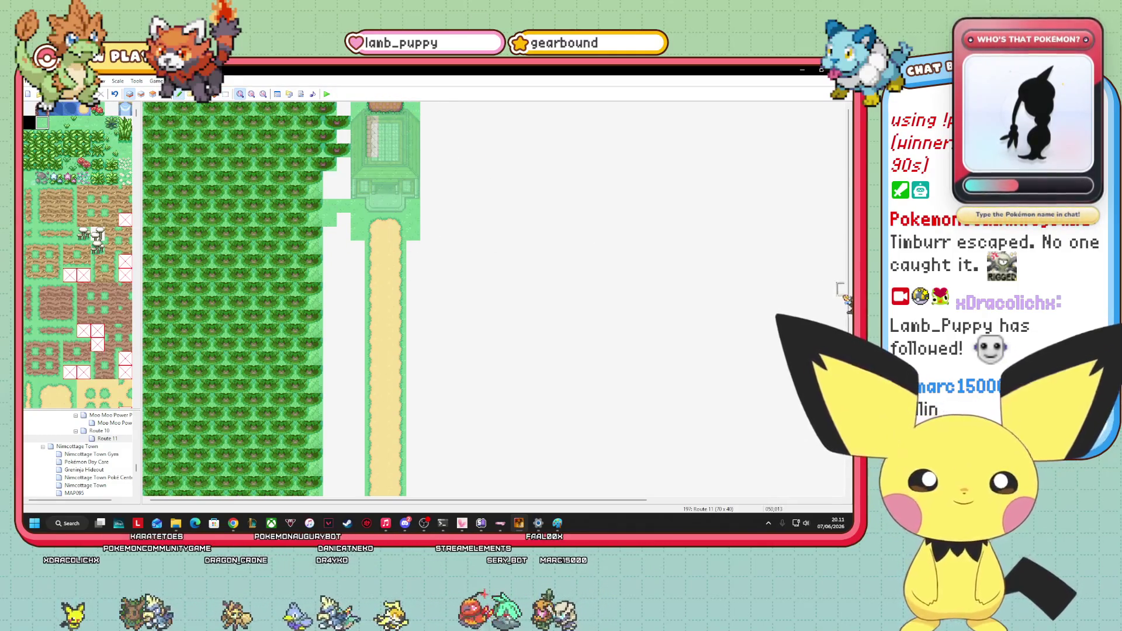
{"action": "scroll", "coordinate": [849, 300], "scroll_direction": "down", "scroll_amount": 6}
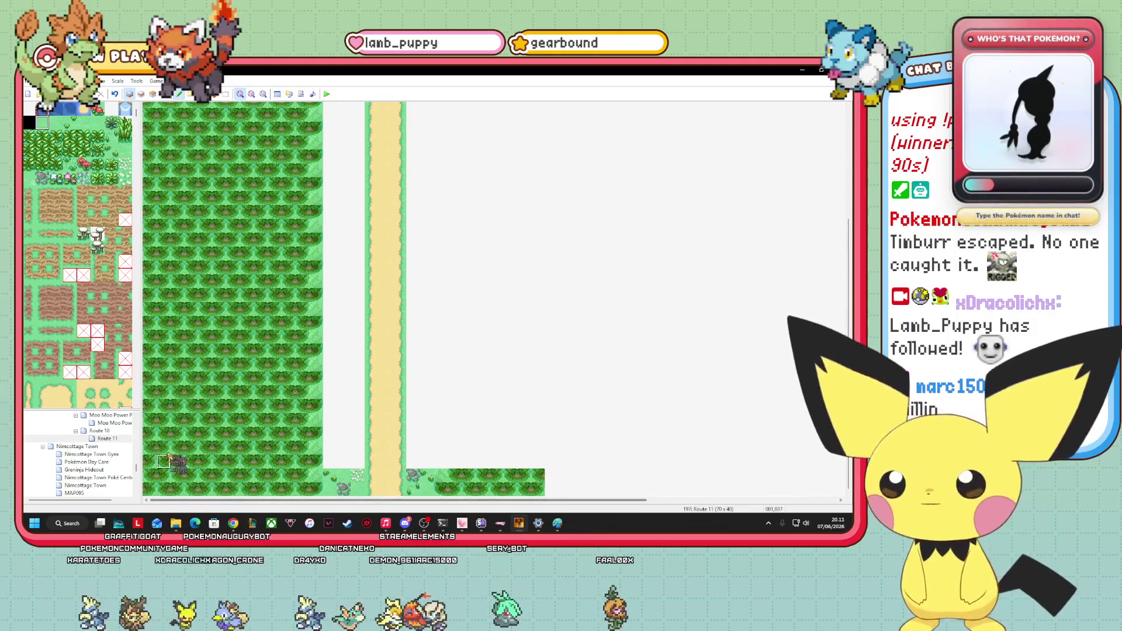
{"action": "scroll", "coordinate": [97, 349], "scroll_direction": "down", "scroll_amount": 10}
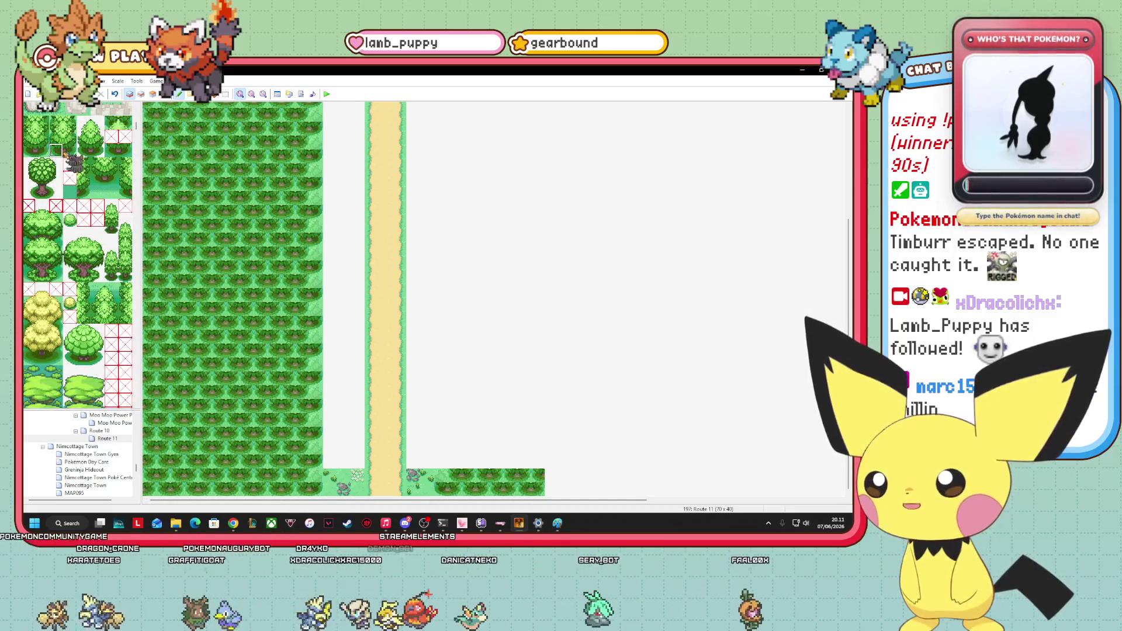
Extend the bottom tree rows east of the sand path and add a new stepped top row.
{"action": "left_click_drag", "start_coordinate": [447, 462], "coordinate": [538, 468]}
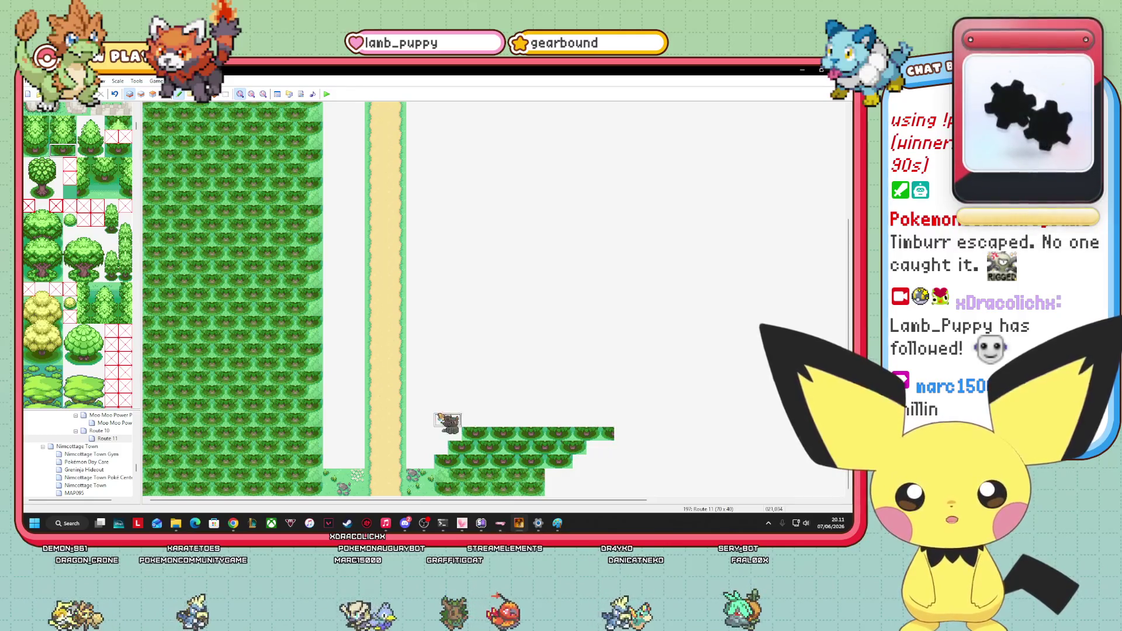
{"action": "mouse_move", "coordinate": [564, 428]}
{"action": "left_mouse_down"}
{"action": "mouse_move", "coordinate": [631, 435]}
{"action": "mouse_move", "coordinate": [655, 422]}
{"action": "left_mouse_up"}
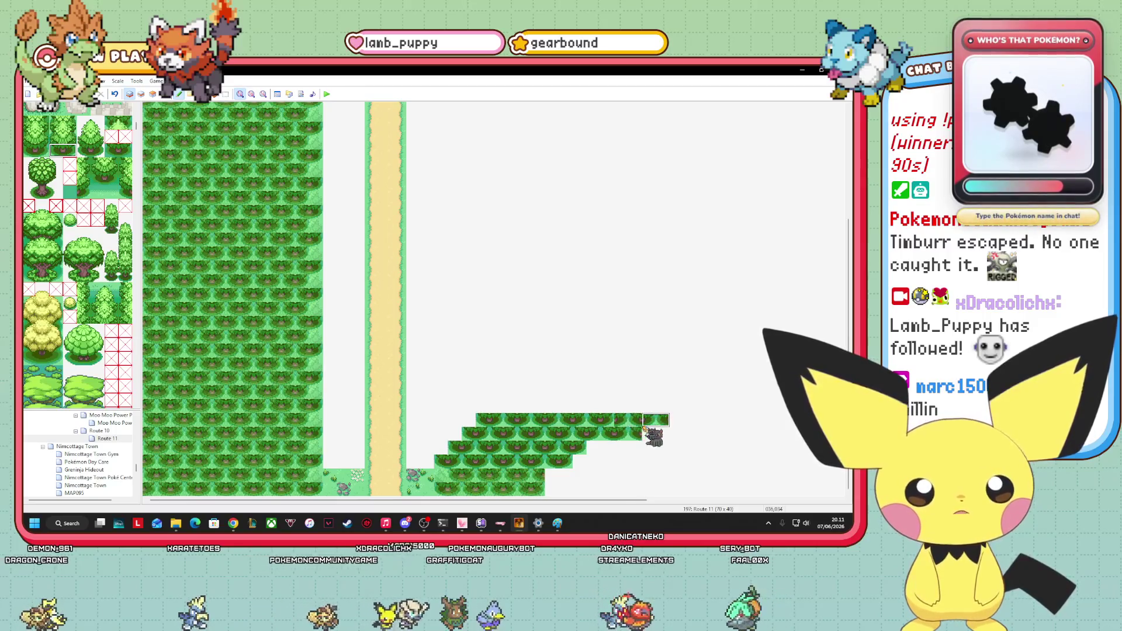
{"action": "key", "text": "ctrl+z"}
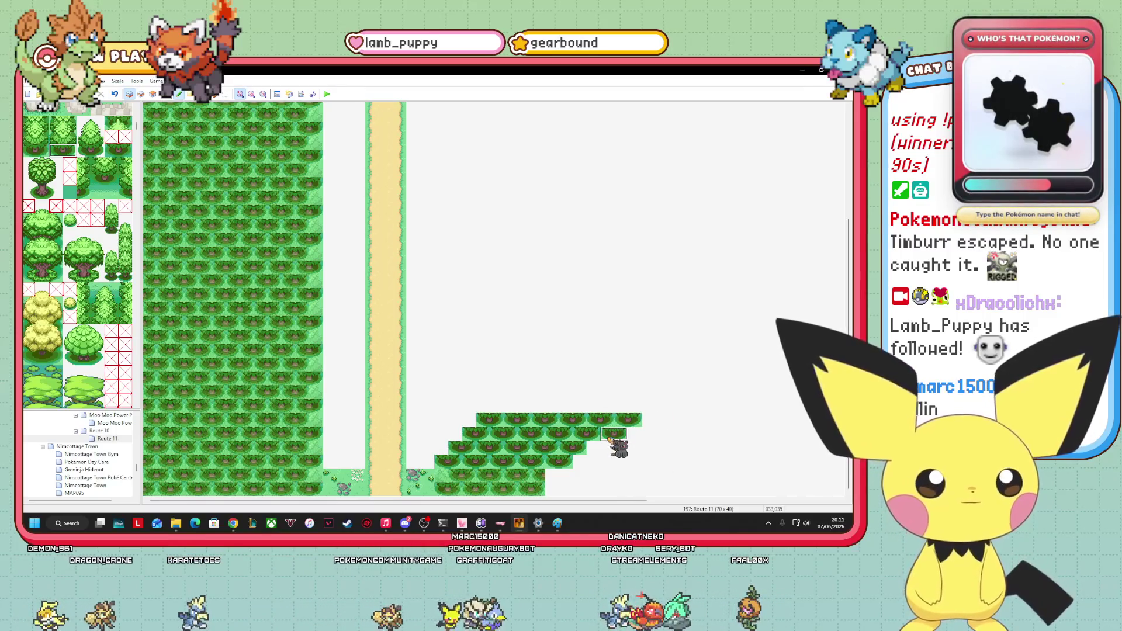
{"action": "left_click_drag", "start_coordinate": [614, 435], "coordinate": [690, 438]}
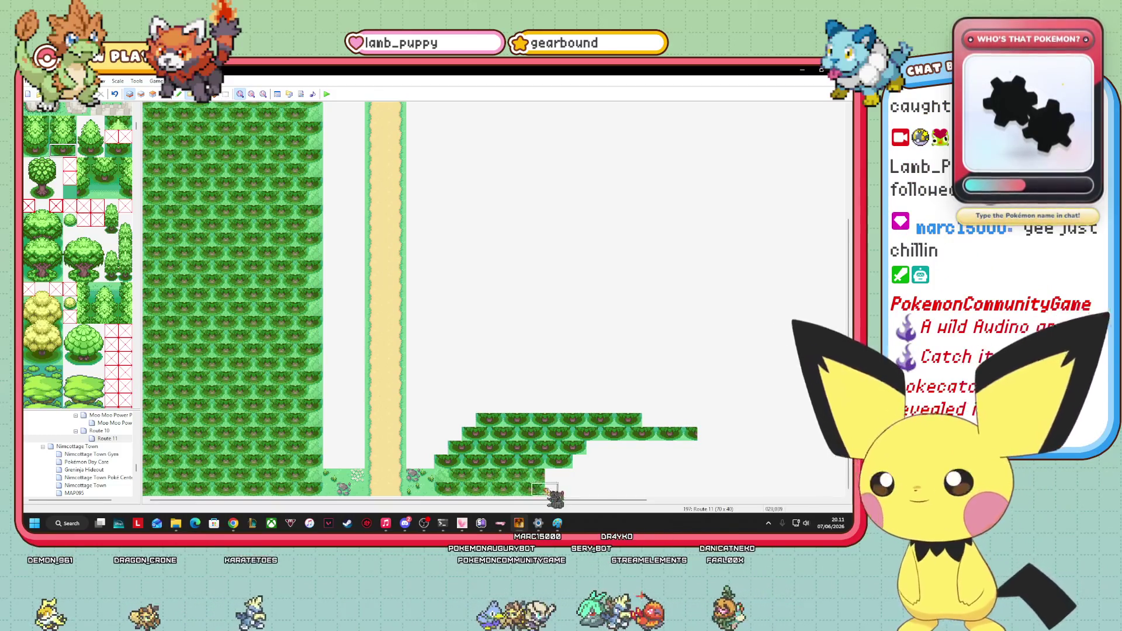
{"action": "left_click_drag", "start_coordinate": [529, 491], "coordinate": [698, 493]}
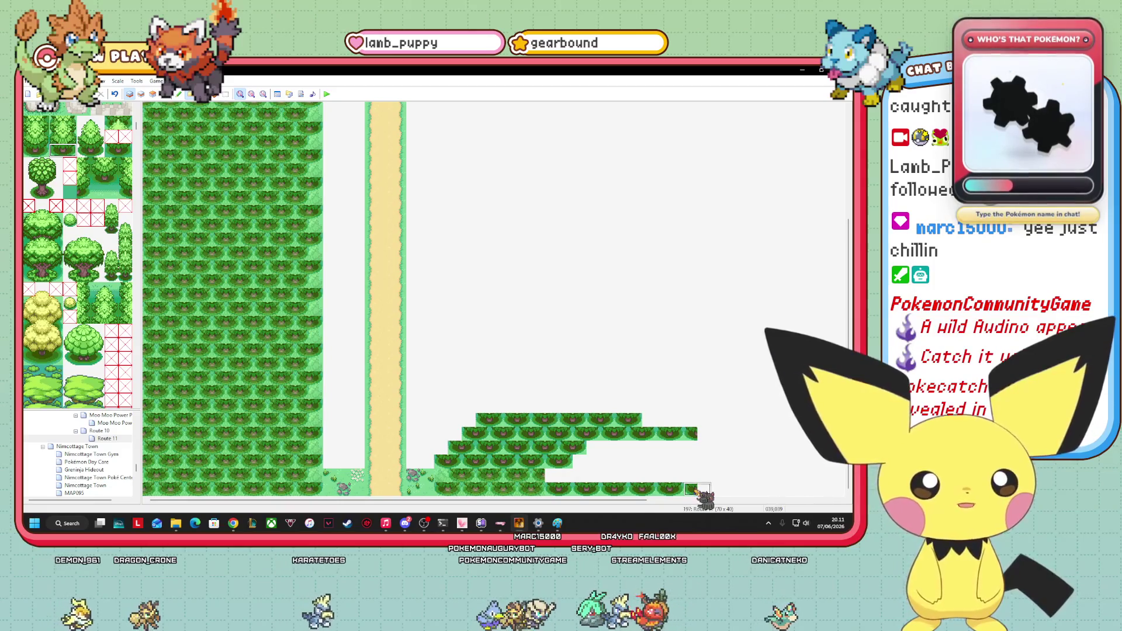
{"action": "left_click_drag", "start_coordinate": [547, 475], "coordinate": [709, 474]}
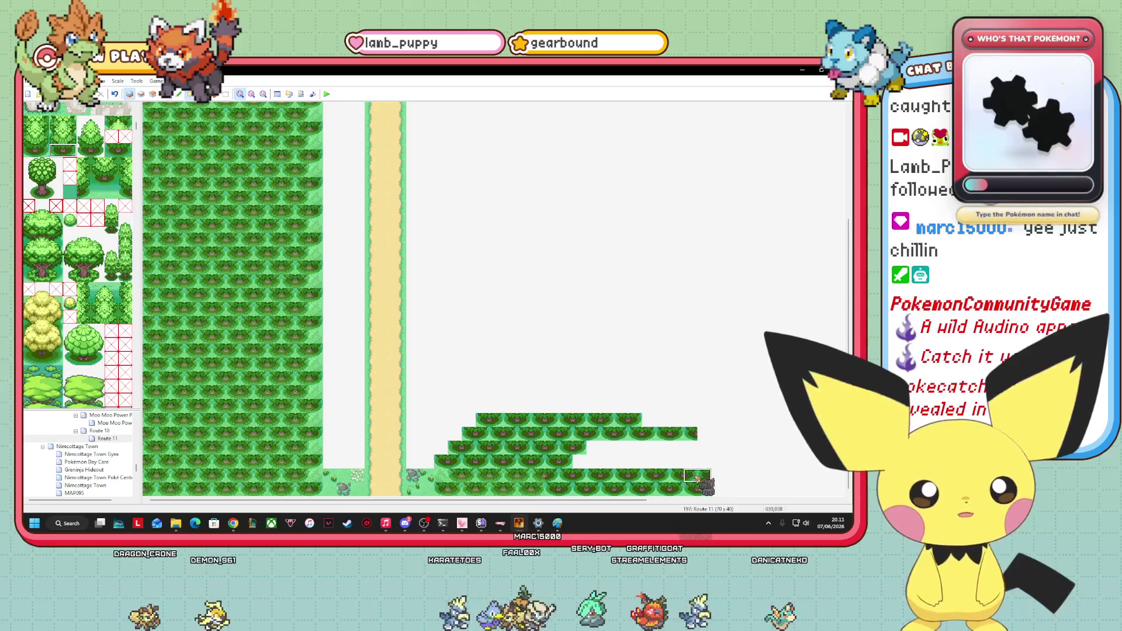
{"action": "left_click_drag", "start_coordinate": [579, 460], "coordinate": [674, 452]}
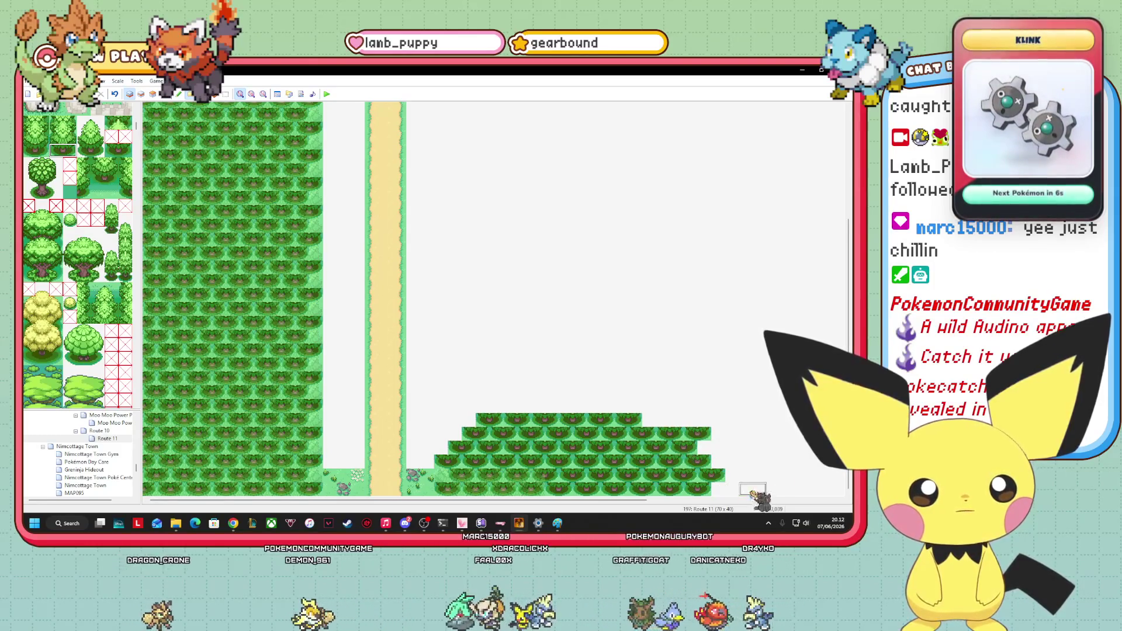
{"action": "left_click_drag", "start_coordinate": [501, 410], "coordinate": [642, 406]}
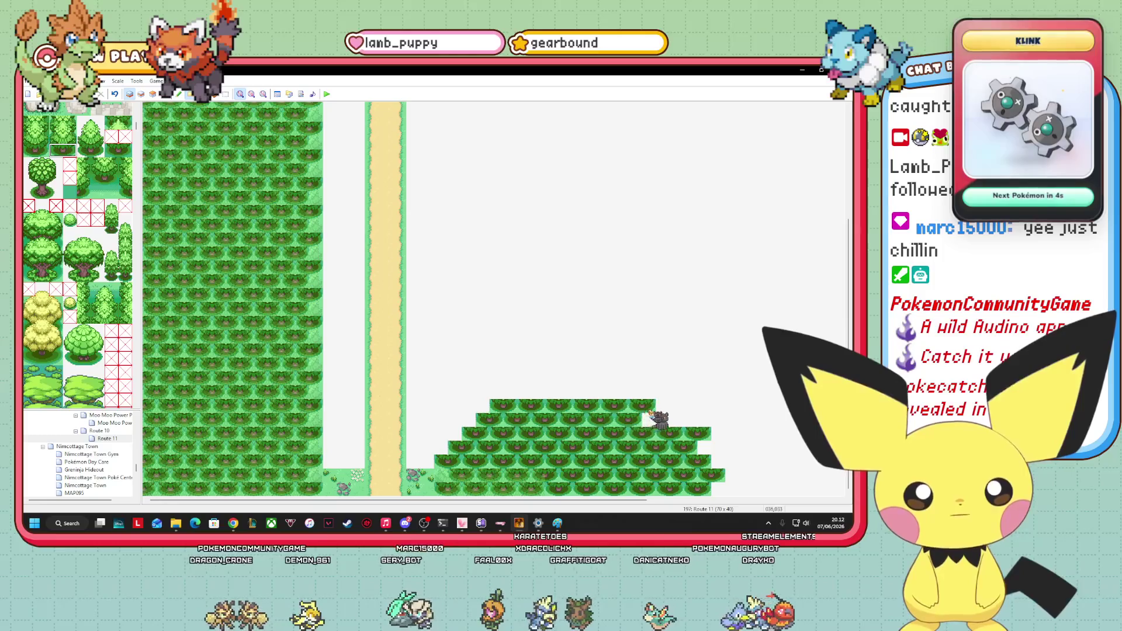
{"action": "left_click_drag", "start_coordinate": [495, 409], "coordinate": [468, 408]}
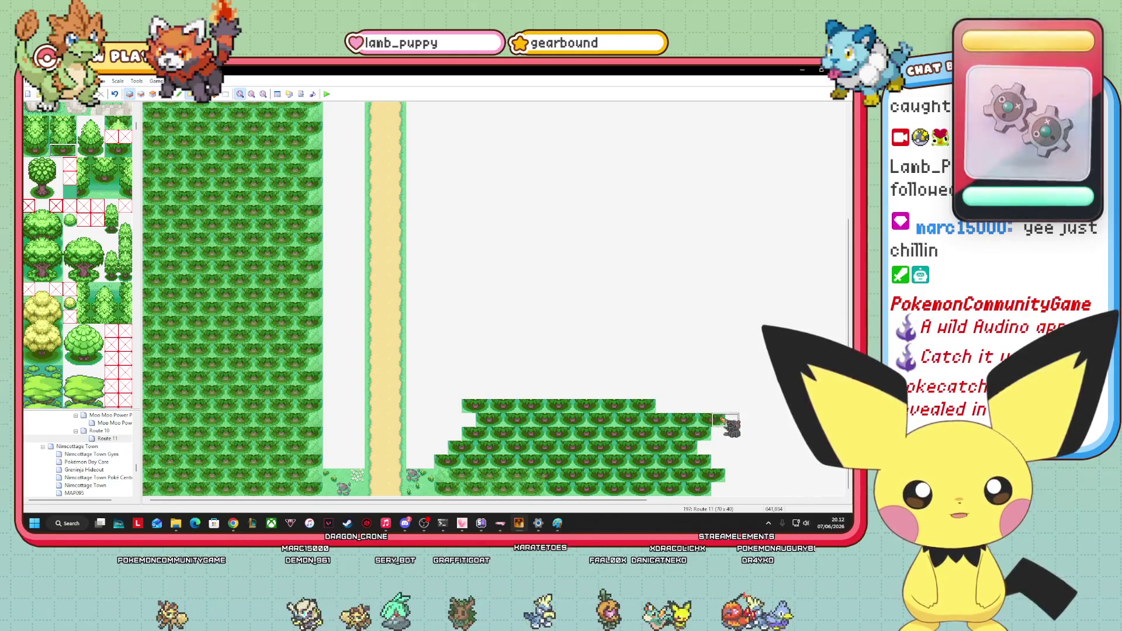
{"action": "scroll", "coordinate": [494, 298], "scroll_direction": "up", "scroll_amount": 10}
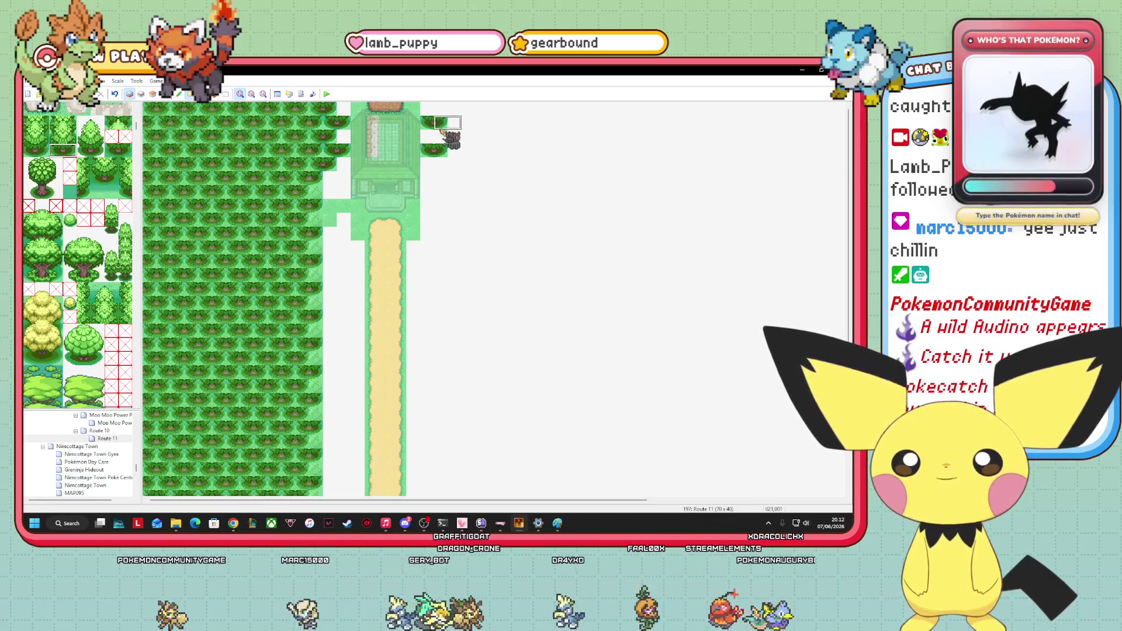
Paint several tree rows along the top east of the gatehouse, plus one tree beside it.
{"action": "left_click_drag", "start_coordinate": [450, 143], "coordinate": [842, 138]}
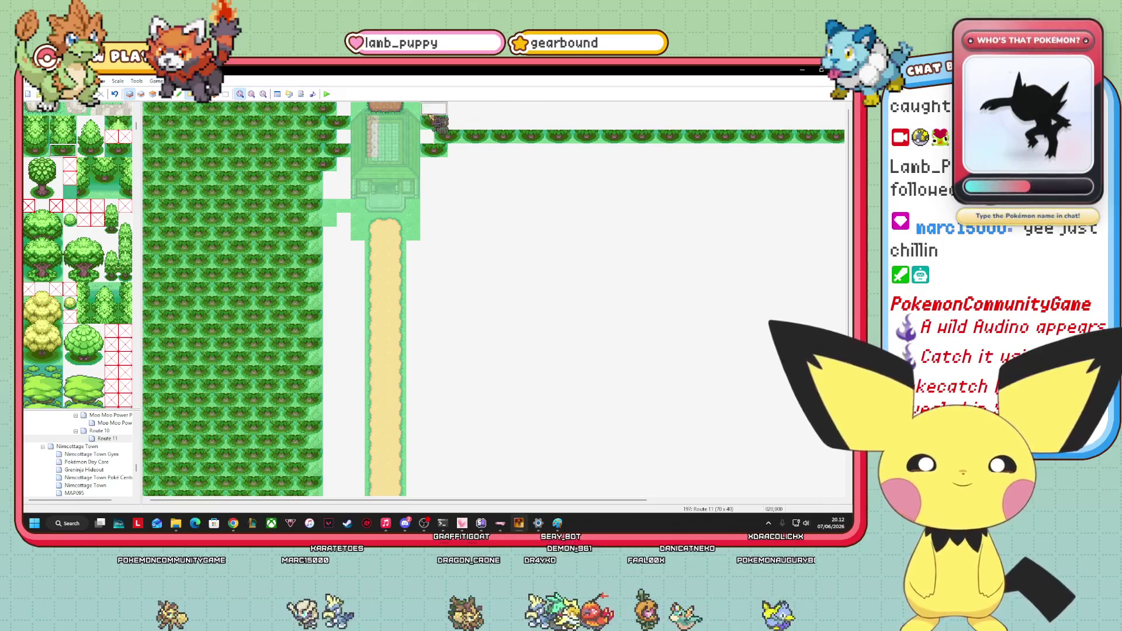
{"action": "left_click_drag", "start_coordinate": [455, 122], "coordinate": [836, 114]}
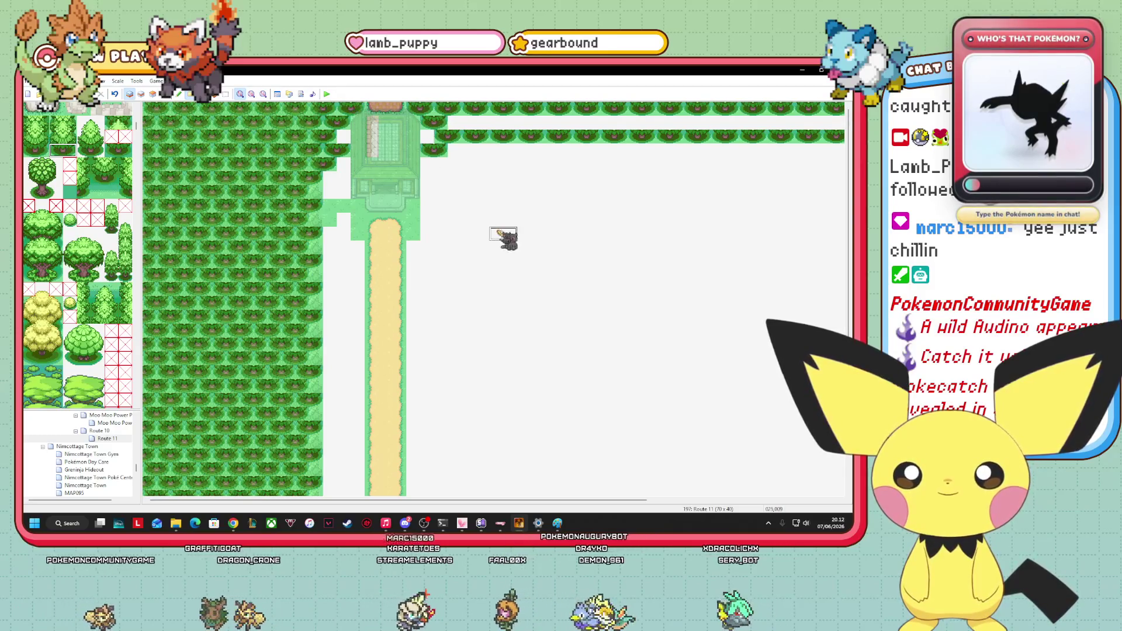
{"action": "left_click_drag", "start_coordinate": [463, 118], "coordinate": [849, 120]}
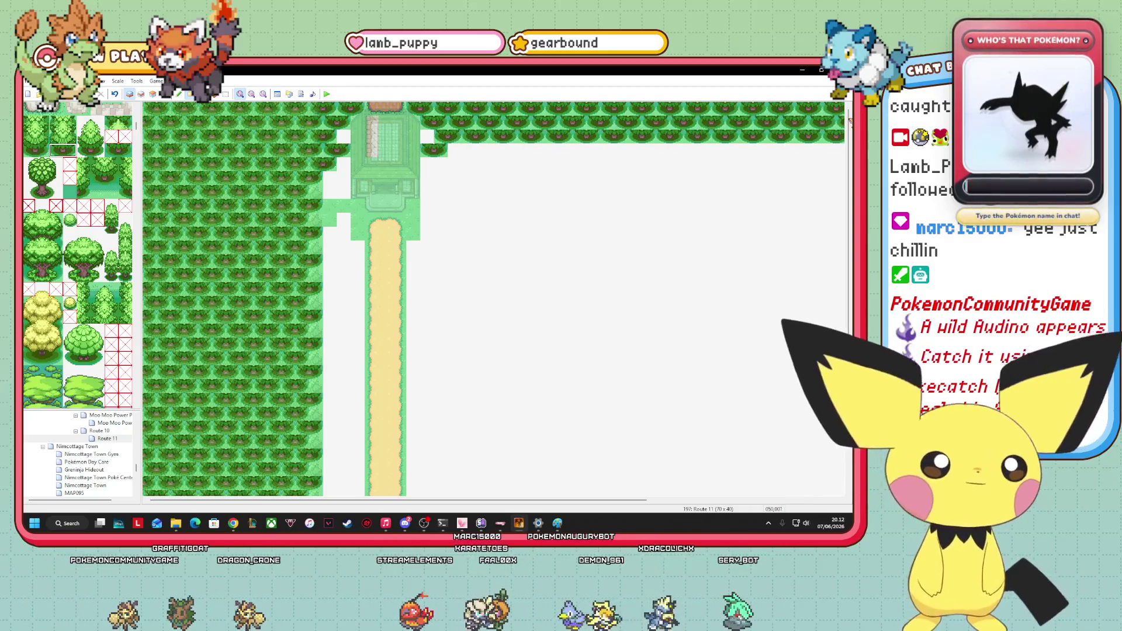
{"action": "left_click_drag", "start_coordinate": [461, 153], "coordinate": [741, 157]}
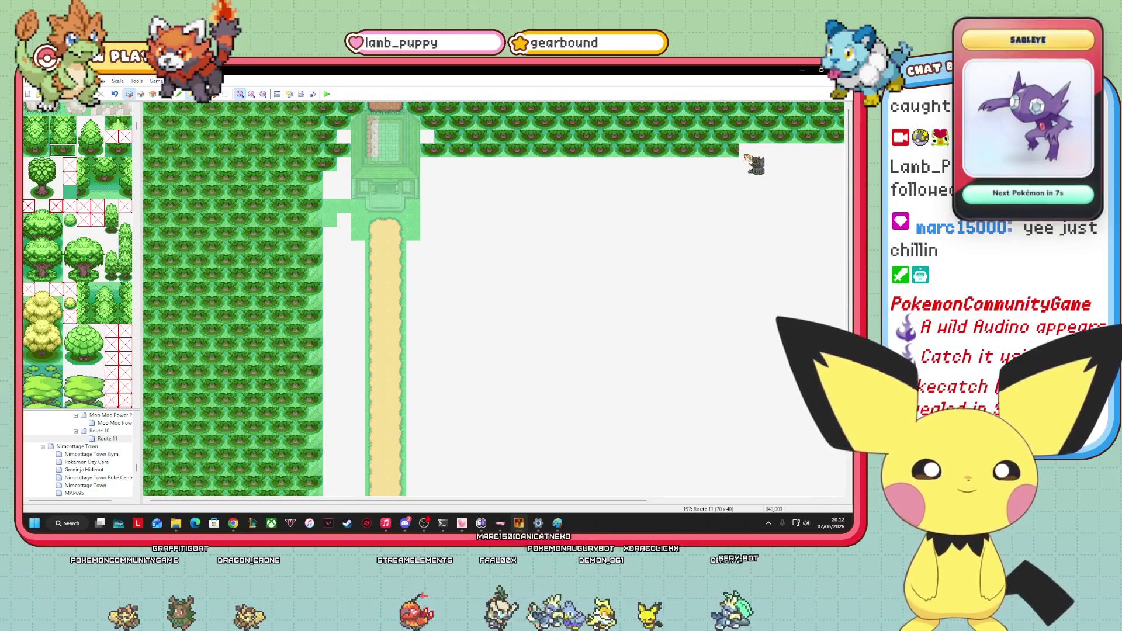
{"action": "left_click_drag", "start_coordinate": [445, 170], "coordinate": [845, 168]}
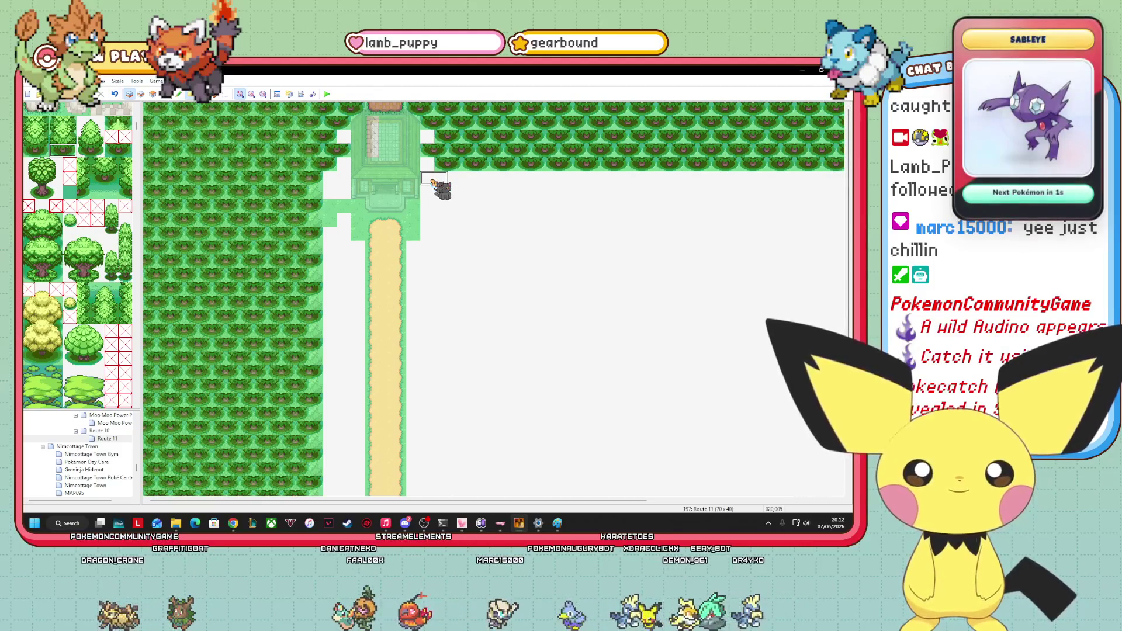
{"action": "left_click", "coordinate": [331, 192]}
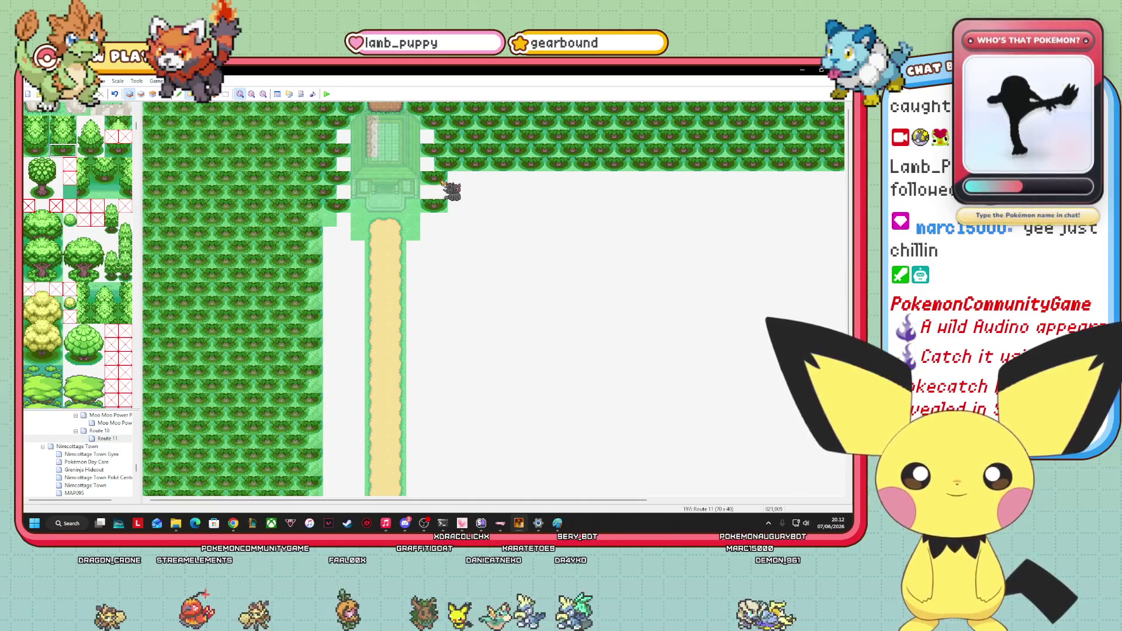
{"action": "mouse_move", "coordinate": [434, 184]}
{"action": "left_mouse_down"}
{"action": "mouse_move", "coordinate": [707, 185]}
{"action": "mouse_move", "coordinate": [847, 201]}
{"action": "left_mouse_up"}
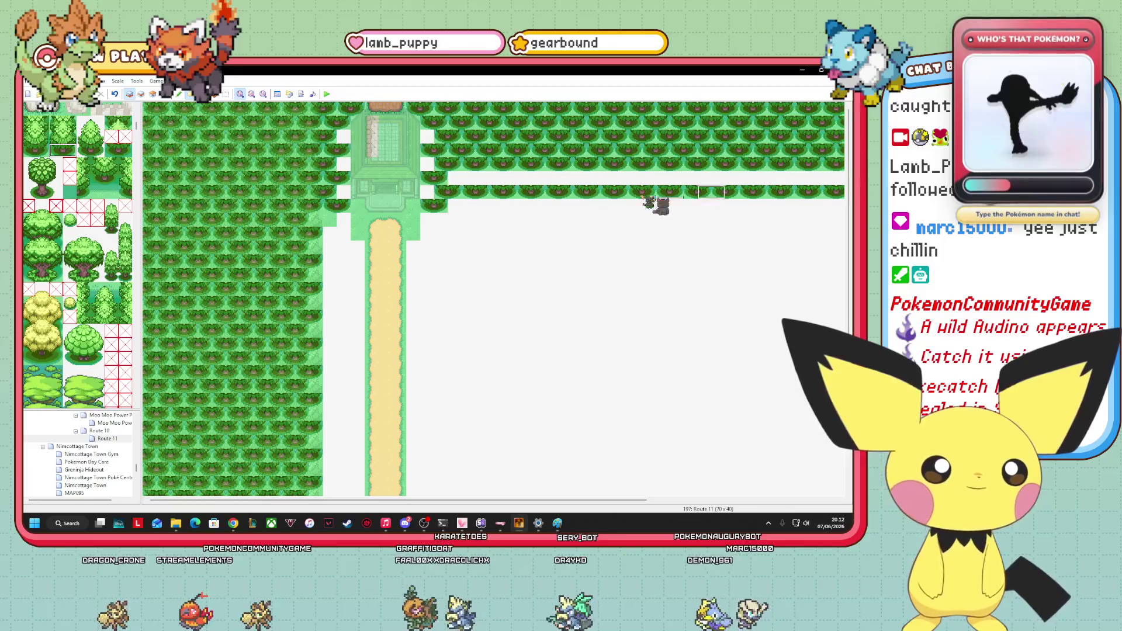
{"action": "left_click_drag", "start_coordinate": [462, 186], "coordinate": [839, 190]}
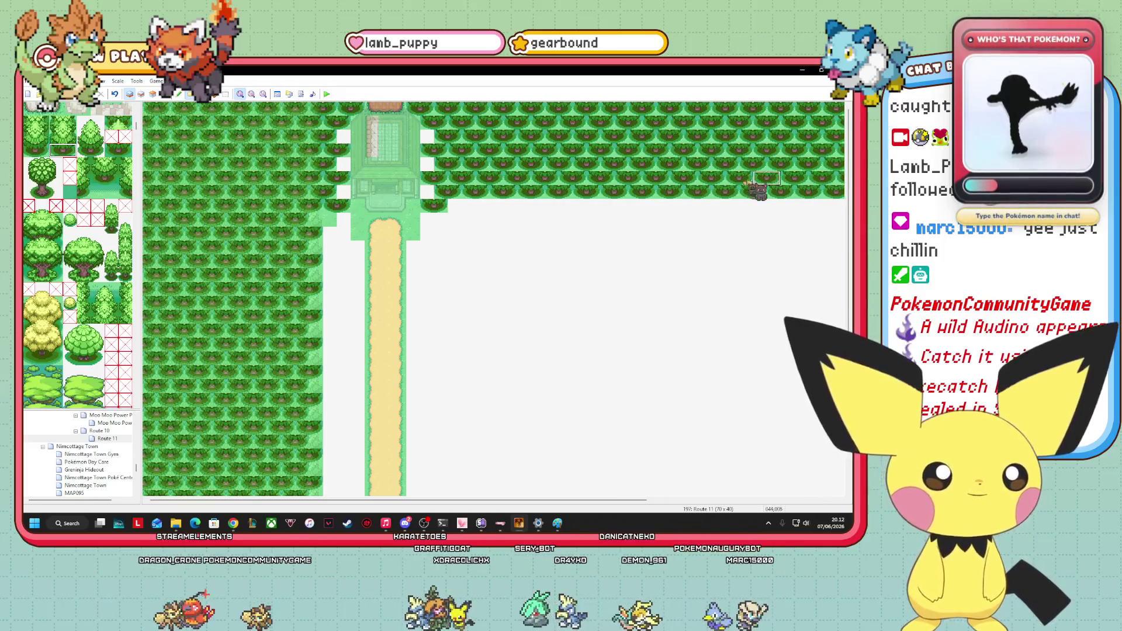
{"action": "left_click_drag", "start_coordinate": [514, 208], "coordinate": [786, 208]}
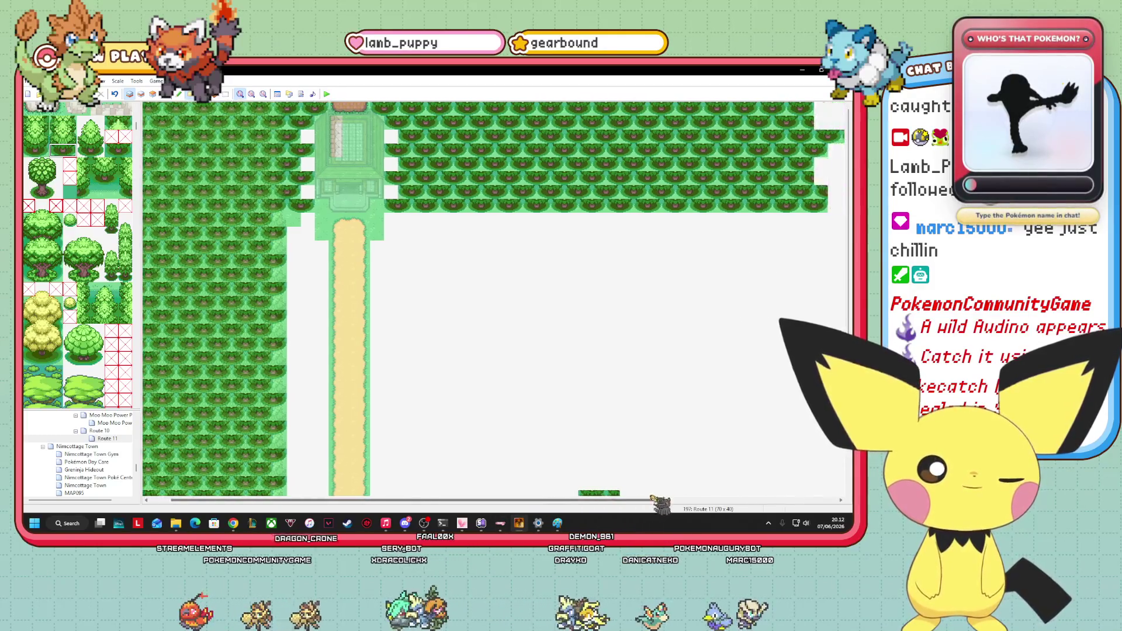
Extend each top tree row out to the map's eastern edge.
{"action": "scroll", "coordinate": [696, 450], "scroll_direction": "right", "scroll_amount": 5}
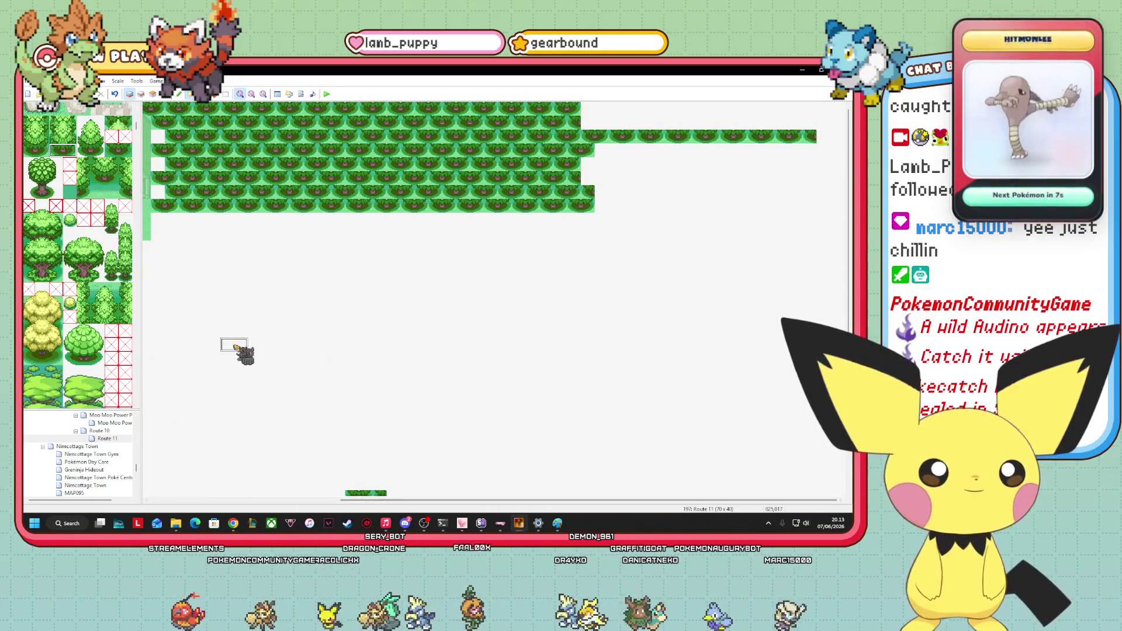
{"action": "left_click_drag", "start_coordinate": [603, 214], "coordinate": [840, 211]}
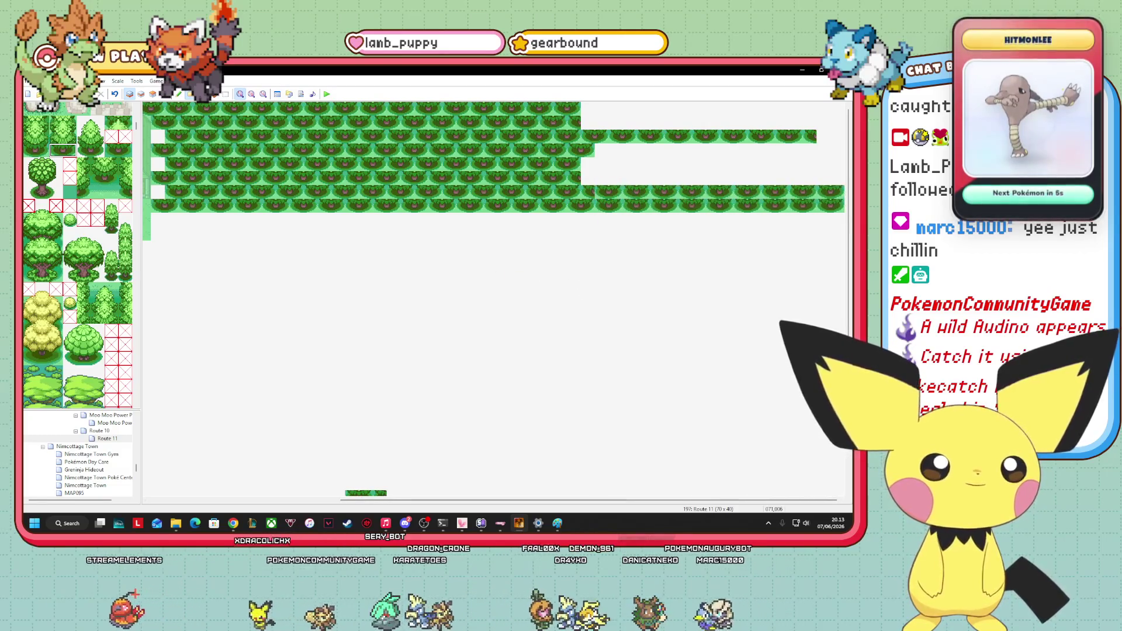
{"action": "left_click_drag", "start_coordinate": [588, 196], "coordinate": [827, 192]}
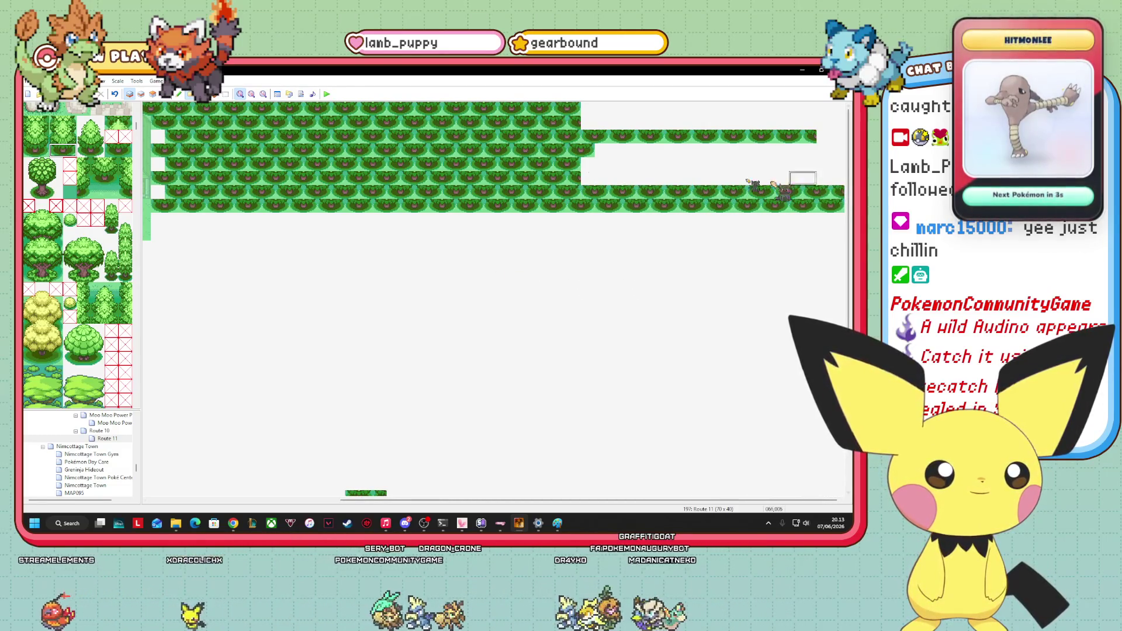
{"action": "mouse_move", "coordinate": [581, 180]}
{"action": "left_mouse_down"}
{"action": "mouse_move", "coordinate": [754, 169]}
{"action": "mouse_move", "coordinate": [842, 178]}
{"action": "mouse_move", "coordinate": [841, 167]}
{"action": "mouse_move", "coordinate": [596, 167]}
{"action": "mouse_move", "coordinate": [824, 170]}
{"action": "left_mouse_up"}
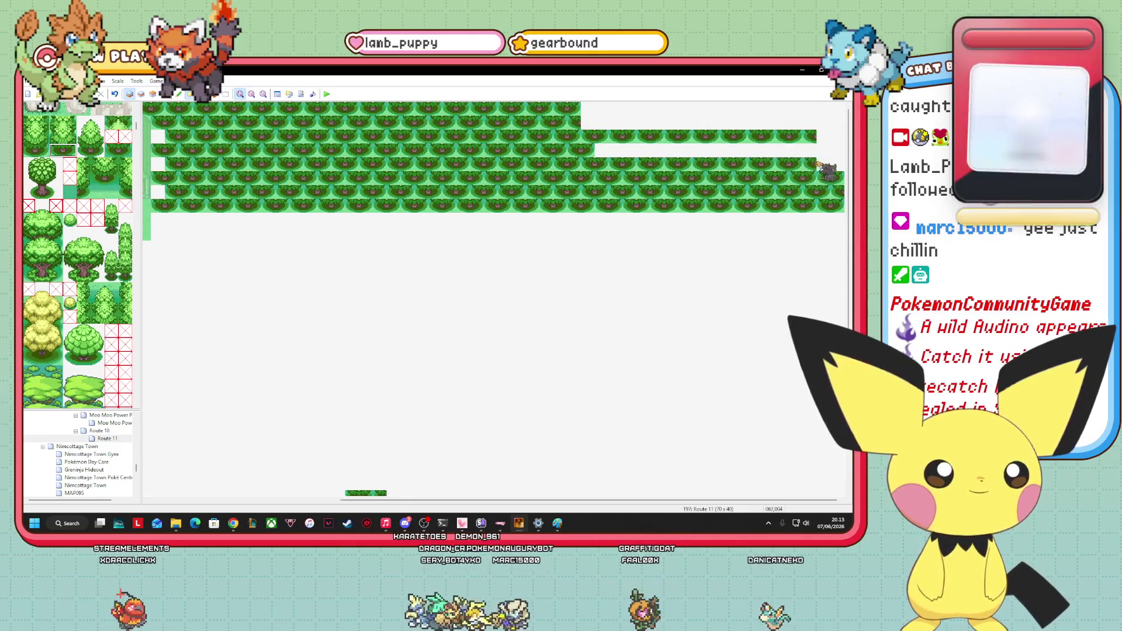
{"action": "left_click_drag", "start_coordinate": [596, 151], "coordinate": [839, 152]}
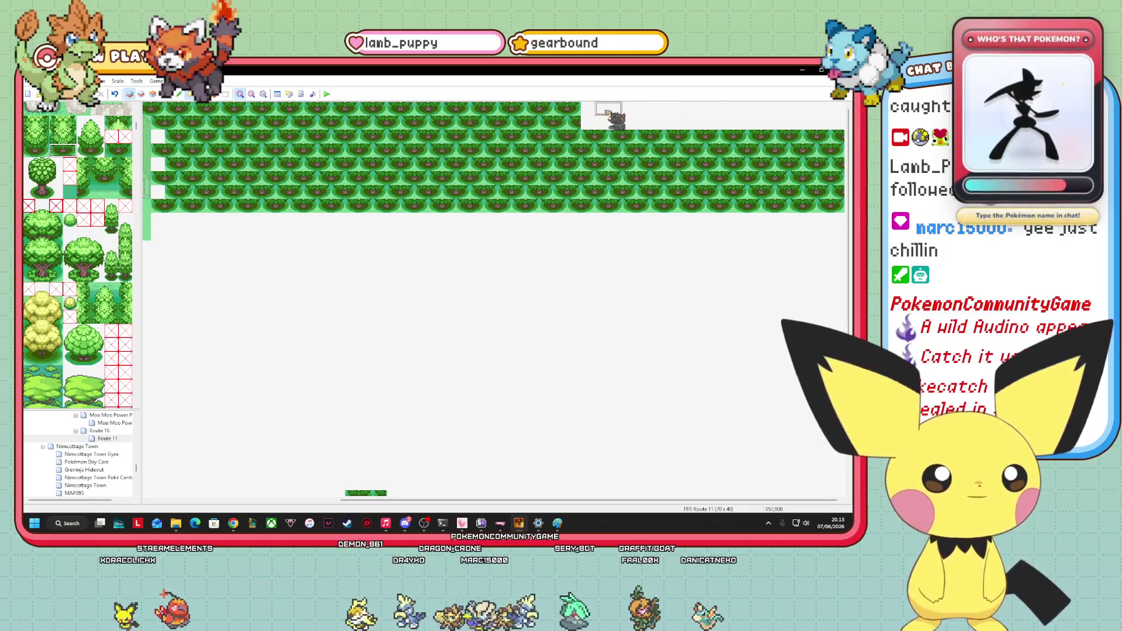
{"action": "left_click_drag", "start_coordinate": [591, 136], "coordinate": [845, 135]}
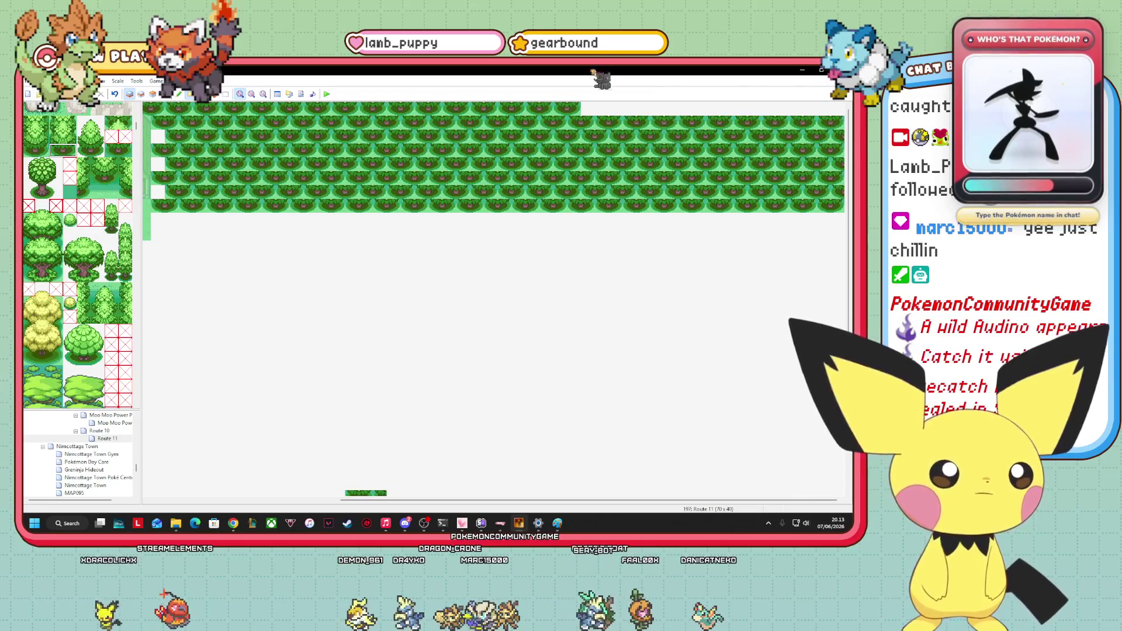
{"action": "left_click_drag", "start_coordinate": [591, 109], "coordinate": [776, 113]}
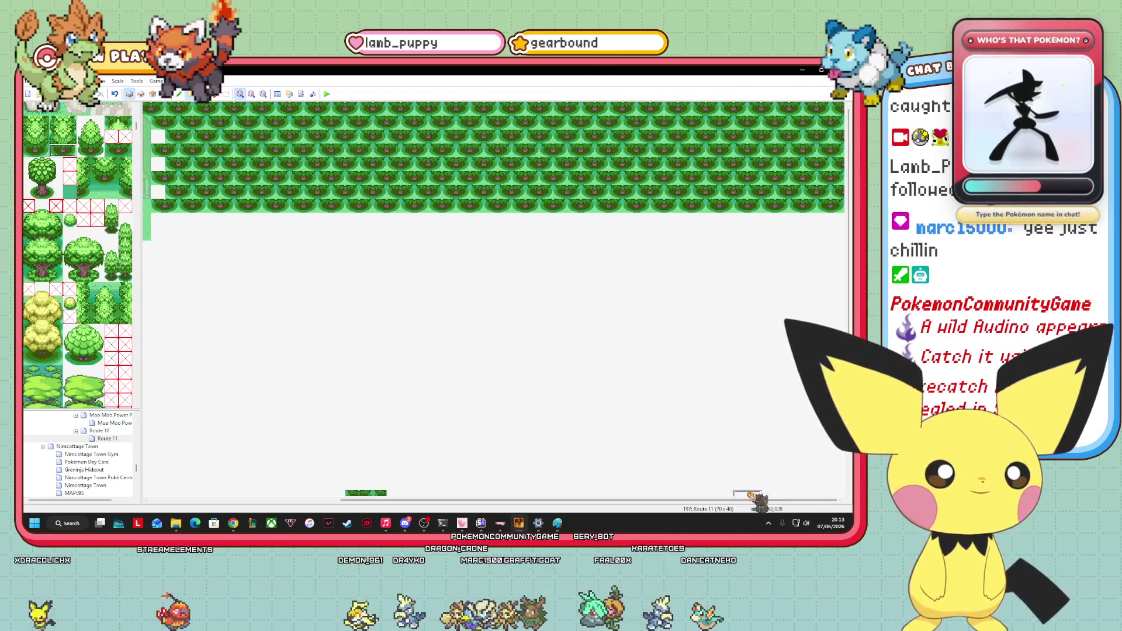
{"action": "scroll", "coordinate": [587, 501], "scroll_direction": "left", "scroll_amount": 5}
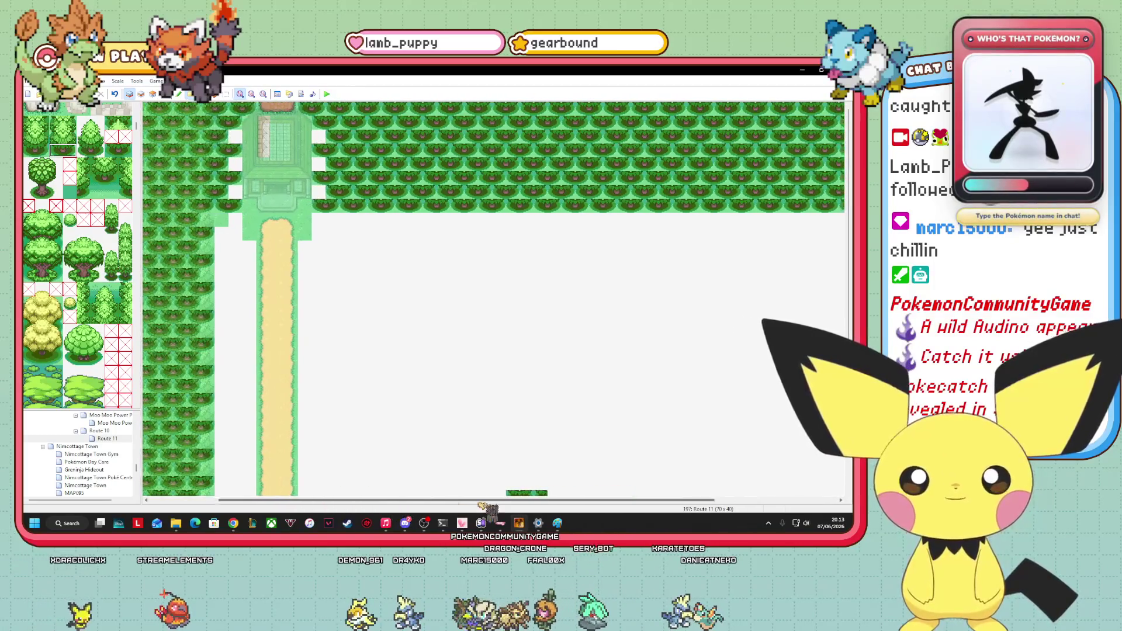
Paint successively shorter tree rows beneath the top forest, each reaching the right edge.
{"action": "scroll", "coordinate": [438, 198], "scroll_direction": "down", "scroll_amount": 3}
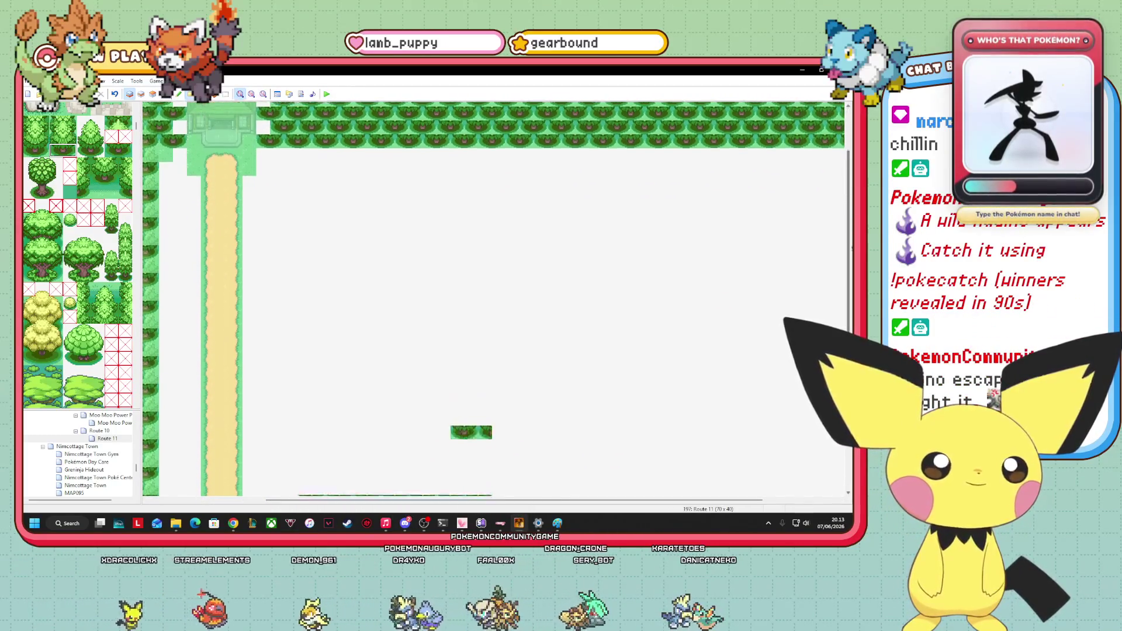
{"action": "left_click_drag", "start_coordinate": [279, 143], "coordinate": [841, 145]}
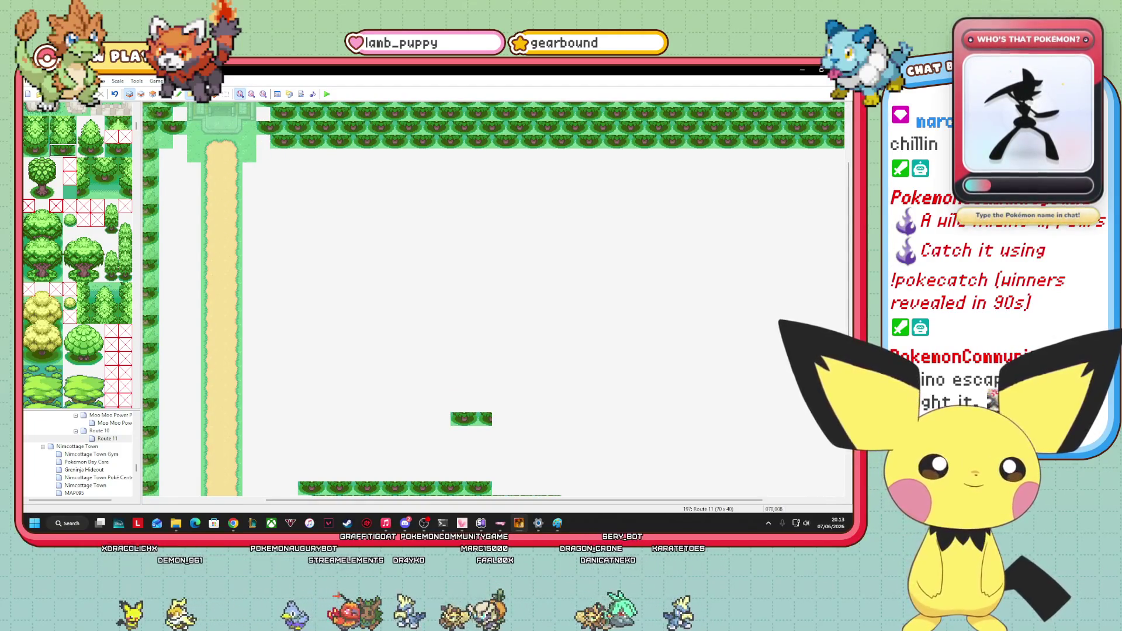
{"action": "left_click_drag", "start_coordinate": [301, 157], "coordinate": [842, 155]}
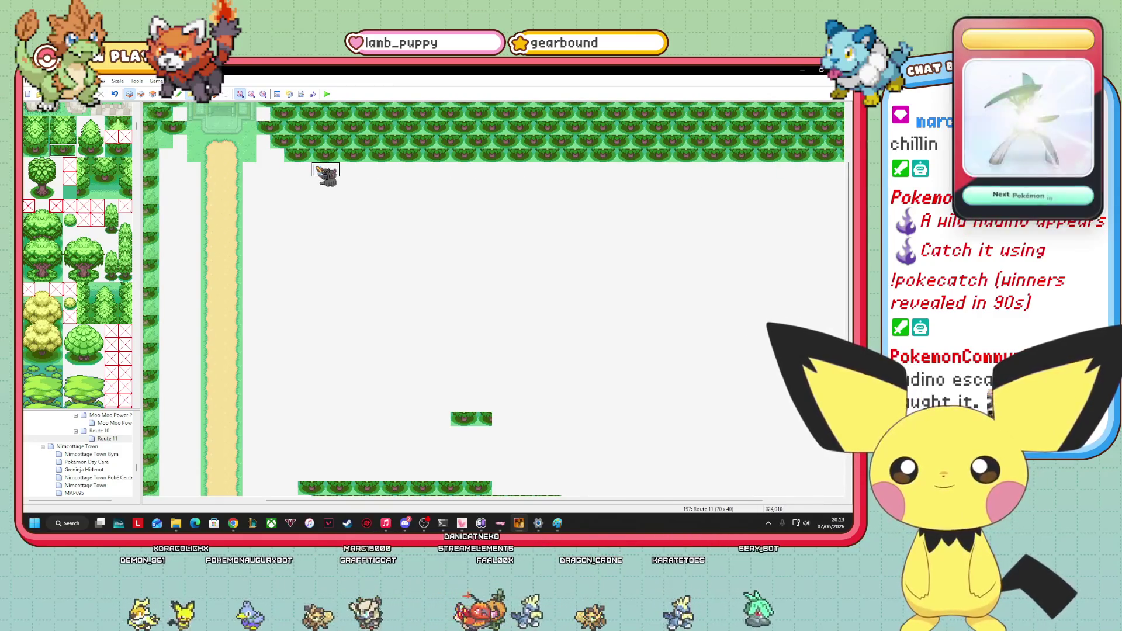
{"action": "left_click", "coordinate": [339, 169]}
{"action": "left_click_drag", "start_coordinate": [363, 171], "coordinate": [841, 170]}
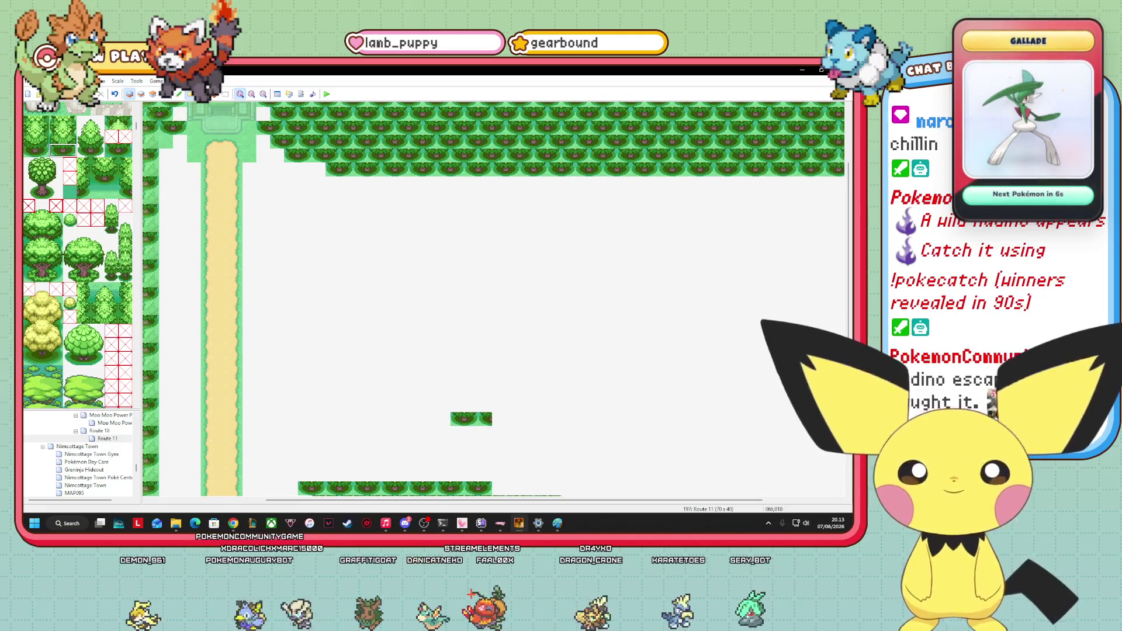
{"action": "left_click_drag", "start_coordinate": [407, 182], "coordinate": [841, 182]}
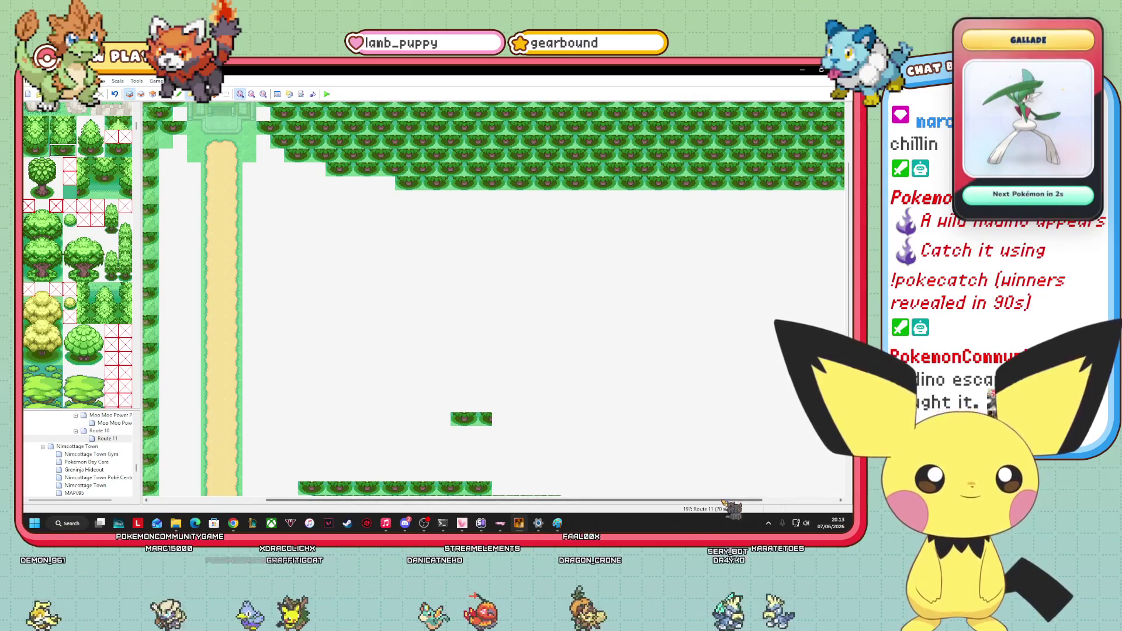
{"action": "scroll", "coordinate": [494, 298], "scroll_direction": "right", "scroll_amount": 3}
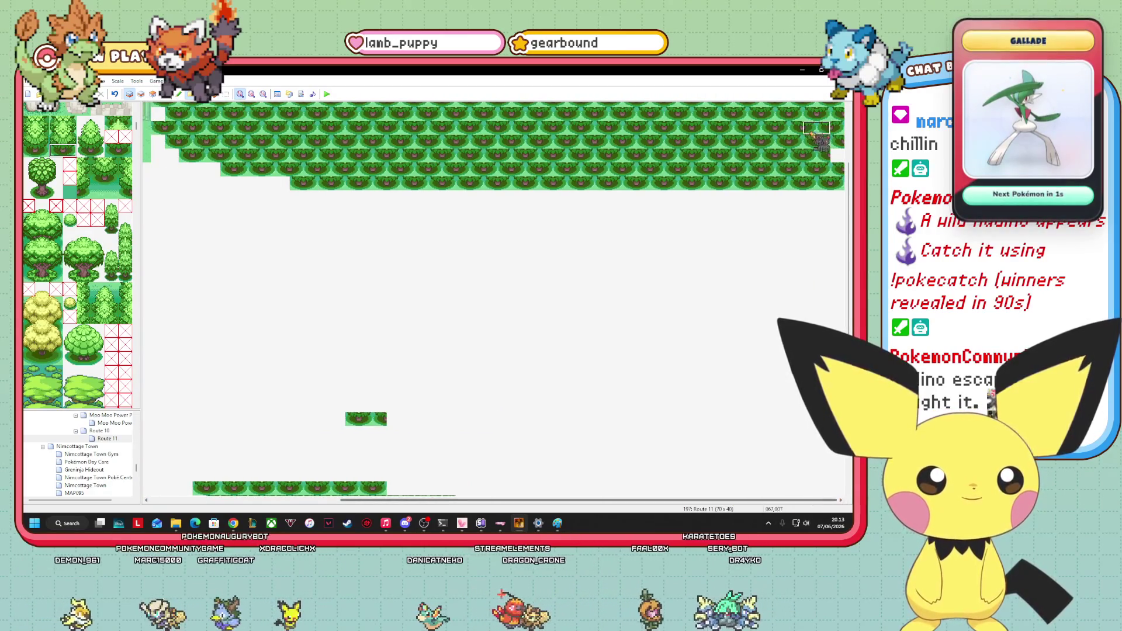
{"action": "left_click_drag", "start_coordinate": [359, 199], "coordinate": [836, 202]}
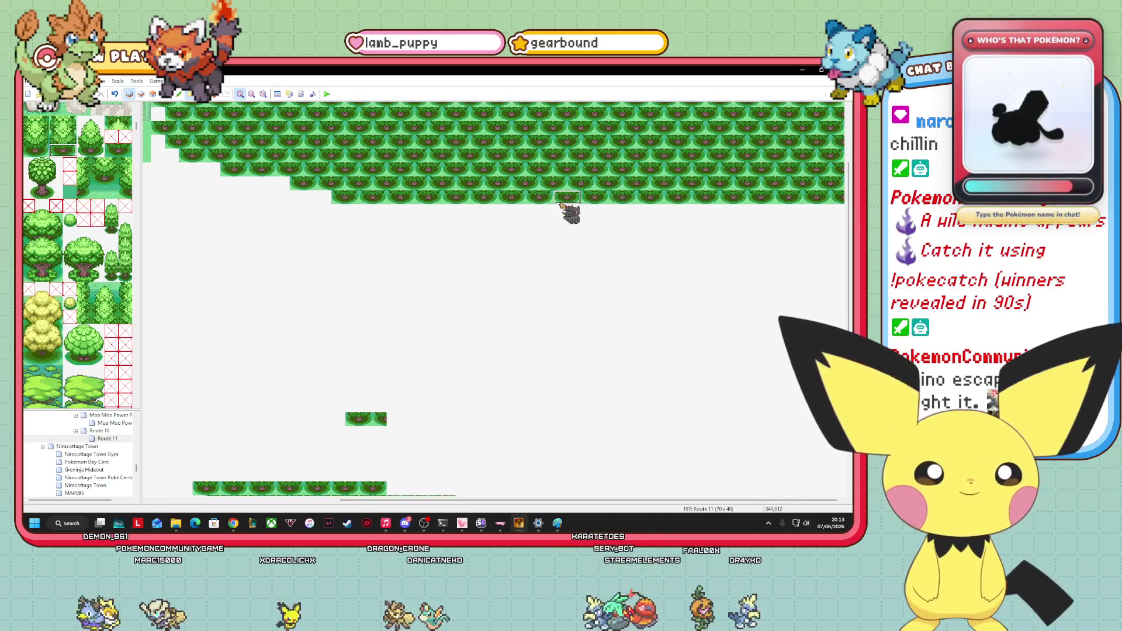
{"action": "left_click_drag", "start_coordinate": [579, 211], "coordinate": [839, 215]}
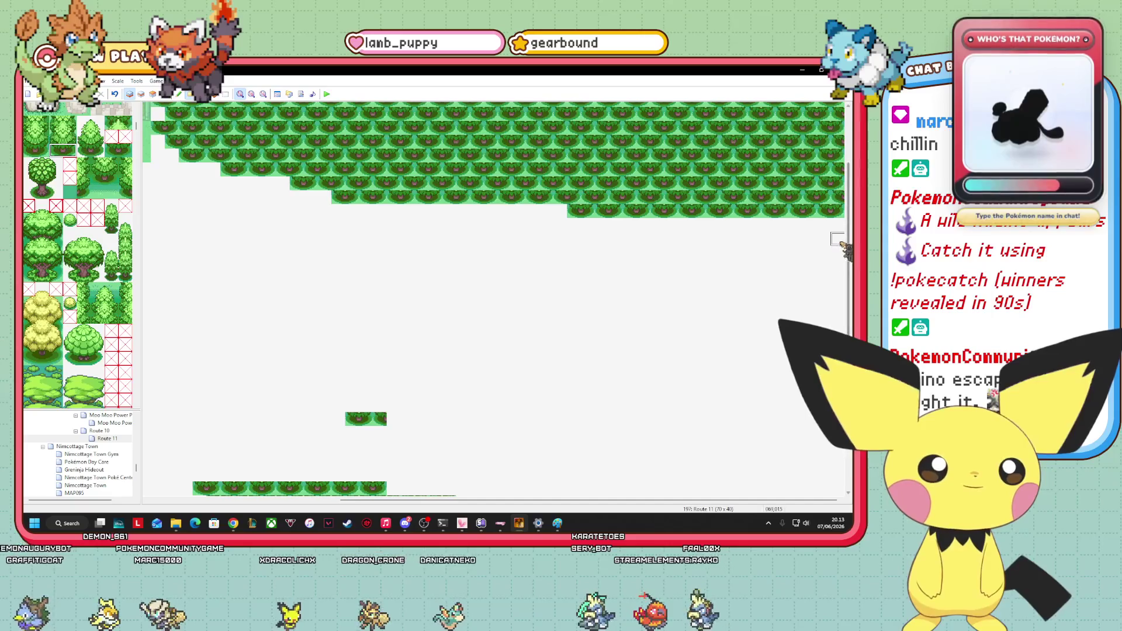
Add further stepped tree rows descending along the right map edge.
{"action": "scroll", "coordinate": [842, 281], "scroll_direction": "down", "scroll_amount": 3}
{"action": "scroll", "coordinate": [842, 281], "scroll_direction": "down", "scroll_amount": 2}
{"action": "scroll", "coordinate": [841, 280], "scroll_direction": "up", "scroll_amount": 1}
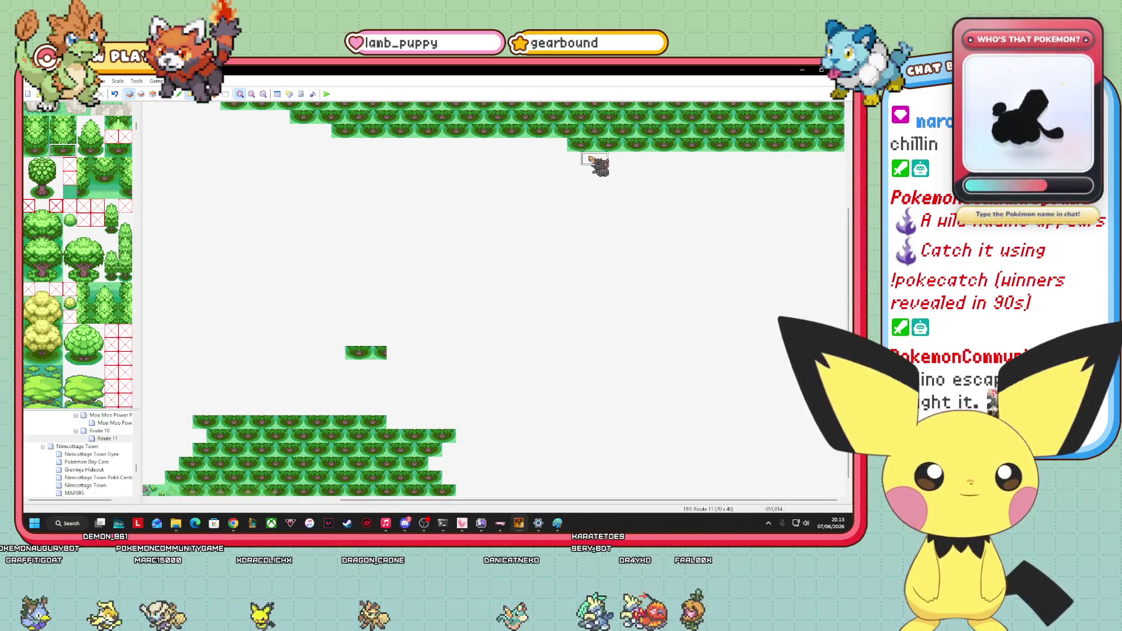
{"action": "left_click_drag", "start_coordinate": [584, 169], "coordinate": [781, 169]}
{"action": "left_click_drag", "start_coordinate": [625, 171], "coordinate": [846, 171]}
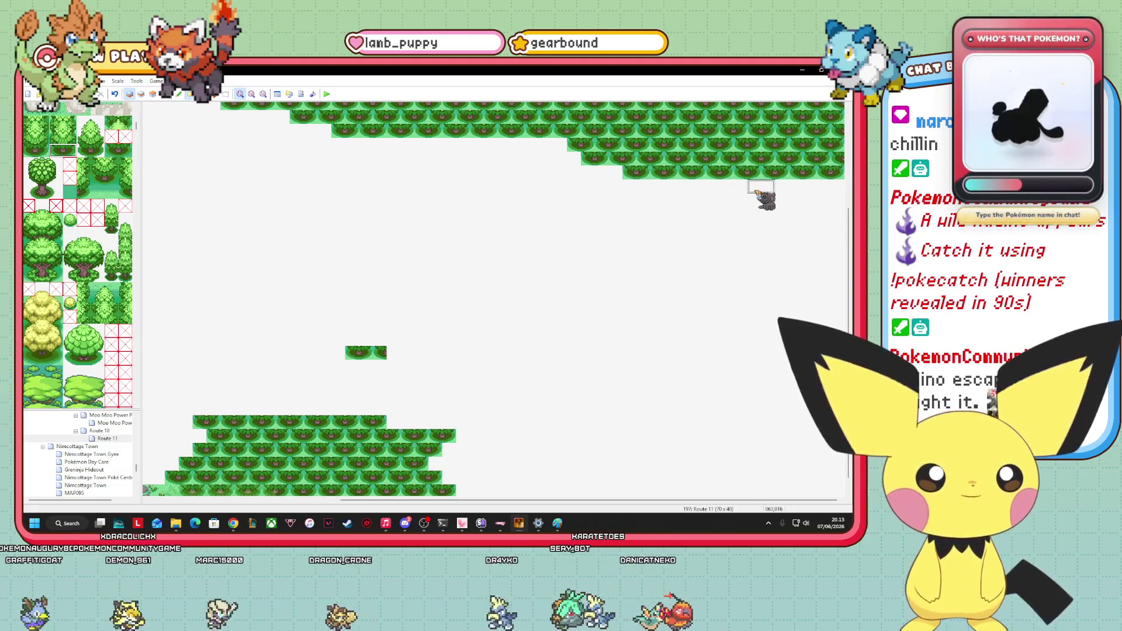
{"action": "mouse_move", "coordinate": [816, 192]}
{"action": "left_mouse_down"}
{"action": "mouse_move", "coordinate": [730, 190]}
{"action": "mouse_move", "coordinate": [801, 214]}
{"action": "mouse_move", "coordinate": [841, 210]}
{"action": "left_mouse_up"}
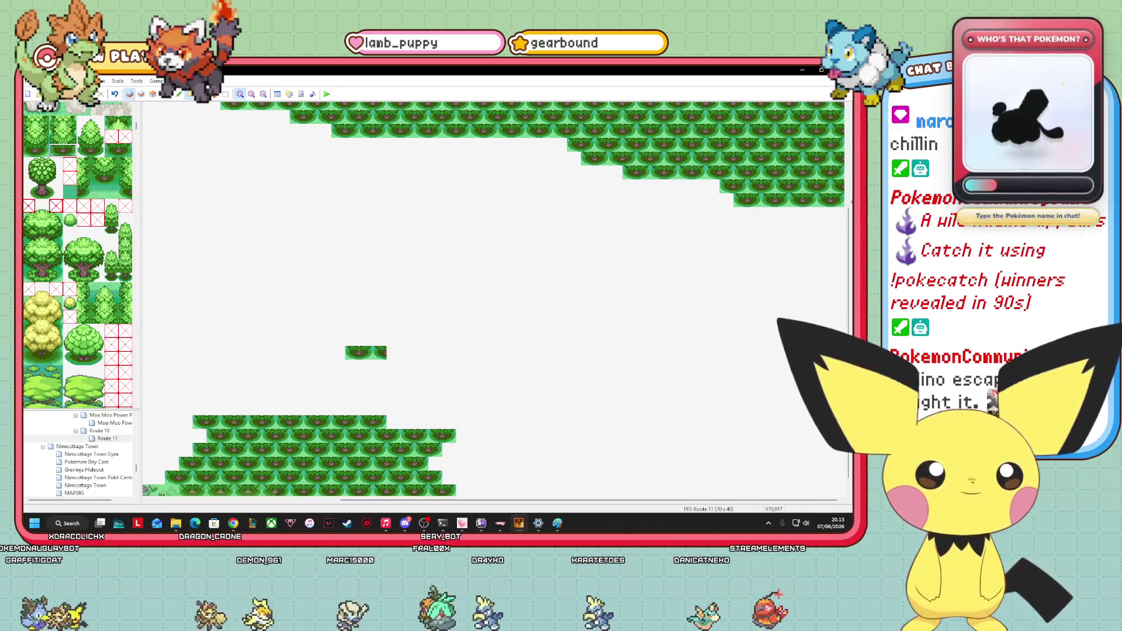
{"action": "left_click_drag", "start_coordinate": [761, 230], "coordinate": [824, 226]}
{"action": "left_click", "coordinate": [738, 229]}
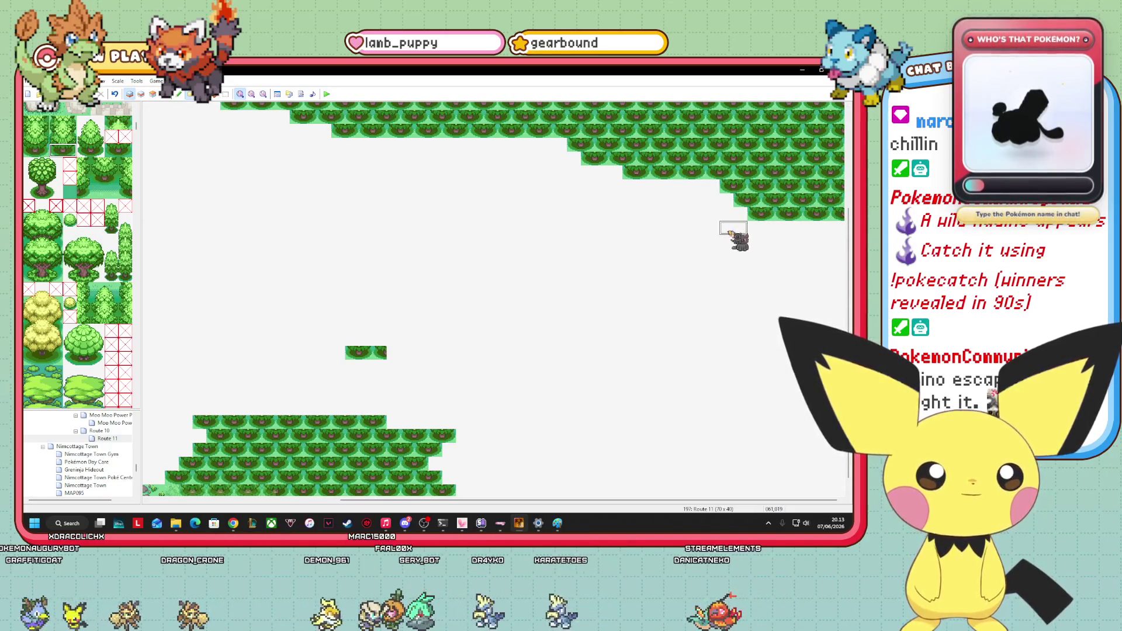
{"action": "left_click_drag", "start_coordinate": [744, 230], "coordinate": [841, 228]}
{"action": "left_click_drag", "start_coordinate": [755, 243], "coordinate": [841, 242]}
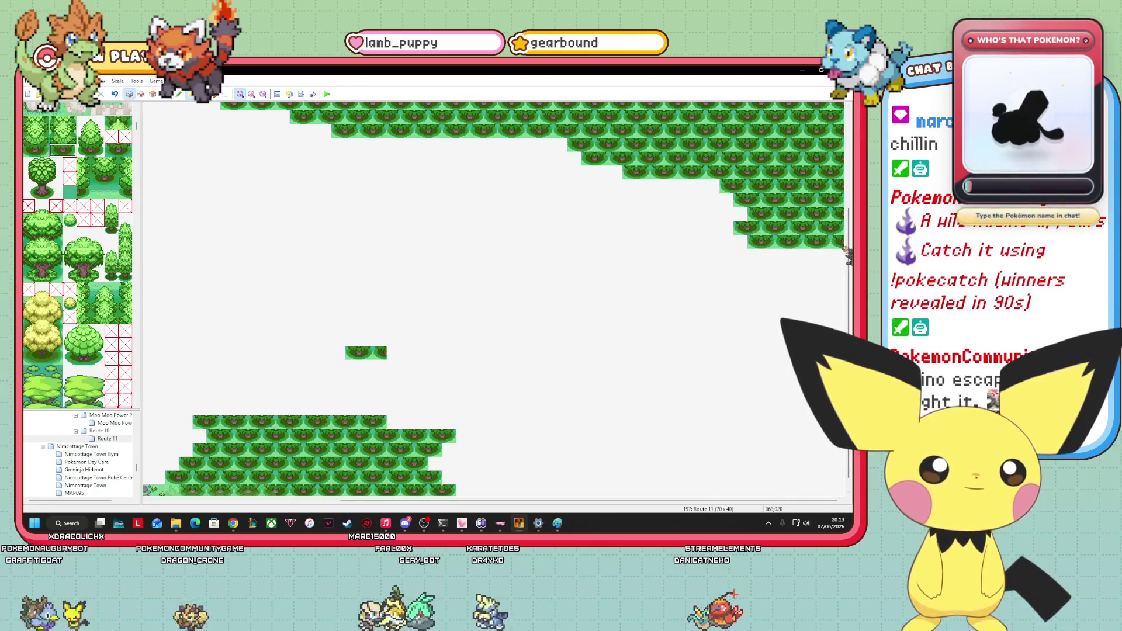
Continue the stepped tree rows down Route 11's right side, patching a row's start.
{"action": "left_click_drag", "start_coordinate": [741, 256], "coordinate": [836, 256]}
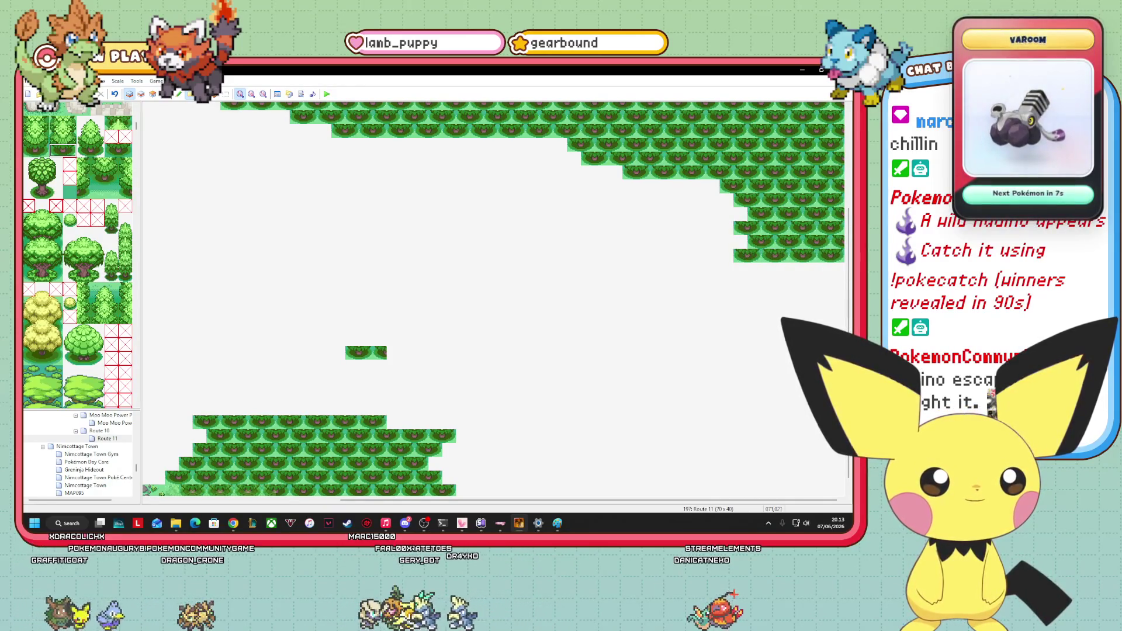
{"action": "left_click_drag", "start_coordinate": [772, 281], "coordinate": [842, 282]}
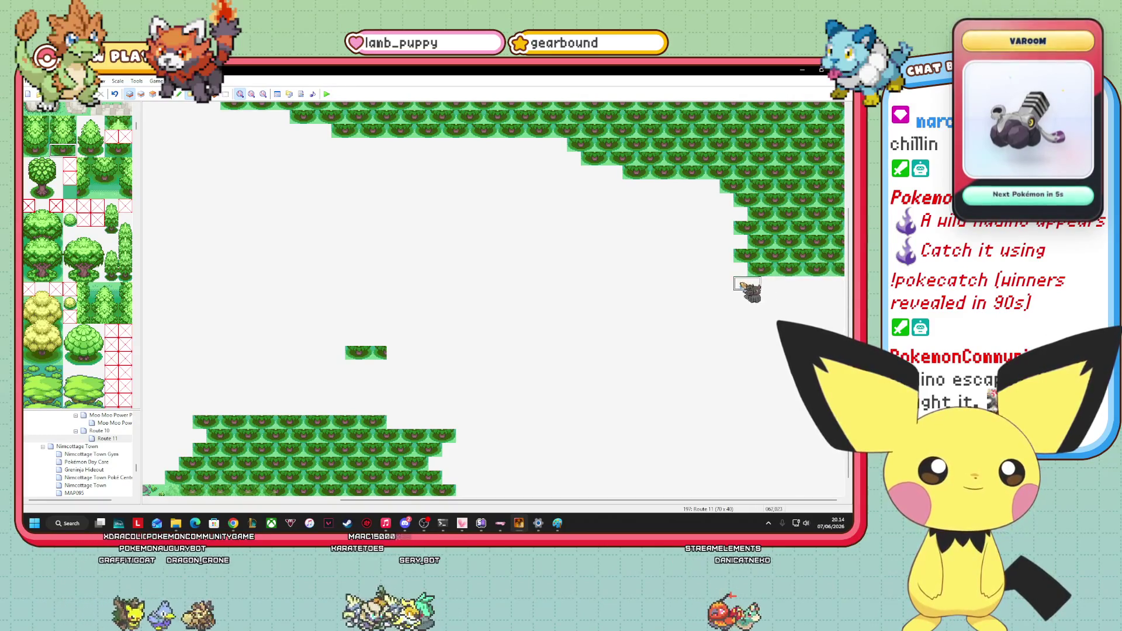
{"action": "left_click_drag", "start_coordinate": [756, 299], "coordinate": [846, 300]}
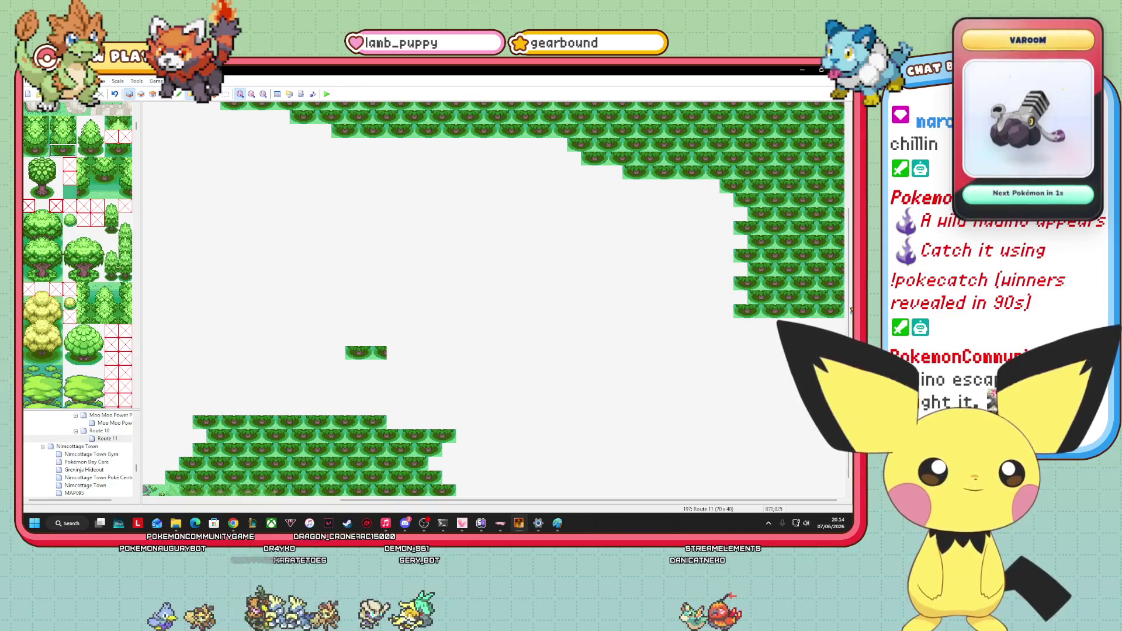
{"action": "left_click_drag", "start_coordinate": [748, 327], "coordinate": [842, 326]}
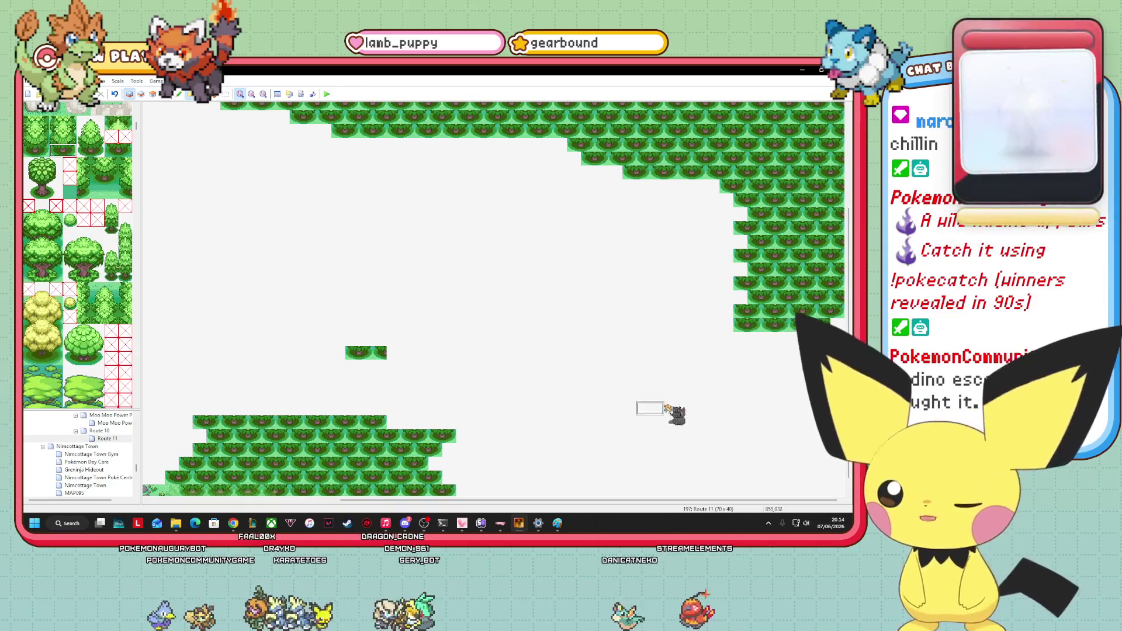
{"action": "left_click_drag", "start_coordinate": [740, 339], "coordinate": [841, 339]}
{"action": "left_click", "coordinate": [741, 325]}
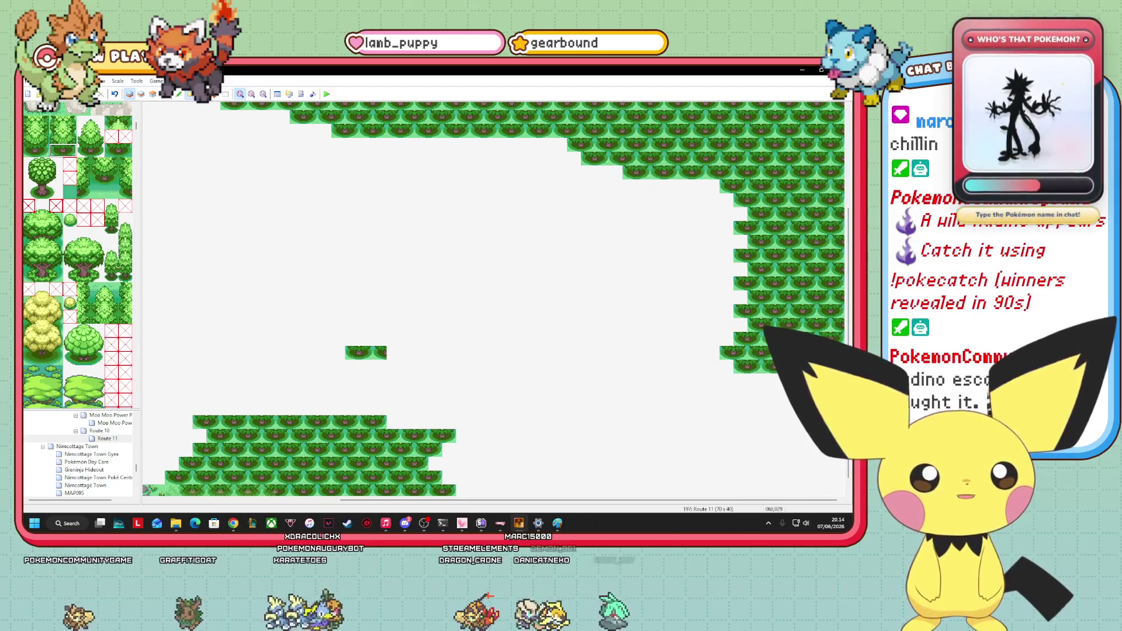
Add bush tiles and trees to the bottom right corner, and one tree to the bottom-left forest.
{"action": "left_click", "coordinate": [723, 380]}
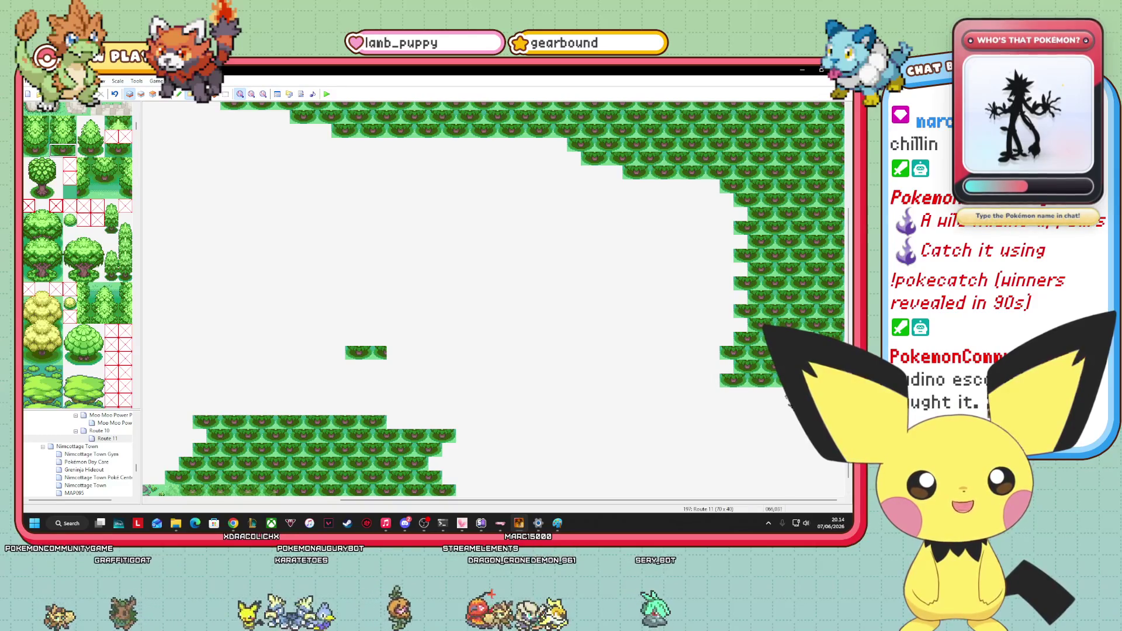
{"action": "left_click", "coordinate": [751, 392]}
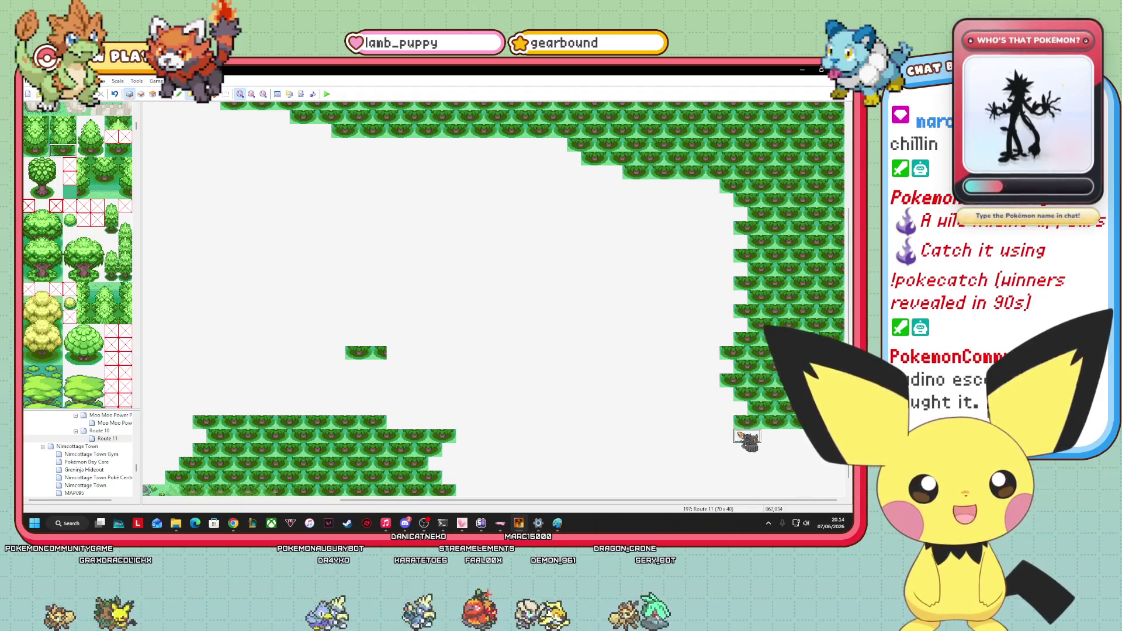
{"action": "mouse_move", "coordinate": [735, 439]}
{"action": "left_mouse_down"}
{"action": "mouse_move", "coordinate": [813, 425]}
{"action": "mouse_move", "coordinate": [749, 453]}
{"action": "mouse_move", "coordinate": [829, 466]}
{"action": "mouse_move", "coordinate": [752, 475]}
{"action": "mouse_move", "coordinate": [845, 482]}
{"action": "left_mouse_up"}
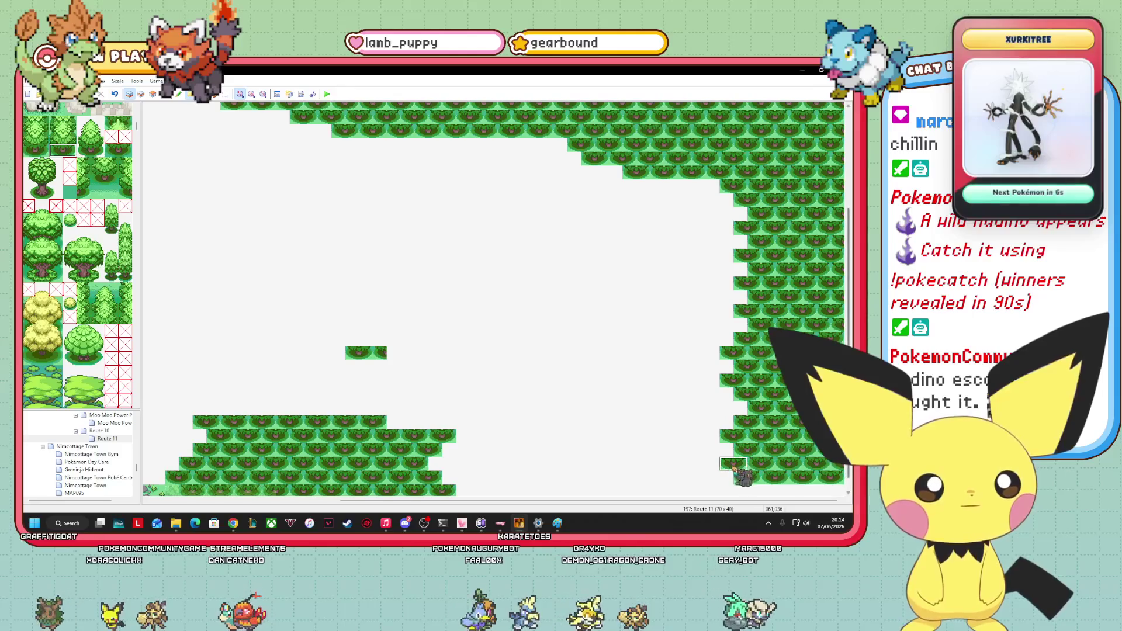
{"action": "left_click_drag", "start_coordinate": [726, 490], "coordinate": [837, 490]}
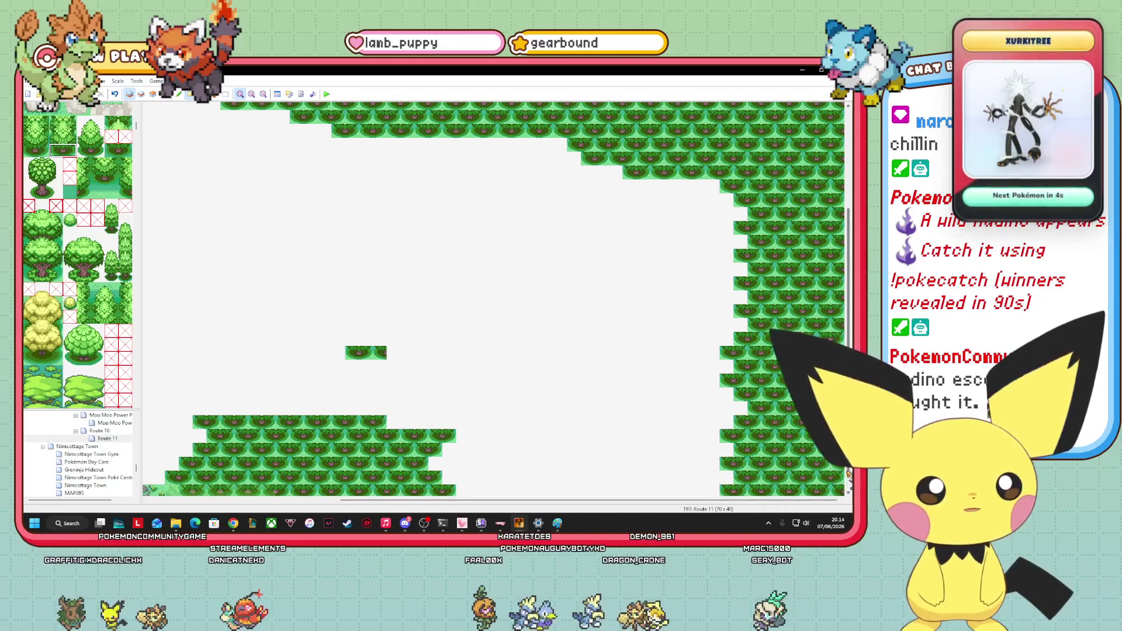
{"action": "scroll", "coordinate": [848, 475], "scroll_direction": "down", "scroll_amount": 1}
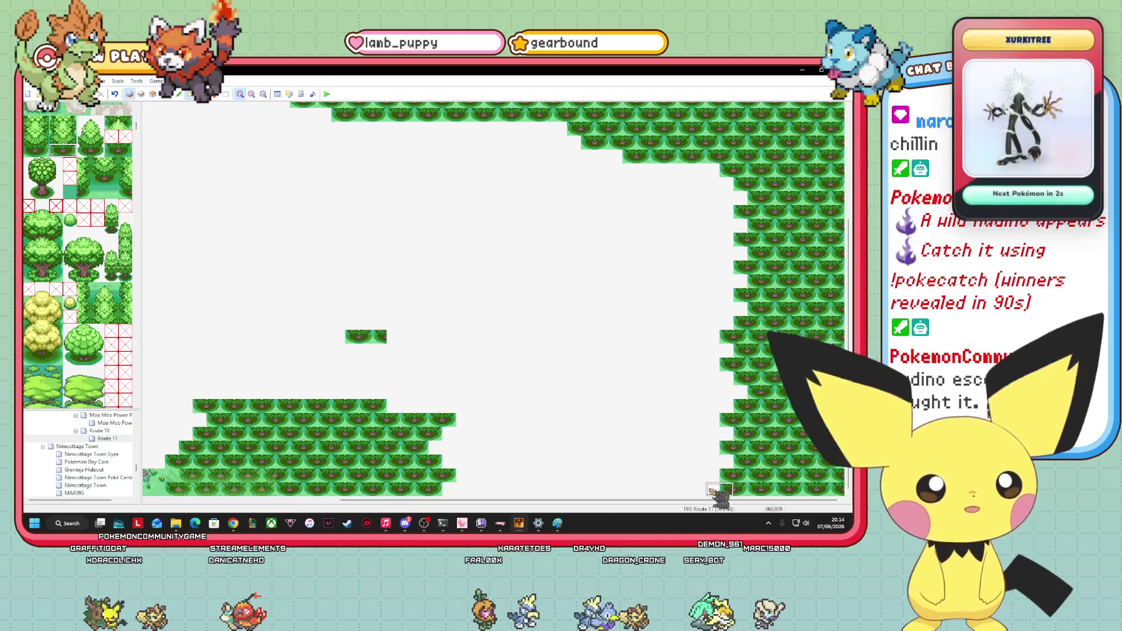
{"action": "left_click", "coordinate": [720, 491]}
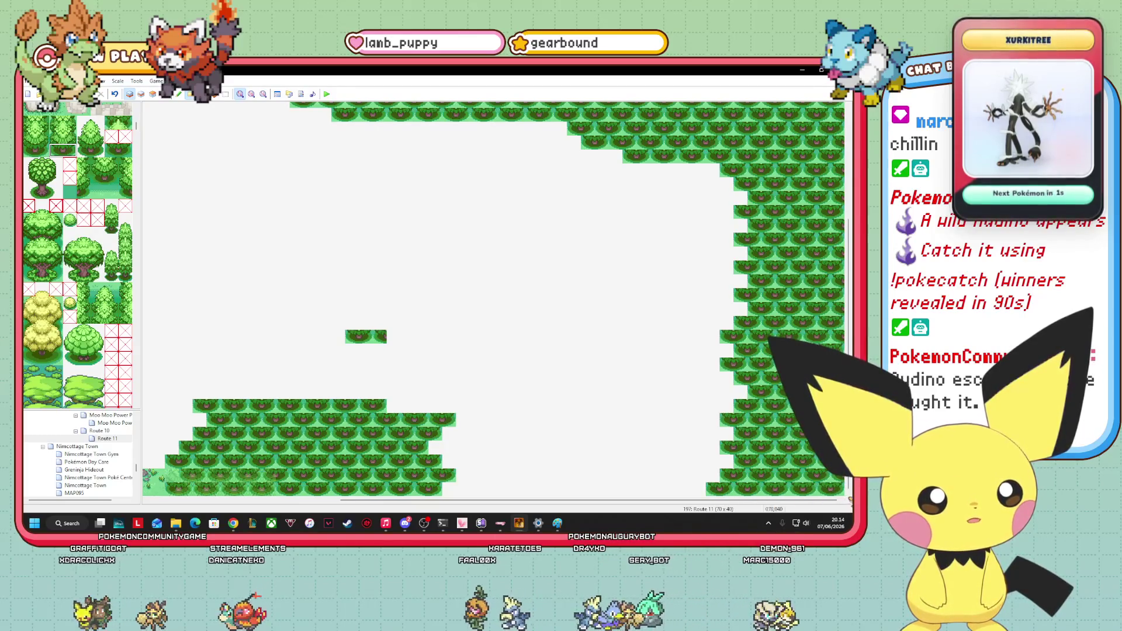
{"action": "left_click", "coordinate": [456, 490]}
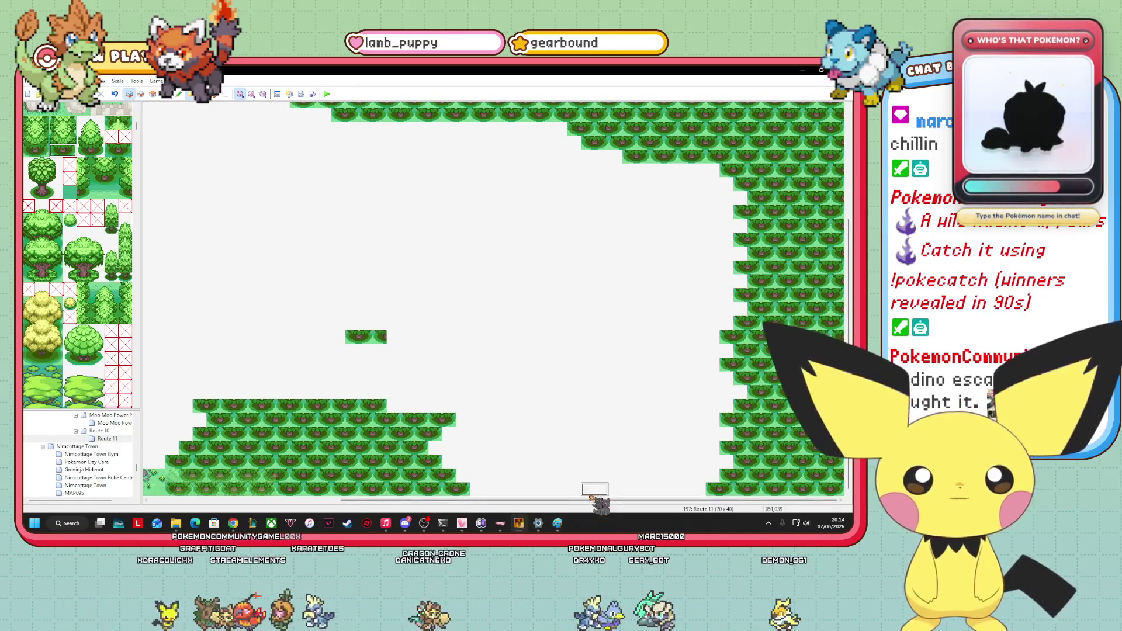
{"action": "scroll", "coordinate": [593, 491], "scroll_direction": "left", "scroll_amount": 5}
Fill the empty floor on both sides of the sand path with plain grass.
{"action": "scroll", "coordinate": [494, 298], "scroll_direction": "right", "scroll_amount": 1}
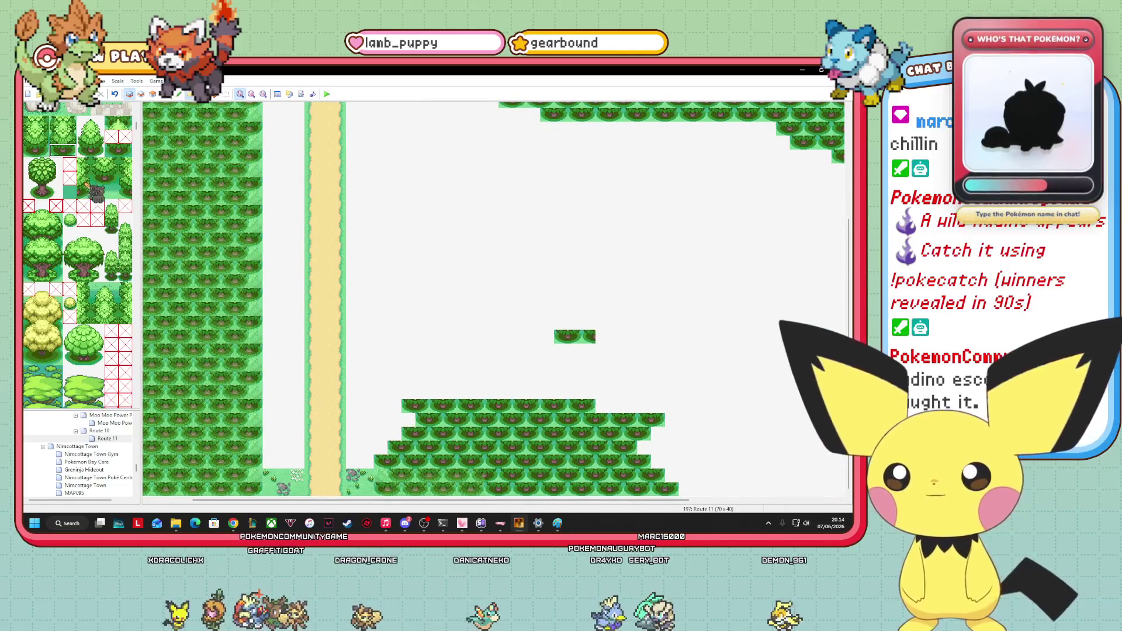
{"action": "scroll", "coordinate": [78, 257], "scroll_direction": "down", "scroll_amount": 5}
{"action": "left_click", "coordinate": [42, 122]}
{"action": "left_click", "coordinate": [449, 246]}
{"action": "left_click", "coordinate": [301, 279]}
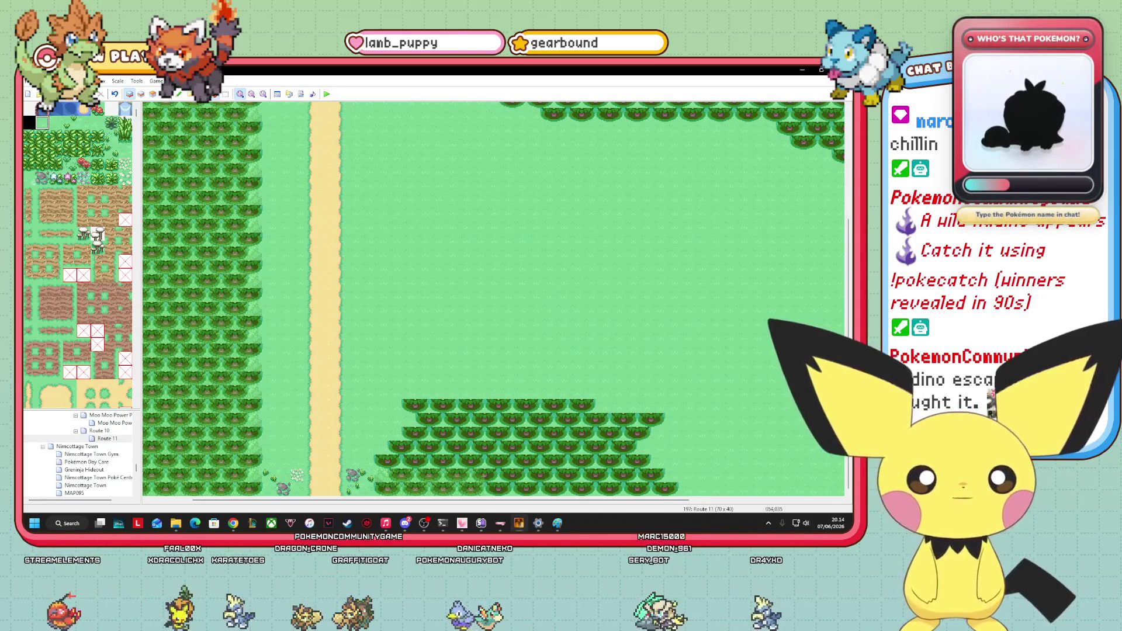
Preview the map with events shown and set the zoom to 1:2.
{"action": "scroll", "coordinate": [352, 192], "scroll_direction": "up", "scroll_amount": 5}
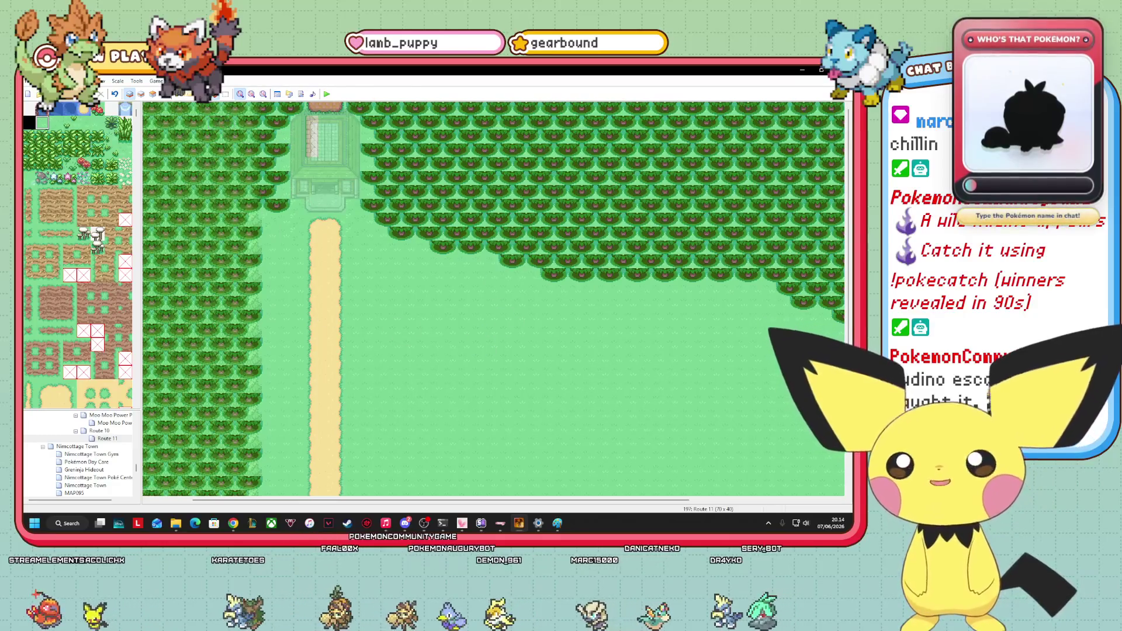
{"action": "key", "text": "F8"}
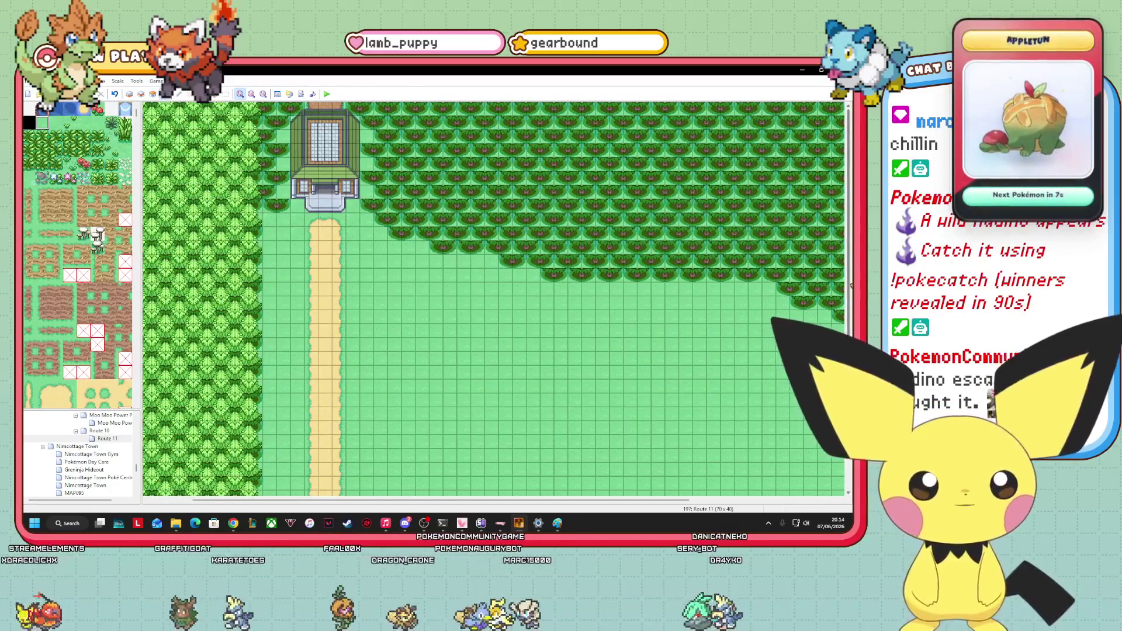
{"action": "scroll", "coordinate": [494, 298], "scroll_direction": "down", "scroll_amount": 5}
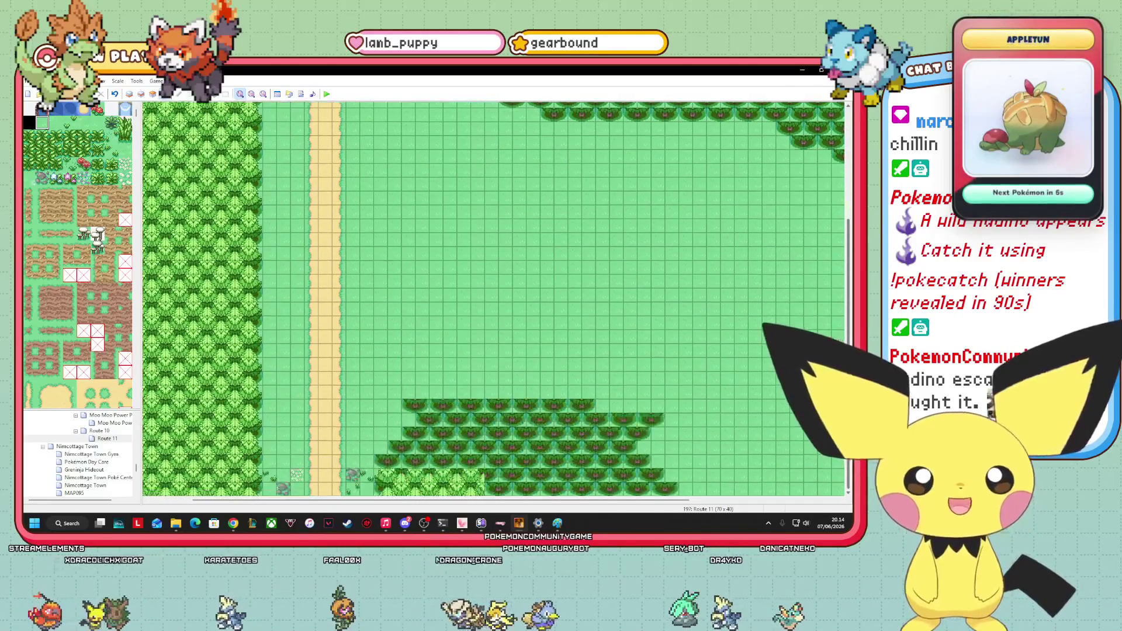
{"action": "left_click", "coordinate": [264, 94]}
{"action": "left_click", "coordinate": [252, 95]}
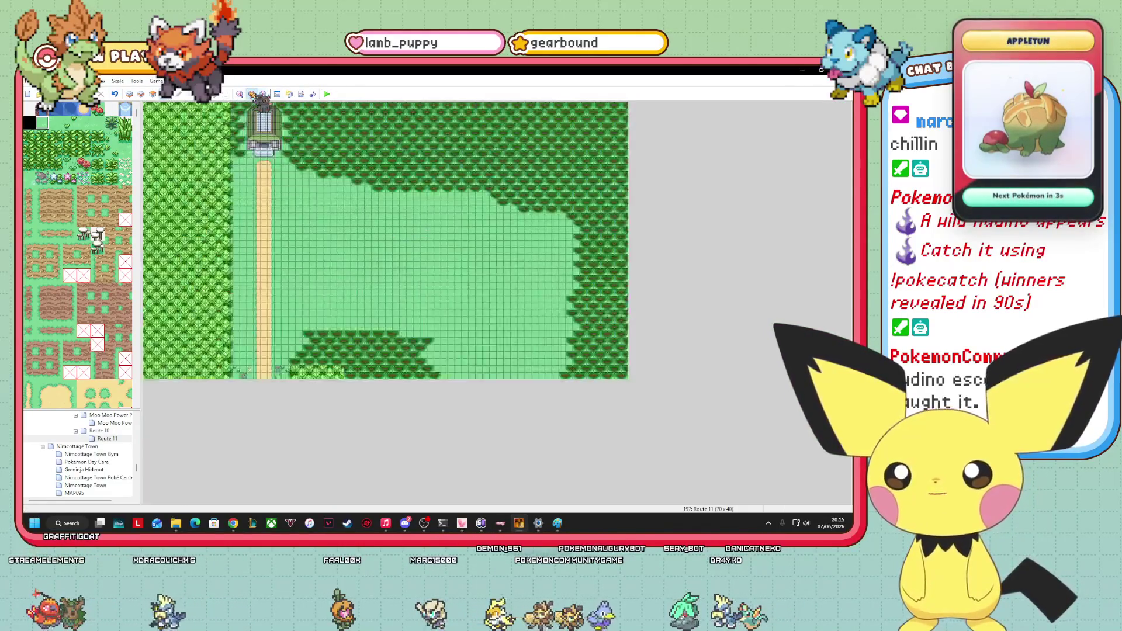
On the Events layer, drag the character event down-right into the lower bushes.
{"action": "left_click", "coordinate": [153, 94]}
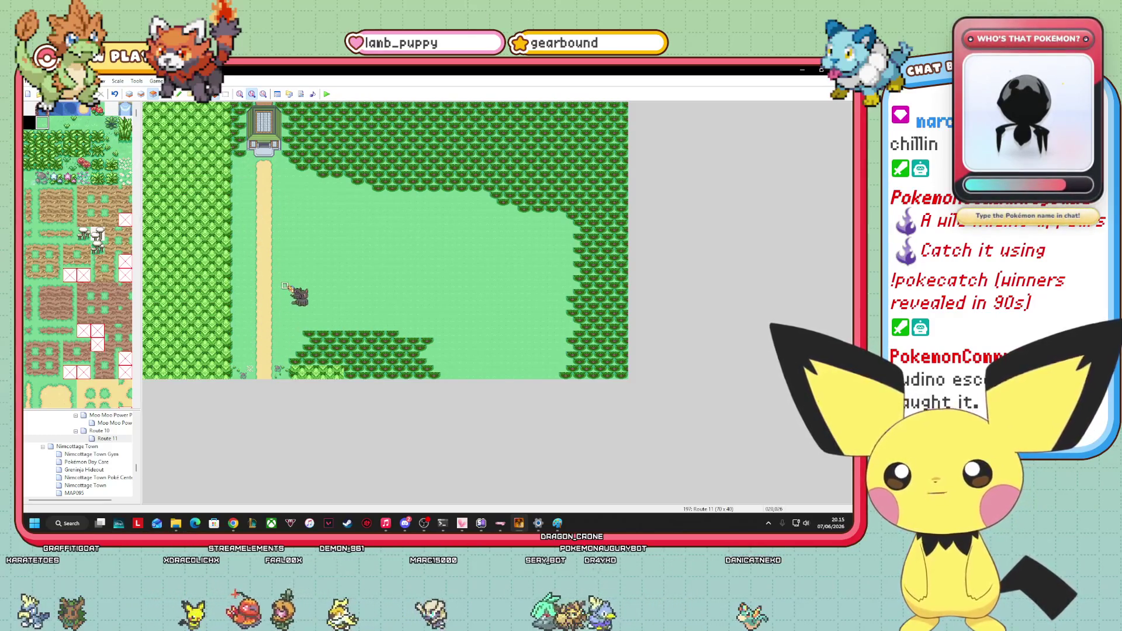
{"action": "mouse_move", "coordinate": [299, 298]}
{"action": "left_mouse_down"}
{"action": "mouse_move", "coordinate": [321, 367]}
{"action": "mouse_move", "coordinate": [311, 354]}
{"action": "mouse_move", "coordinate": [436, 349]}
{"action": "mouse_move", "coordinate": [331, 303]}
{"action": "mouse_move", "coordinate": [251, 295]}
{"action": "mouse_move", "coordinate": [359, 287]}
{"action": "mouse_move", "coordinate": [222, 306]}
{"action": "mouse_move", "coordinate": [385, 265]}
{"action": "left_mouse_up"}
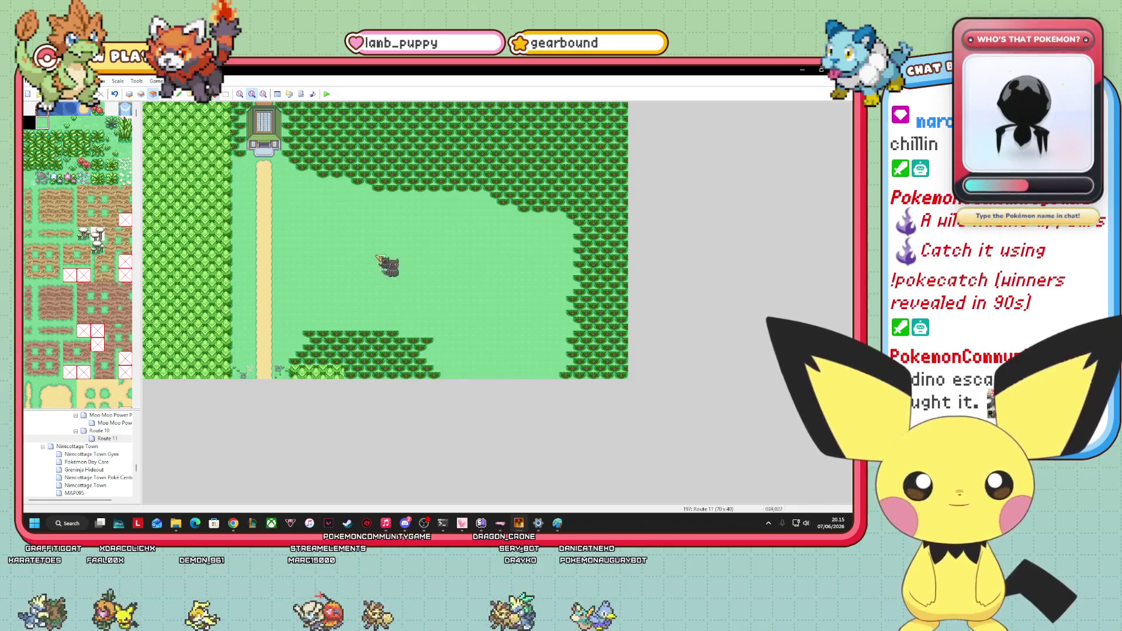
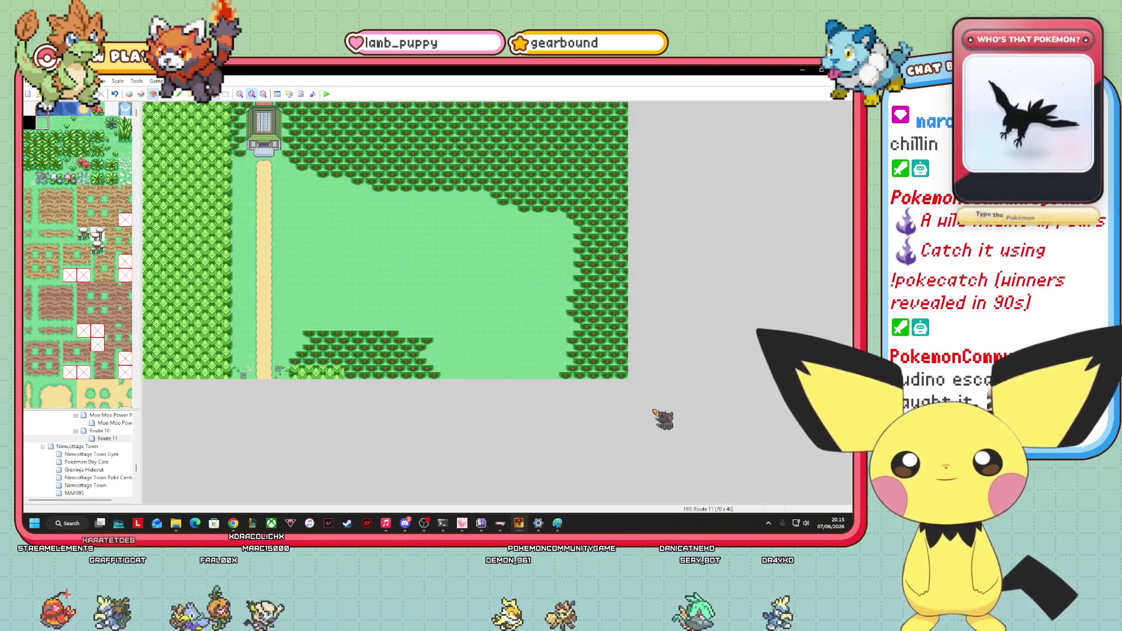
Zoom in and paint grass ground tiles on Layer 1 down the left forest border's right edge.
{"action": "left_click", "coordinate": [239, 94]}
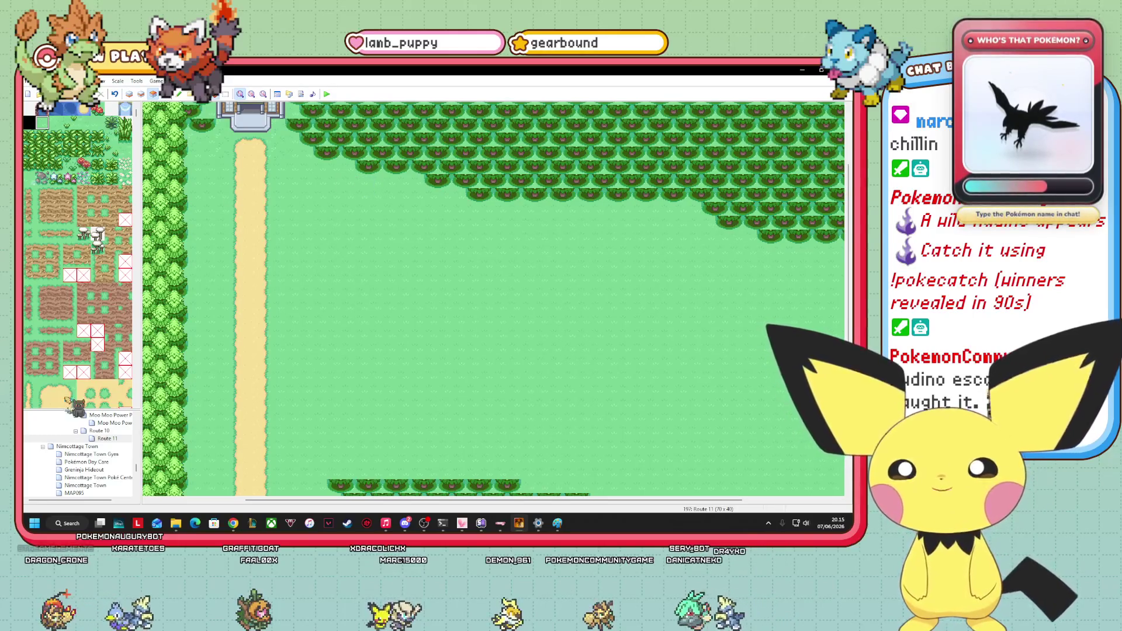
{"action": "left_click_drag", "start_coordinate": [264, 501], "coordinate": [169, 504]}
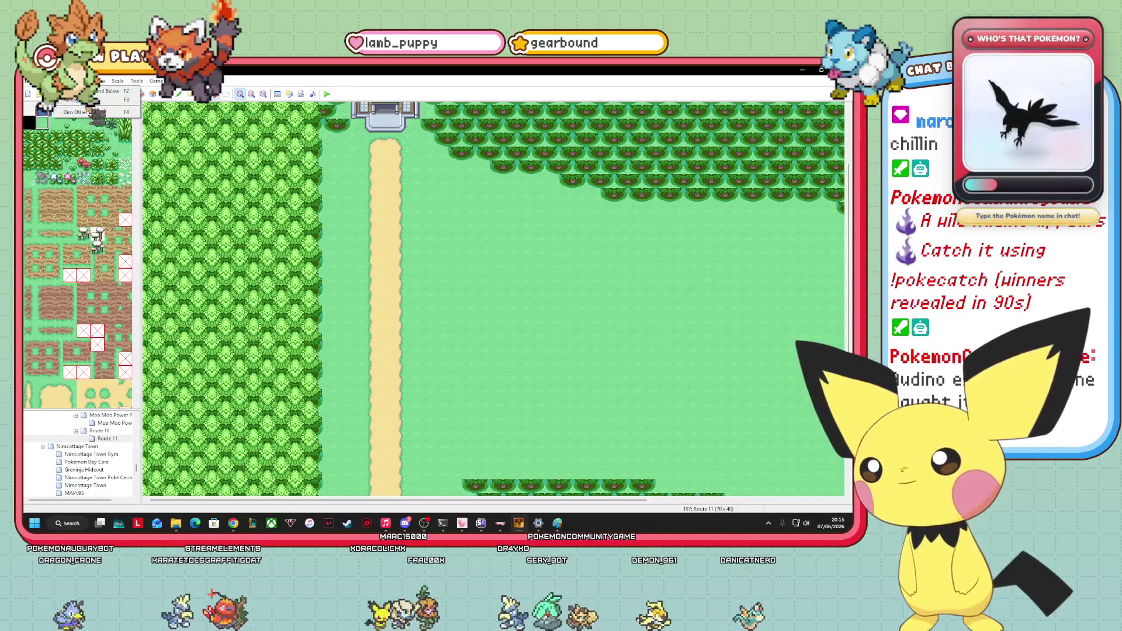
{"action": "left_click", "coordinate": [130, 94]}
{"action": "left_click", "coordinate": [315, 320]}
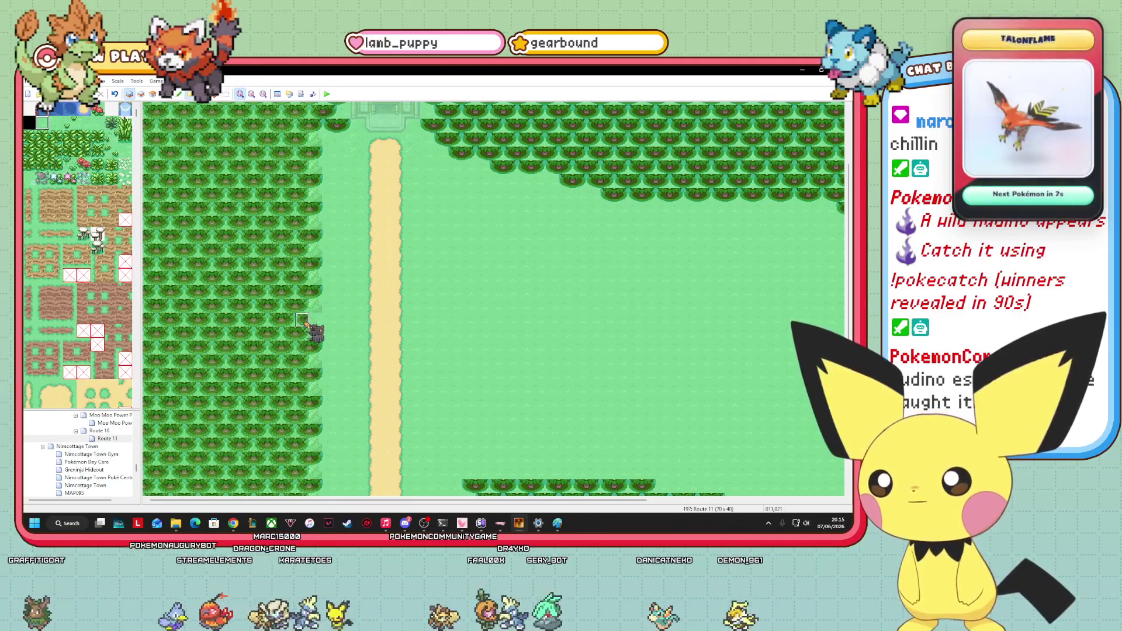
{"action": "left_click_drag", "start_coordinate": [302, 305], "coordinate": [315, 292]}
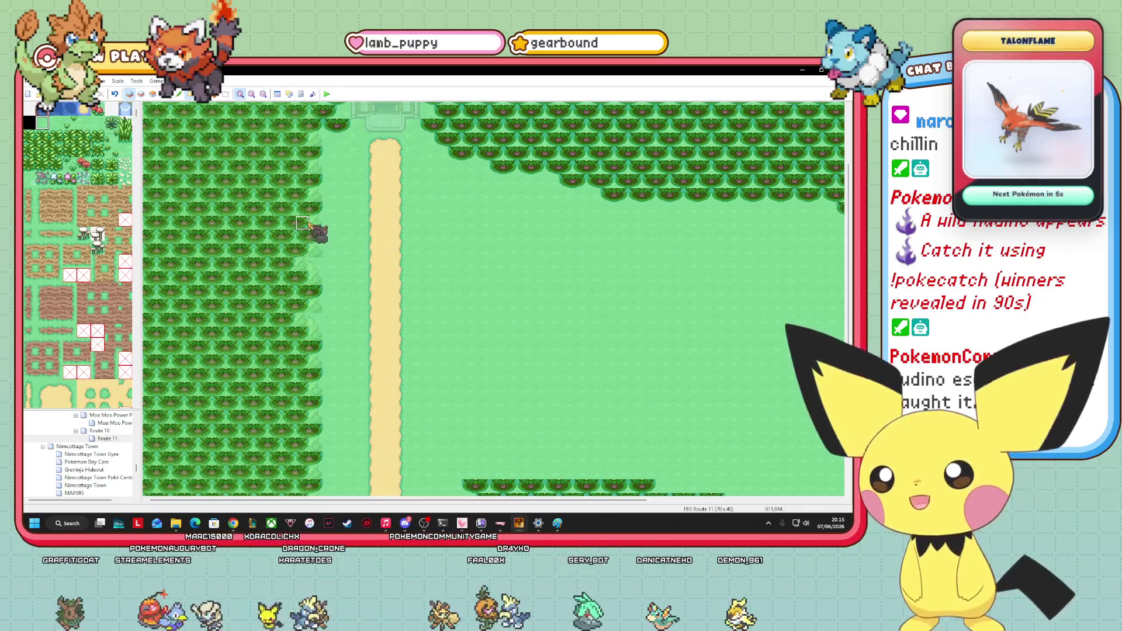
{"action": "left_click_drag", "start_coordinate": [302, 187], "coordinate": [299, 472]}
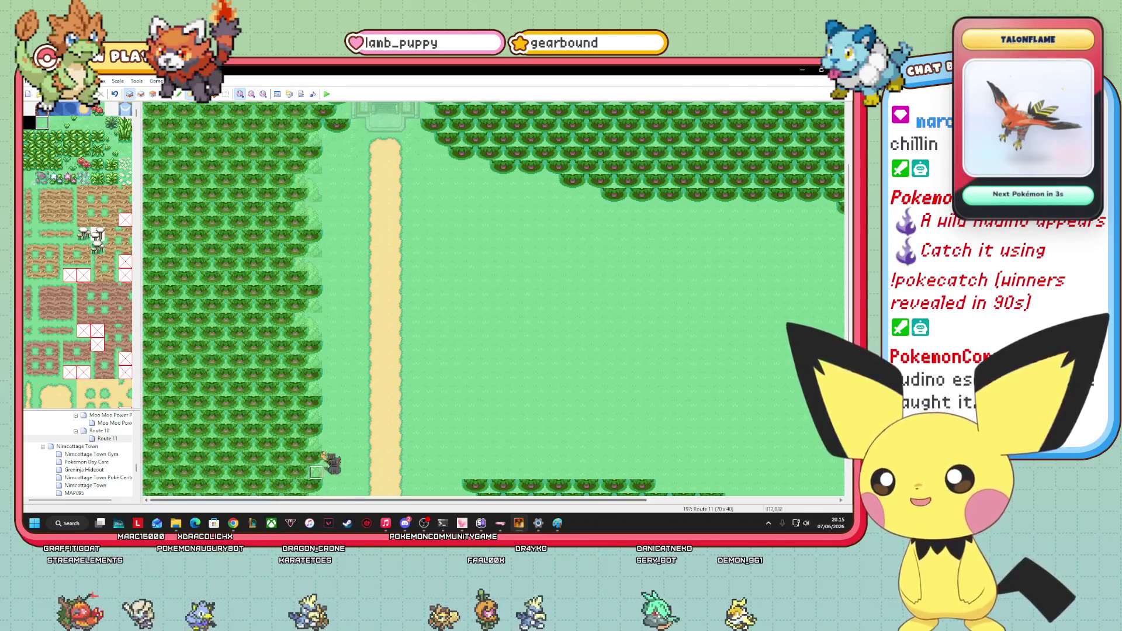
{"action": "mouse_move", "coordinate": [302, 429]}
{"action": "left_mouse_down"}
{"action": "mouse_move", "coordinate": [298, 453]}
{"action": "mouse_move", "coordinate": [278, 461]}
{"action": "left_mouse_up"}
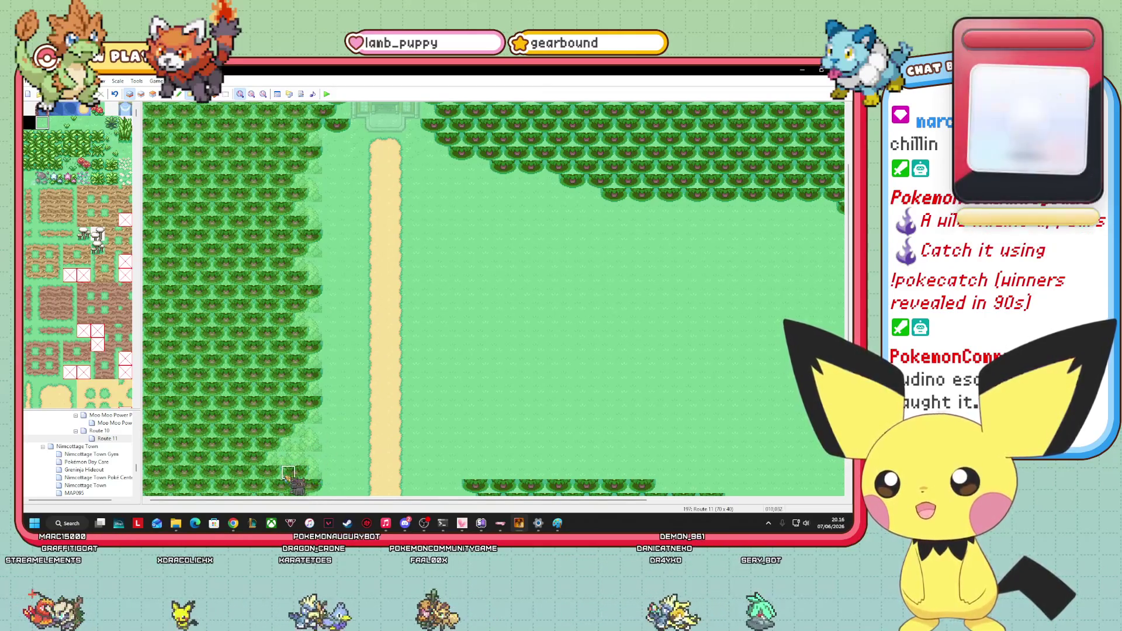
{"action": "mouse_move", "coordinate": [340, 493]}
{"action": "left_mouse_down"}
{"action": "mouse_move", "coordinate": [317, 484]}
{"action": "mouse_move", "coordinate": [196, 313]}
{"action": "mouse_move", "coordinate": [305, 253]}
{"action": "mouse_move", "coordinate": [299, 169]}
{"action": "mouse_move", "coordinate": [321, 172]}
{"action": "mouse_move", "coordinate": [291, 171]}
{"action": "mouse_move", "coordinate": [333, 286]}
{"action": "mouse_move", "coordinate": [343, 176]}
{"action": "mouse_move", "coordinate": [217, 161]}
{"action": "left_mouse_up"}
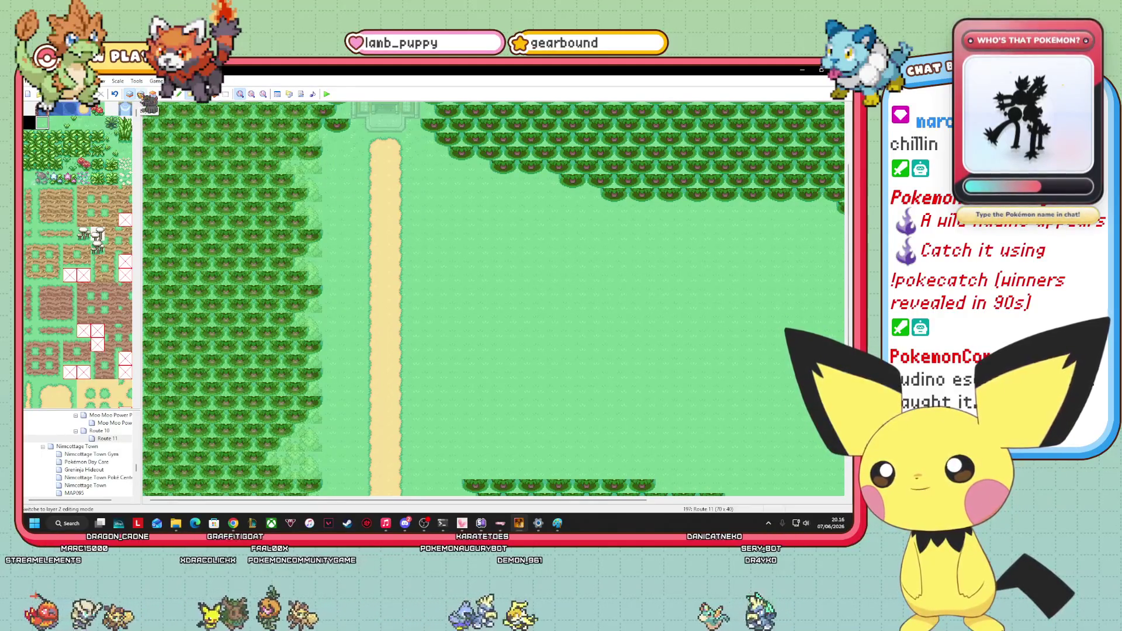
Place a light-green edge tile on Layer 2 at the left forest edge.
{"action": "left_click", "coordinate": [140, 95]}
{"action": "left_click", "coordinate": [309, 168]}
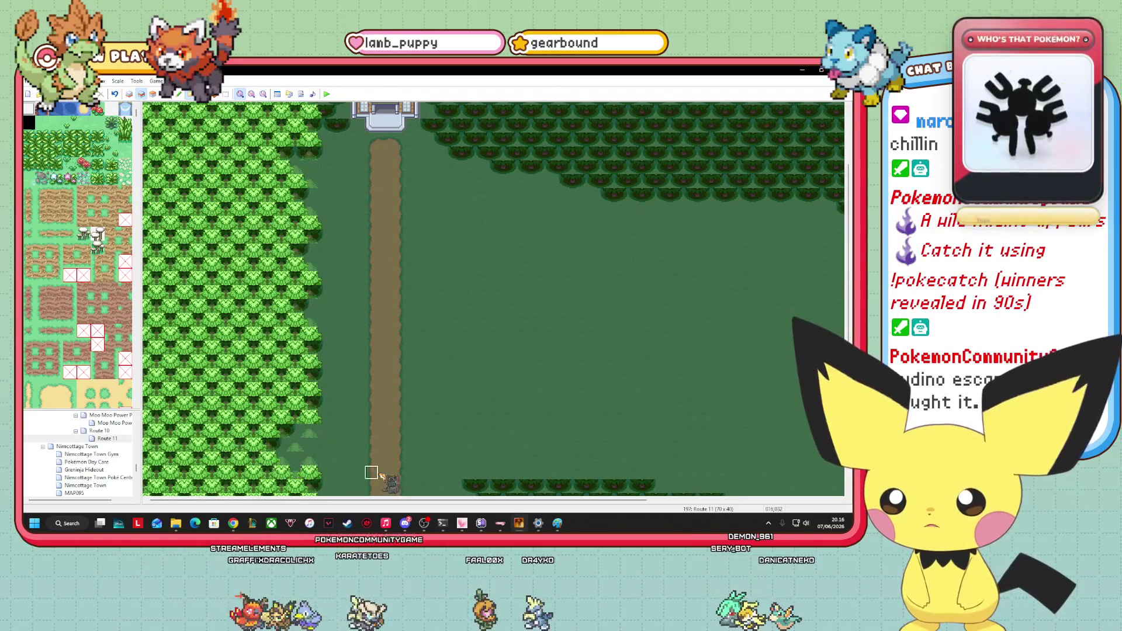
{"action": "scroll", "coordinate": [493, 298], "scroll_direction": "down", "scroll_amount": 3}
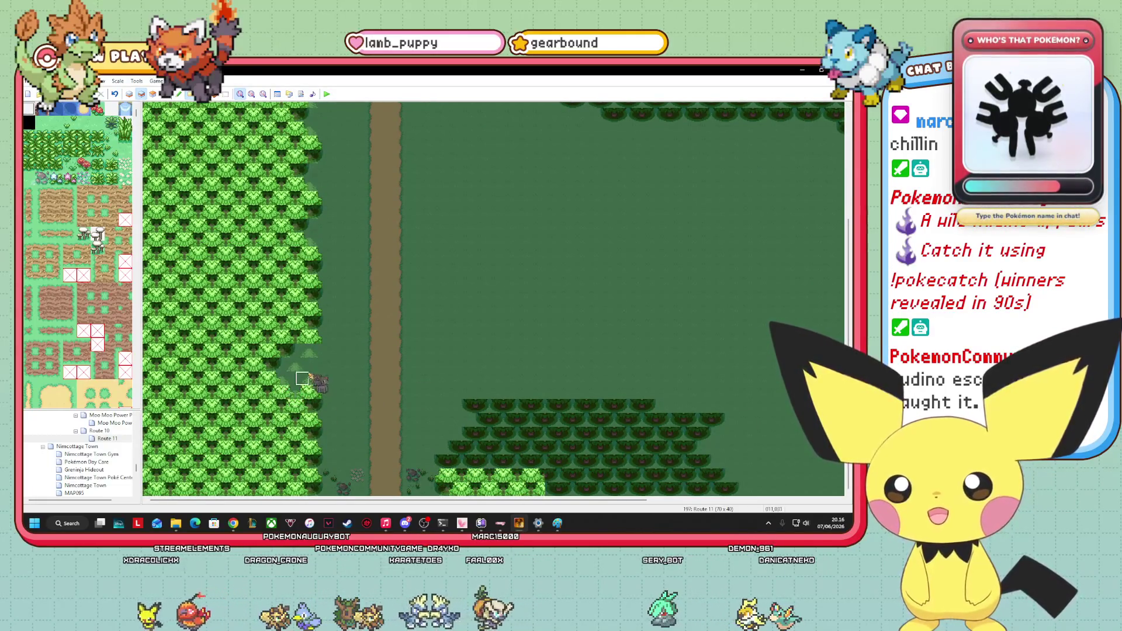
Erase tree tiles on Layer 3 to cut a notch into the left forest edge.
{"action": "left_click", "coordinate": [153, 94]}
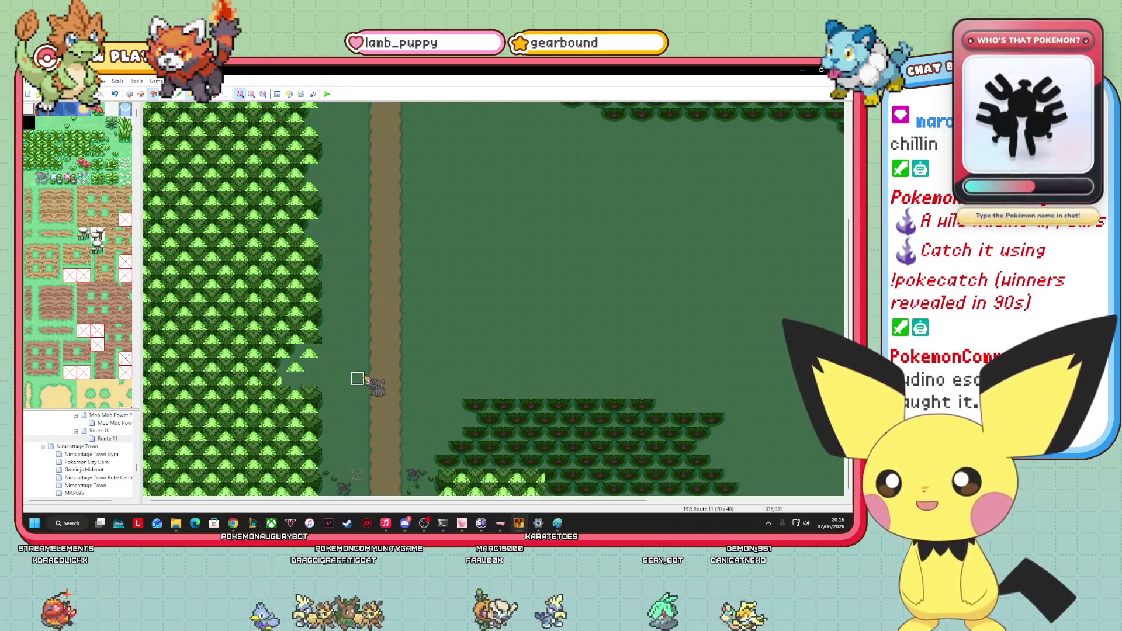
{"action": "left_click_drag", "start_coordinate": [310, 380], "coordinate": [293, 359]}
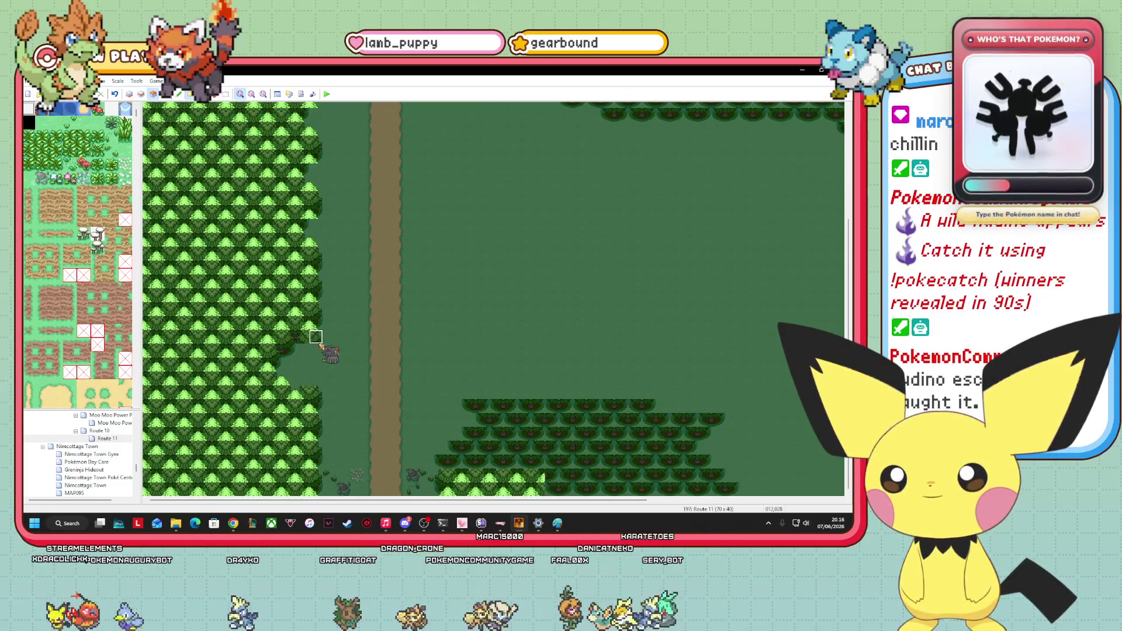
{"action": "left_click", "coordinate": [141, 94]}
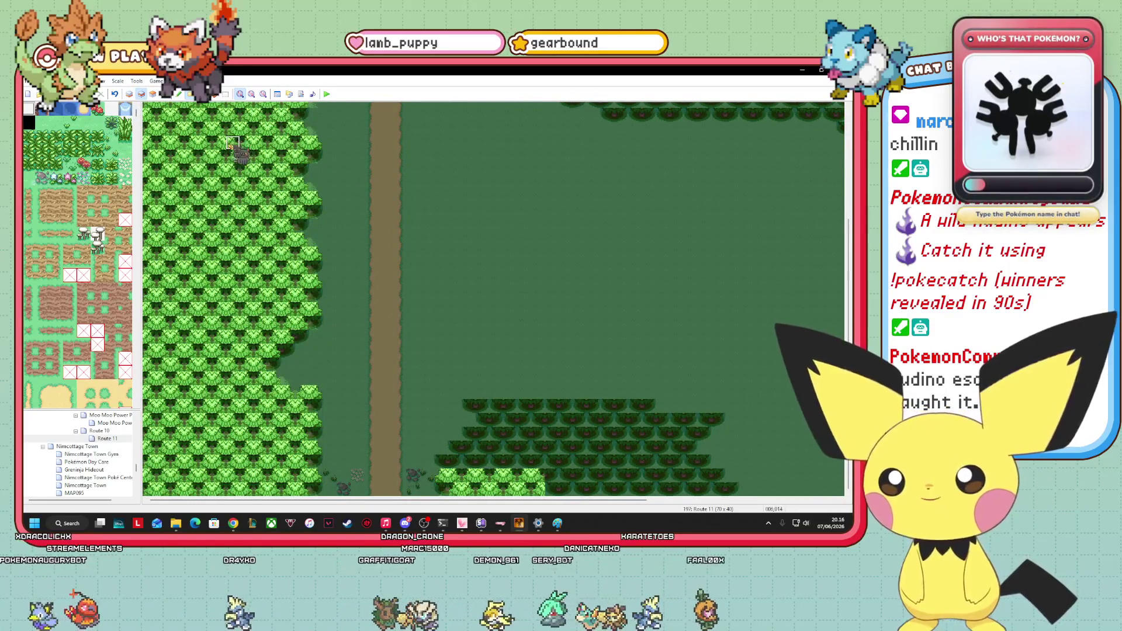
{"action": "left_click", "coordinate": [152, 94]}
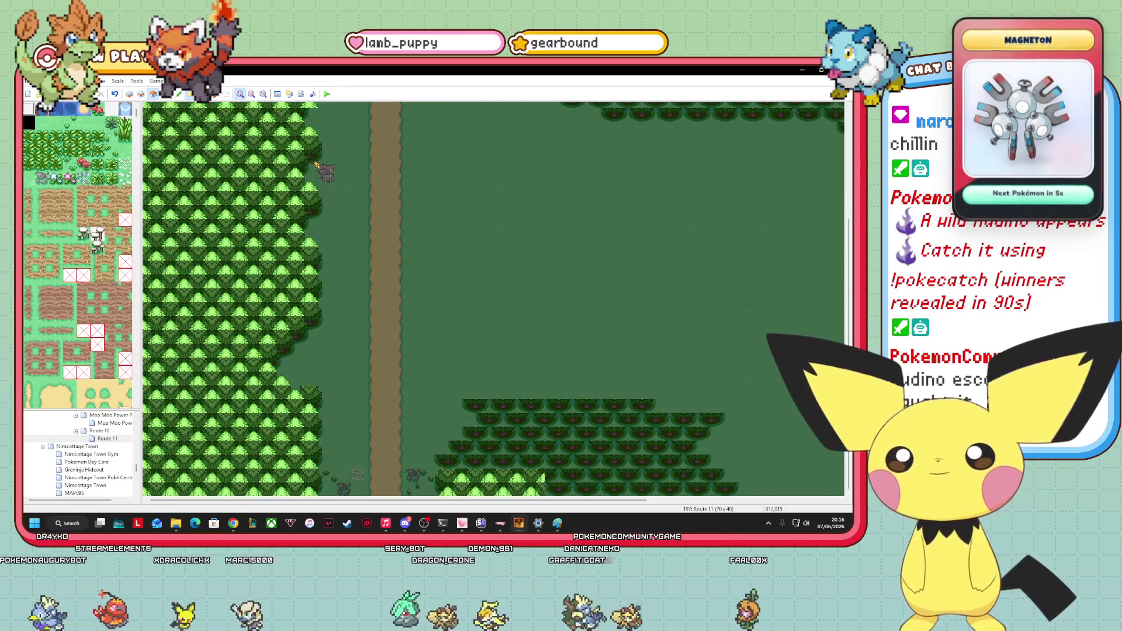
{"action": "scroll", "coordinate": [814, 259], "scroll_direction": "up", "scroll_amount": 5}
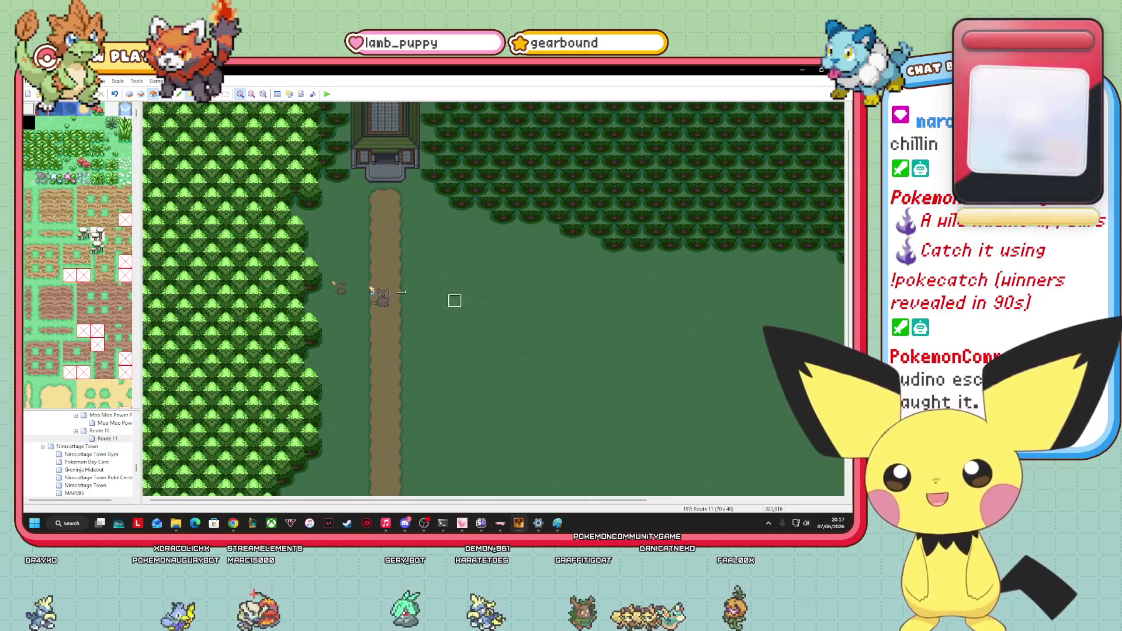
{"action": "scroll", "coordinate": [806, 362], "scroll_direction": "down", "scroll_amount": 3}
{"action": "scroll", "coordinate": [748, 409], "scroll_direction": "down", "scroll_amount": 3}
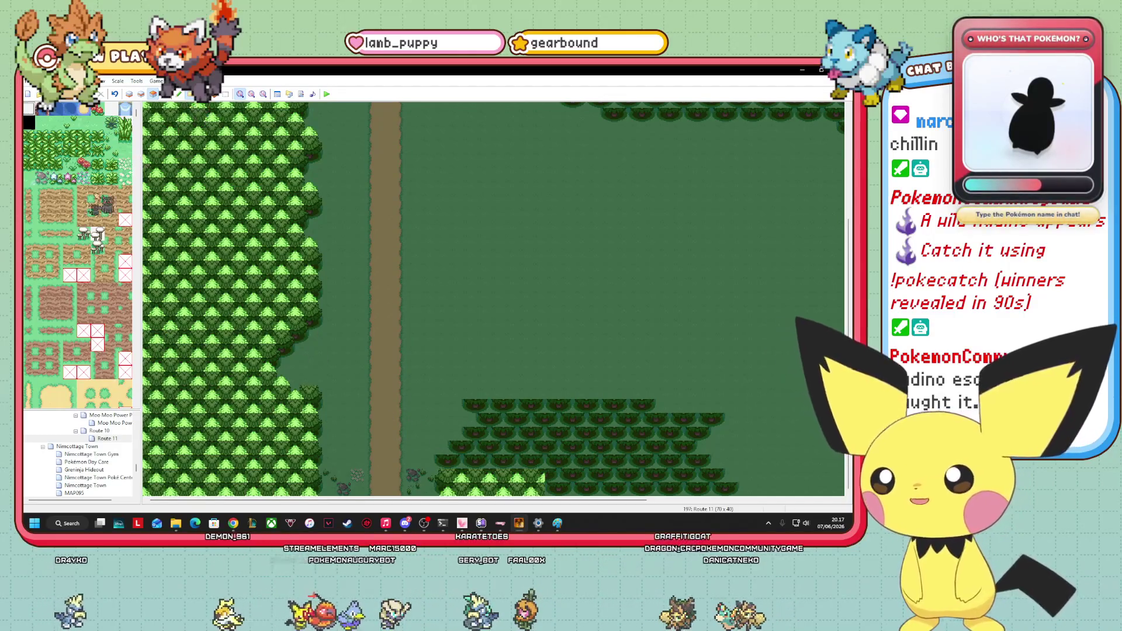
On Layer 2, paint overlapping rows of trees across the bottom of the south-east clump.
{"action": "scroll", "coordinate": [93, 281], "scroll_direction": "down", "scroll_amount": 15}
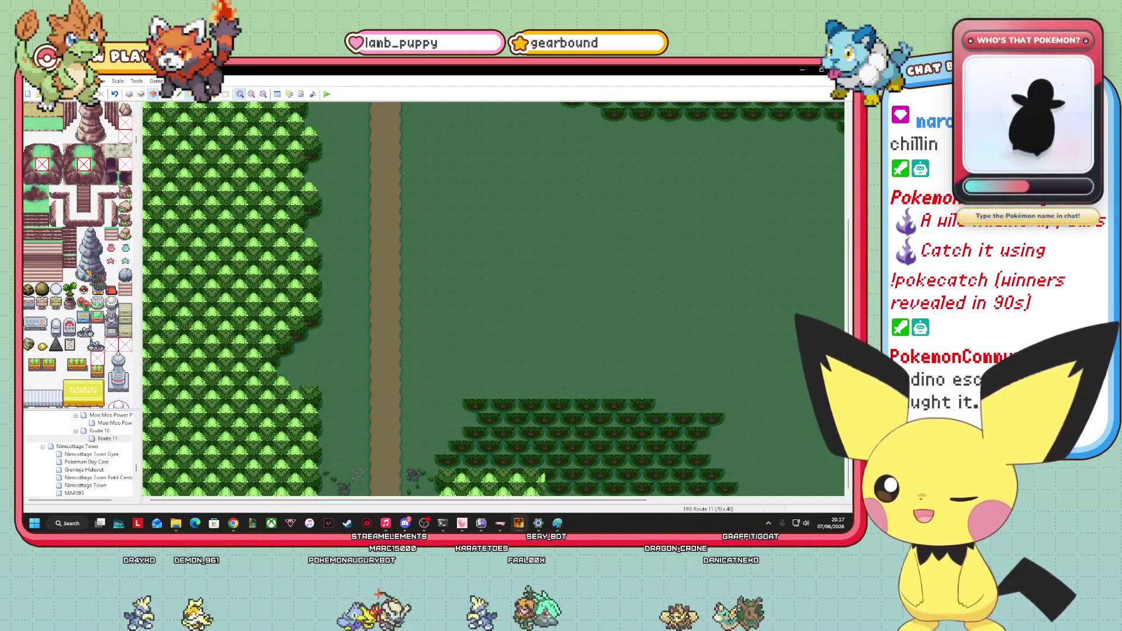
{"action": "scroll", "coordinate": [117, 233], "scroll_direction": "up", "scroll_amount": 1}
{"action": "left_click", "coordinate": [141, 93]}
{"action": "scroll", "coordinate": [110, 293], "scroll_direction": "down", "scroll_amount": 10}
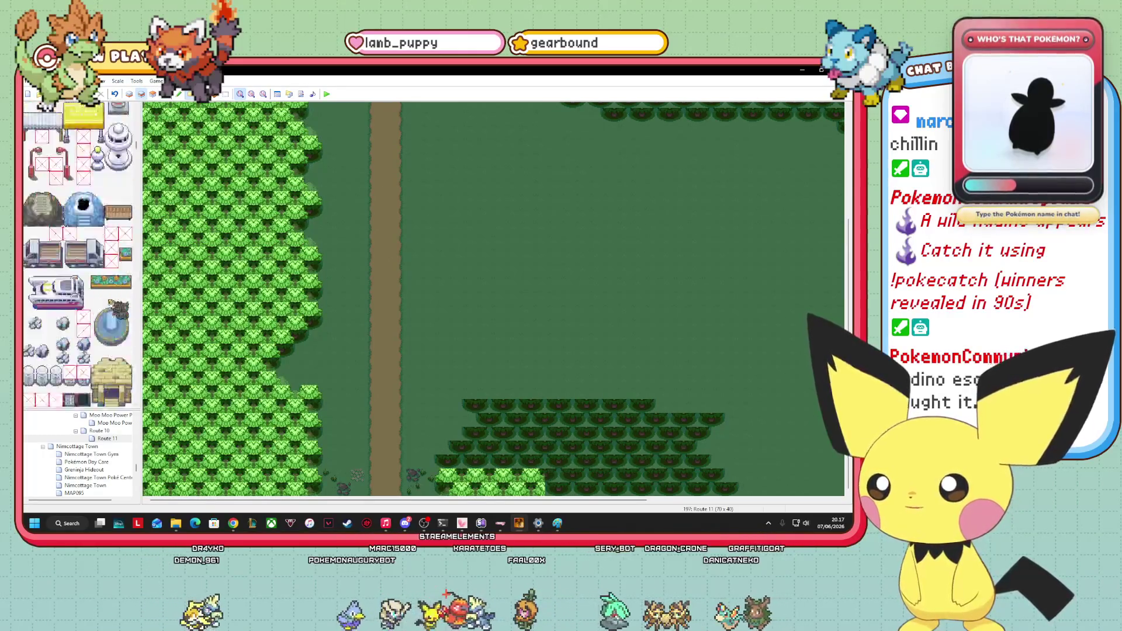
{"action": "scroll", "coordinate": [108, 302], "scroll_direction": "up", "scroll_amount": 10}
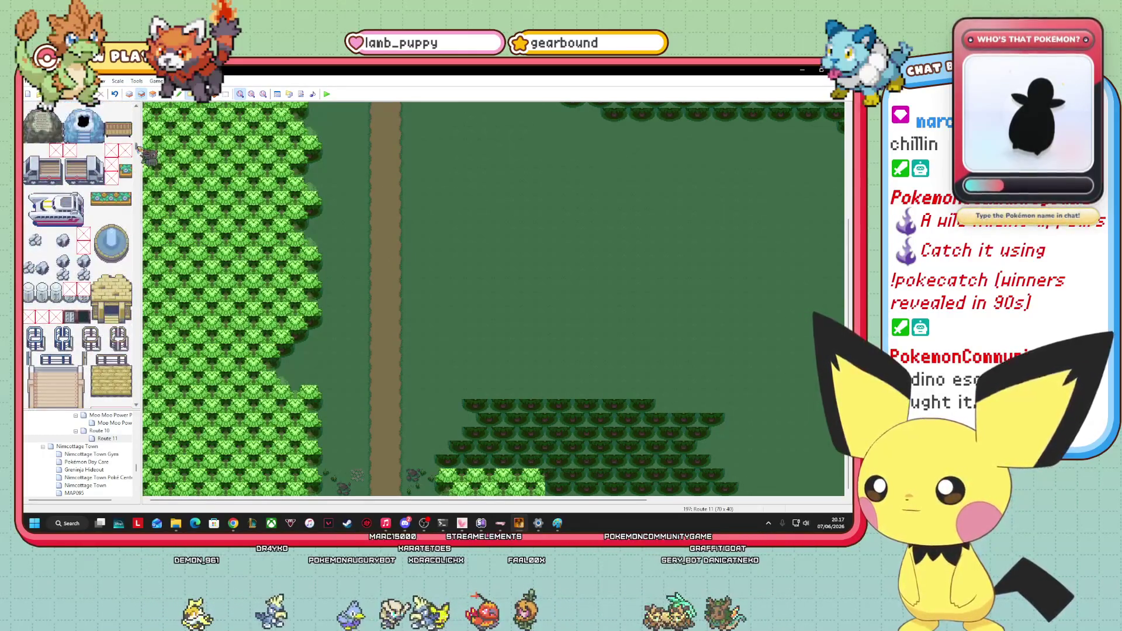
{"action": "scroll", "coordinate": [106, 360], "scroll_direction": "up", "scroll_amount": 10}
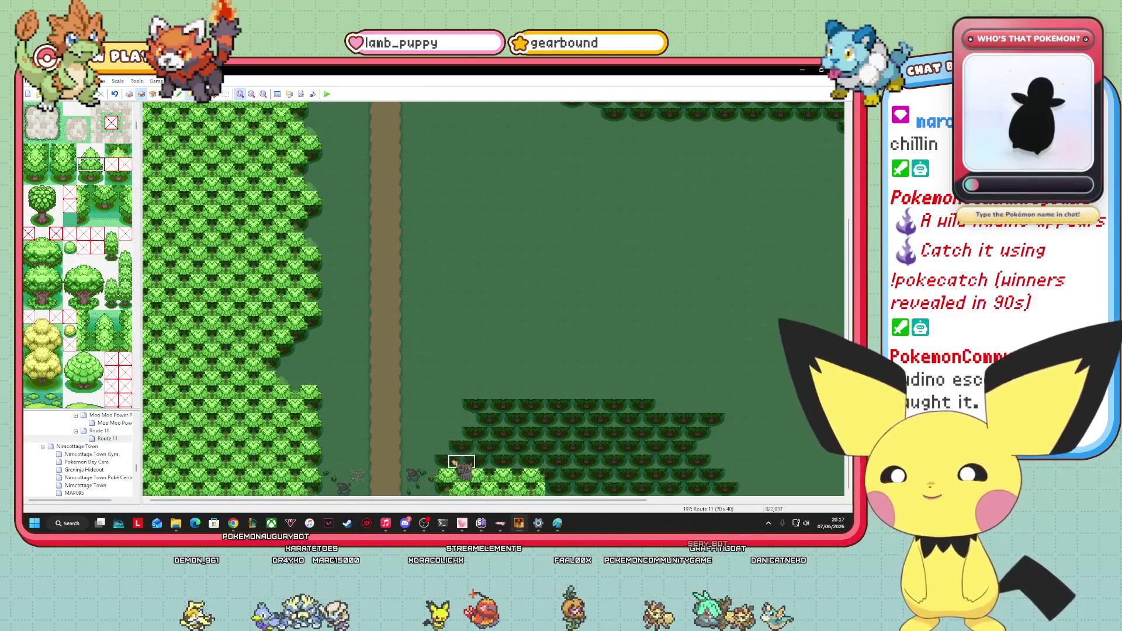
{"action": "left_click_drag", "start_coordinate": [468, 470], "coordinate": [722, 468]}
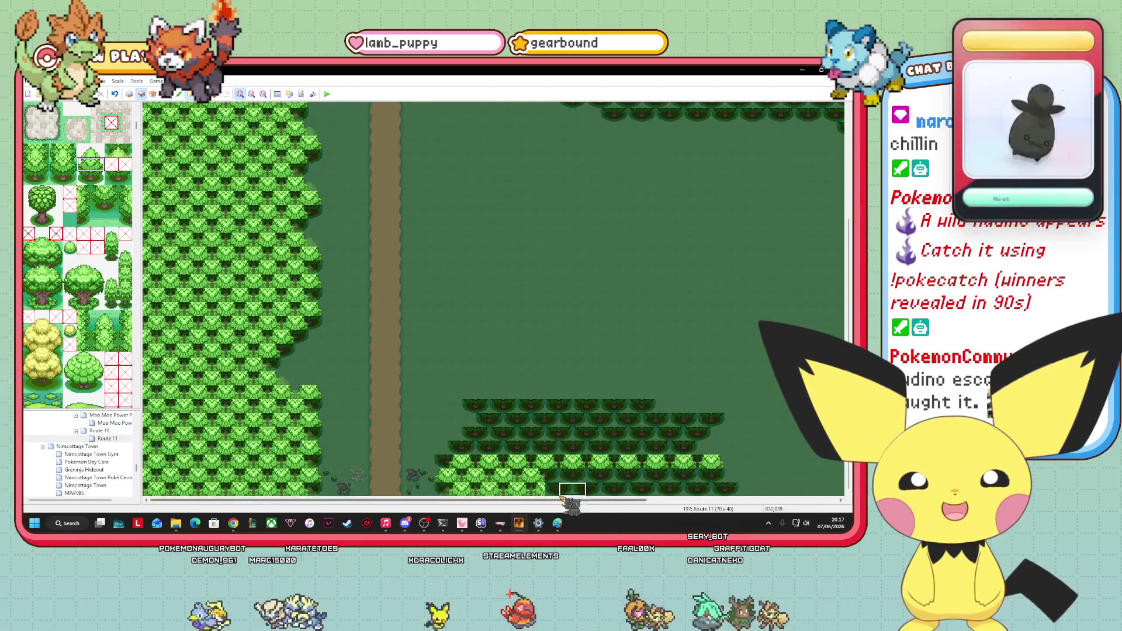
{"action": "left_click_drag", "start_coordinate": [556, 485], "coordinate": [737, 476]}
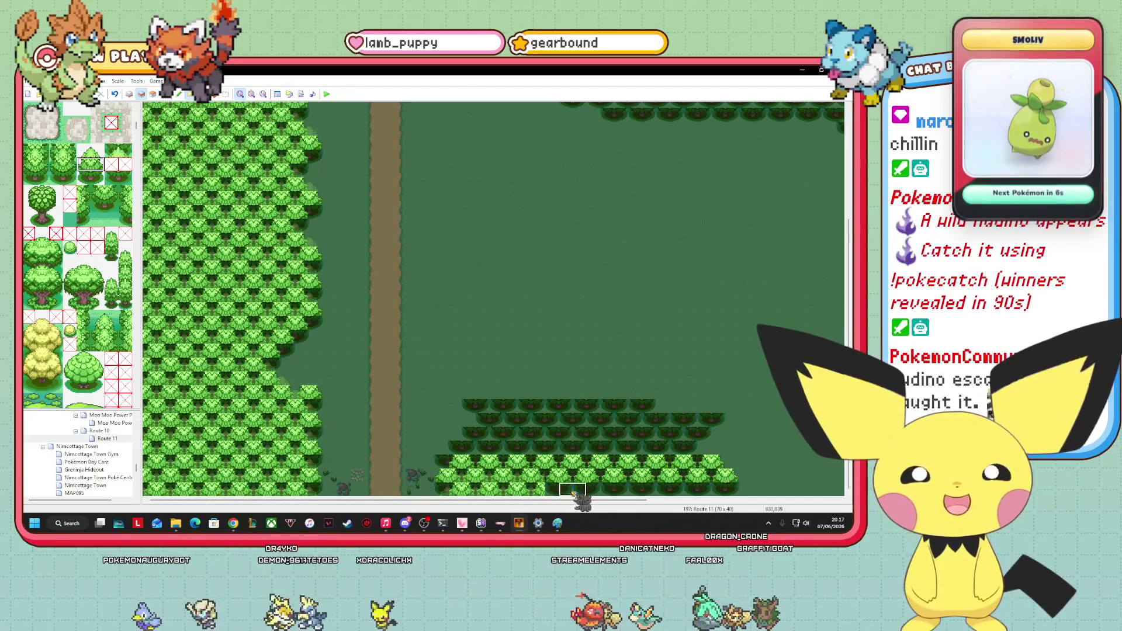
{"action": "left_click_drag", "start_coordinate": [542, 492], "coordinate": [729, 493]}
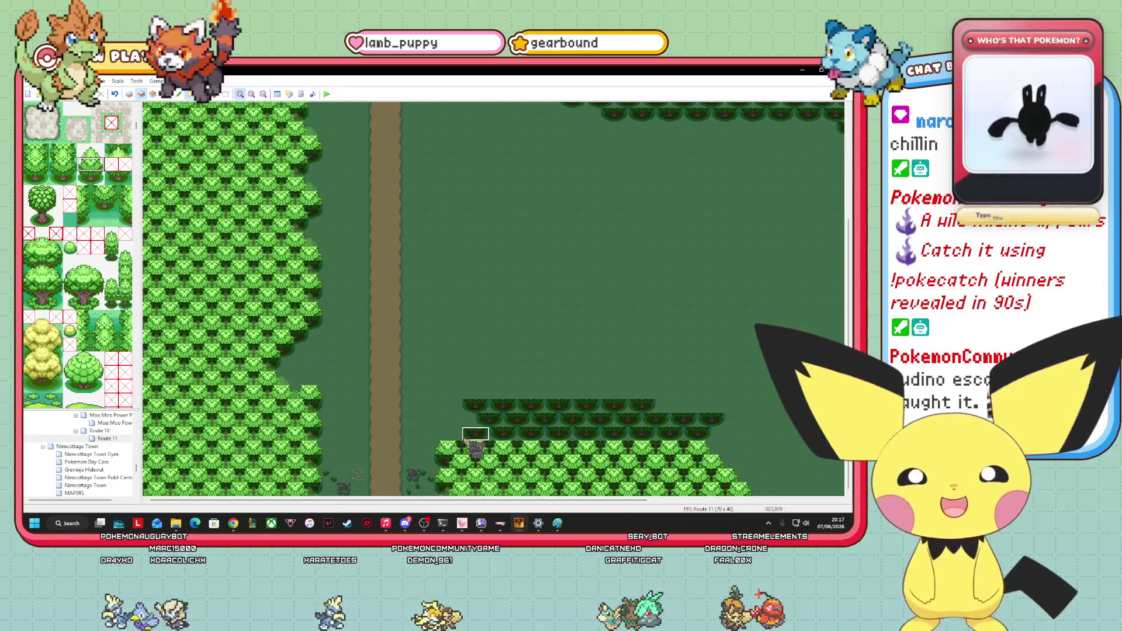
Add three more tree rows higher up the clump to fill it solidly.
{"action": "left_click_drag", "start_coordinate": [478, 438], "coordinate": [687, 434]}
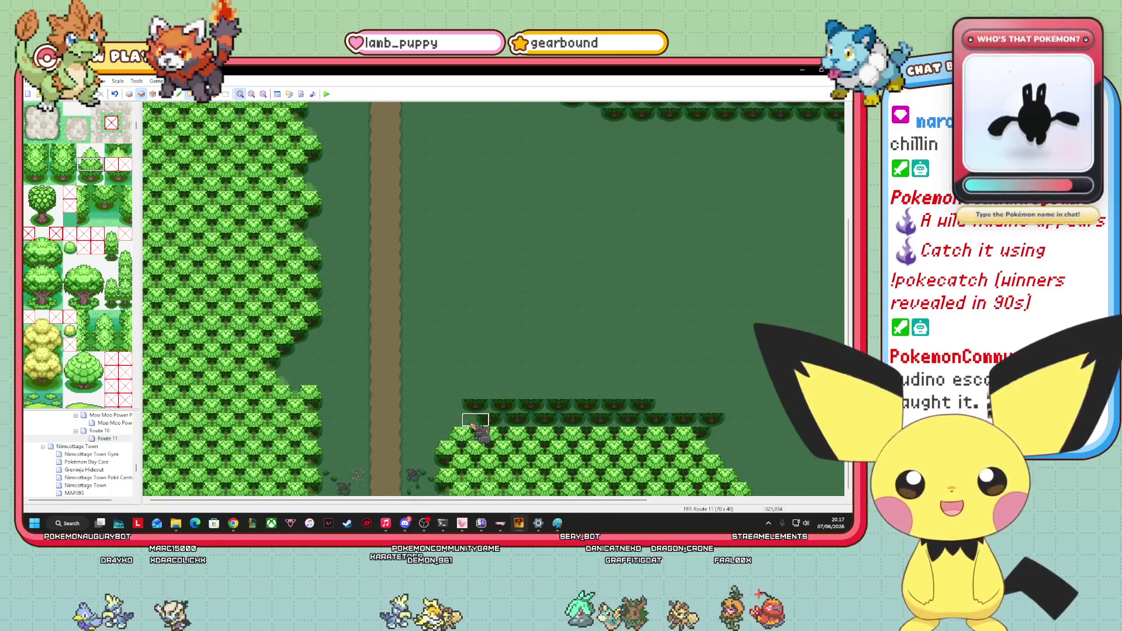
{"action": "left_click_drag", "start_coordinate": [501, 408], "coordinate": [718, 409]}
{"action": "left_click_drag", "start_coordinate": [467, 393], "coordinate": [646, 393]}
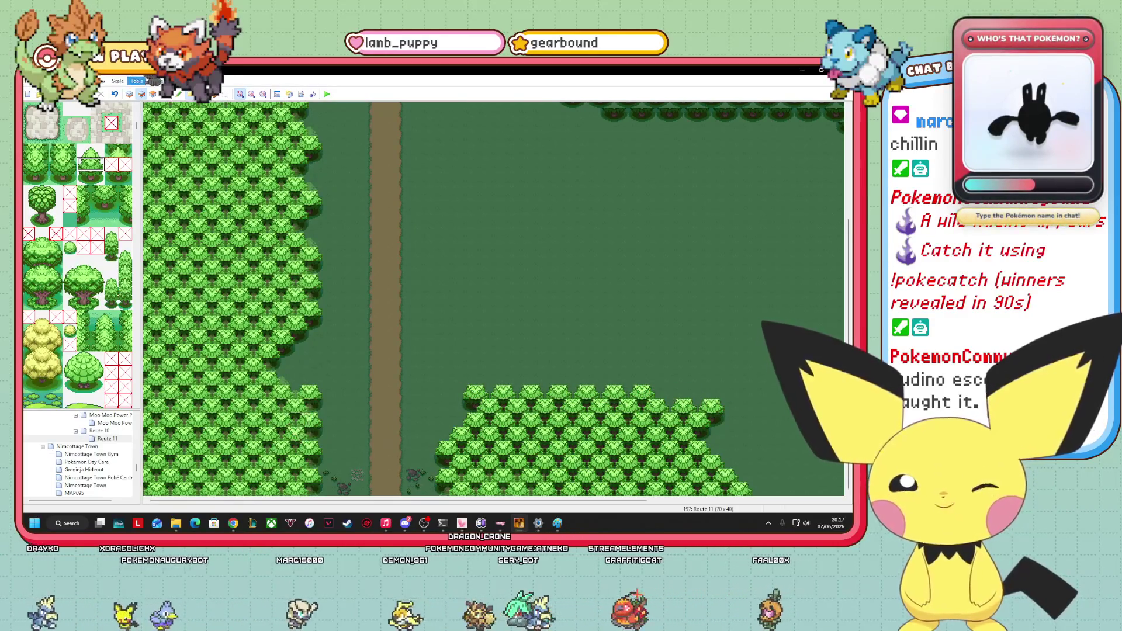
{"action": "left_click", "coordinate": [129, 93]}
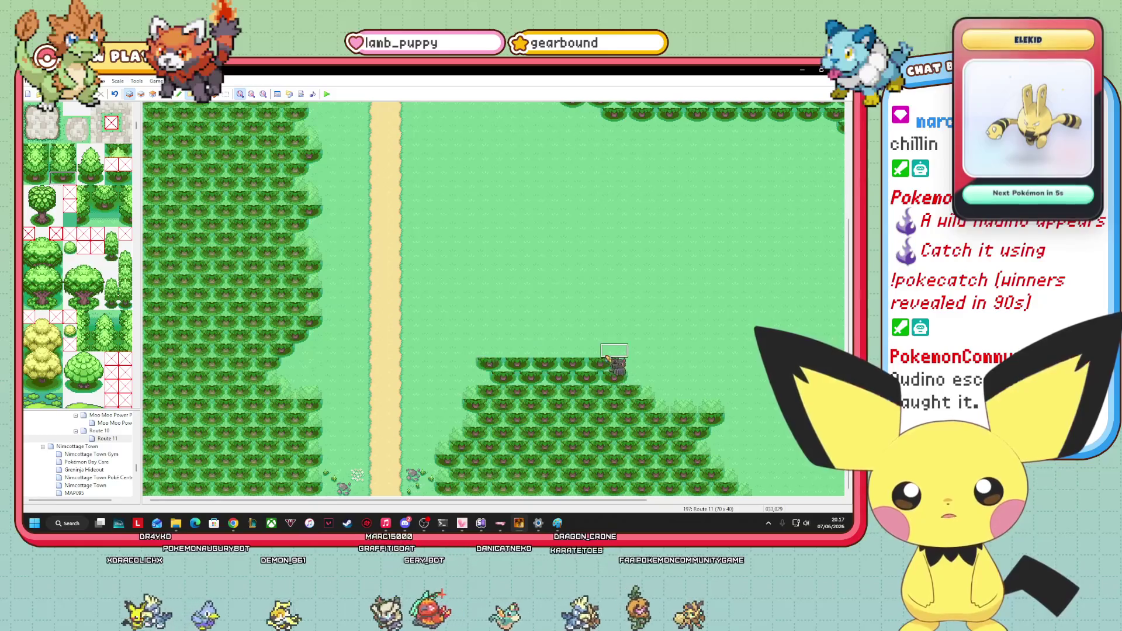
Paint stepped, progressively narrower tree rows atop the central cluster, filling its top-right corner.
{"action": "left_click", "coordinate": [613, 350]}
{"action": "left_click_drag", "start_coordinate": [468, 351], "coordinate": [550, 353]}
{"action": "left_click_drag", "start_coordinate": [481, 338], "coordinate": [604, 340]}
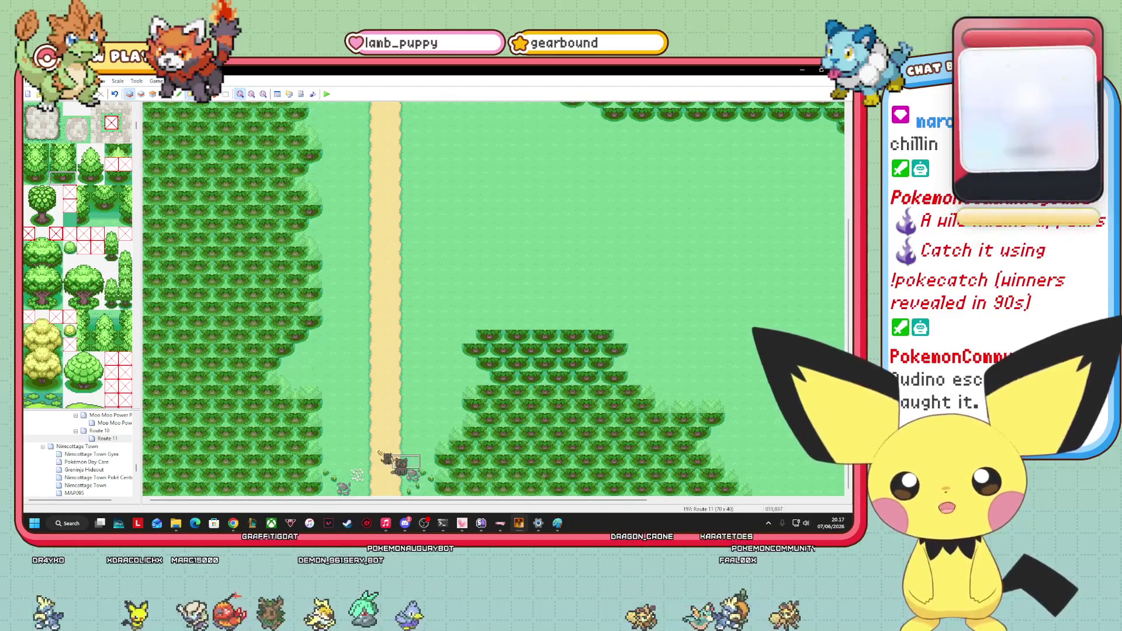
{"action": "left_click", "coordinate": [640, 366]}
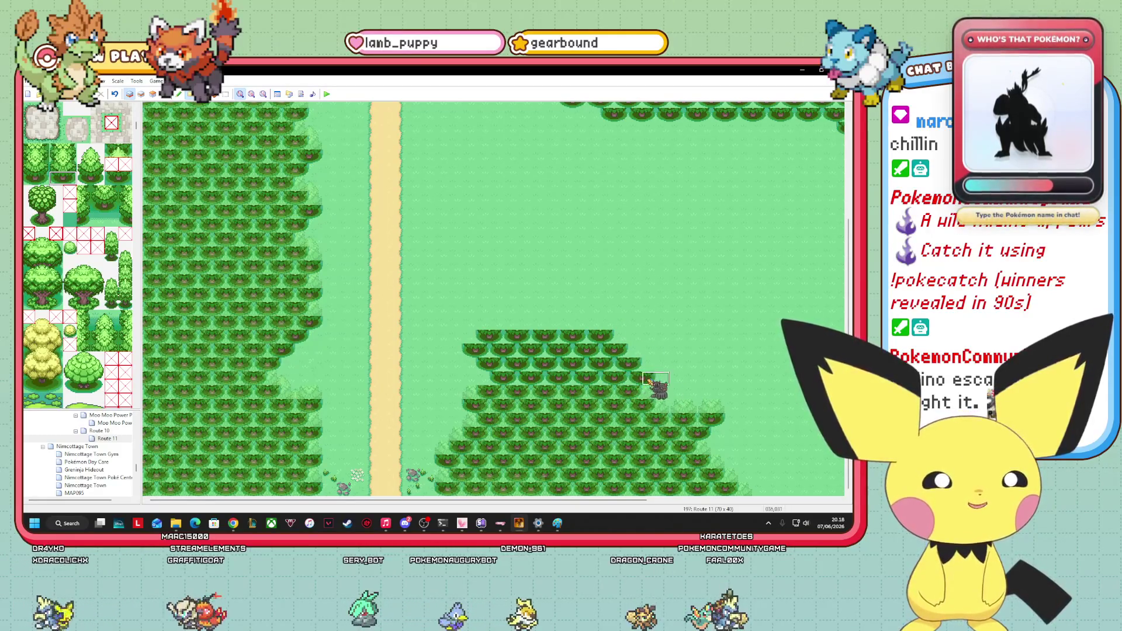
{"action": "left_click", "coordinate": [643, 351]}
{"action": "left_click", "coordinate": [626, 338]}
{"action": "left_click", "coordinate": [642, 338]}
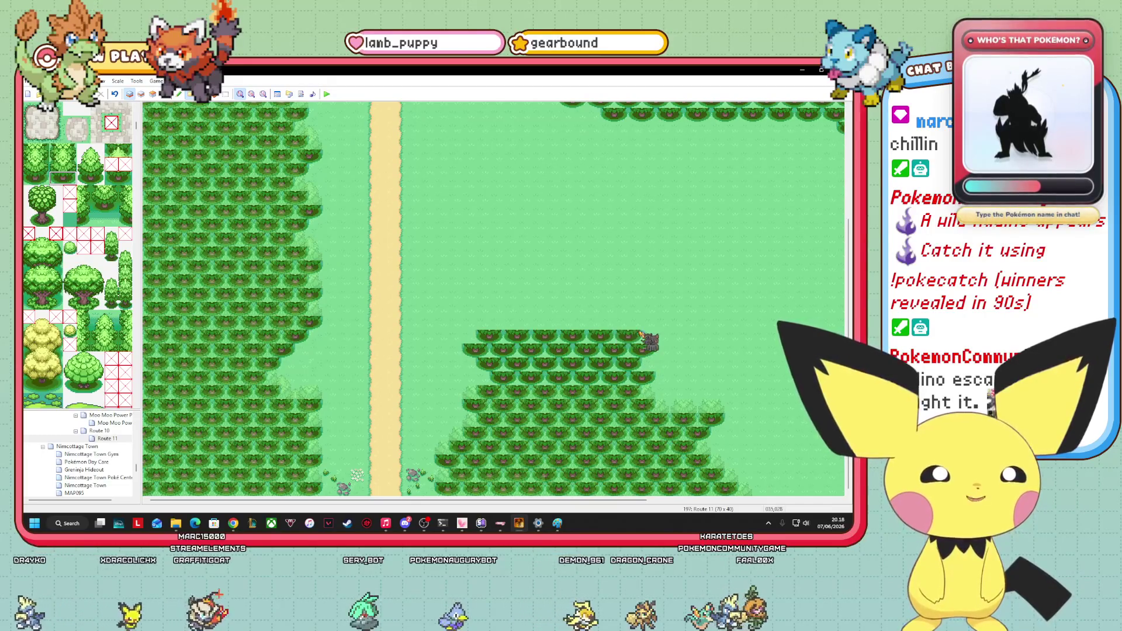
{"action": "left_click", "coordinate": [612, 326]}
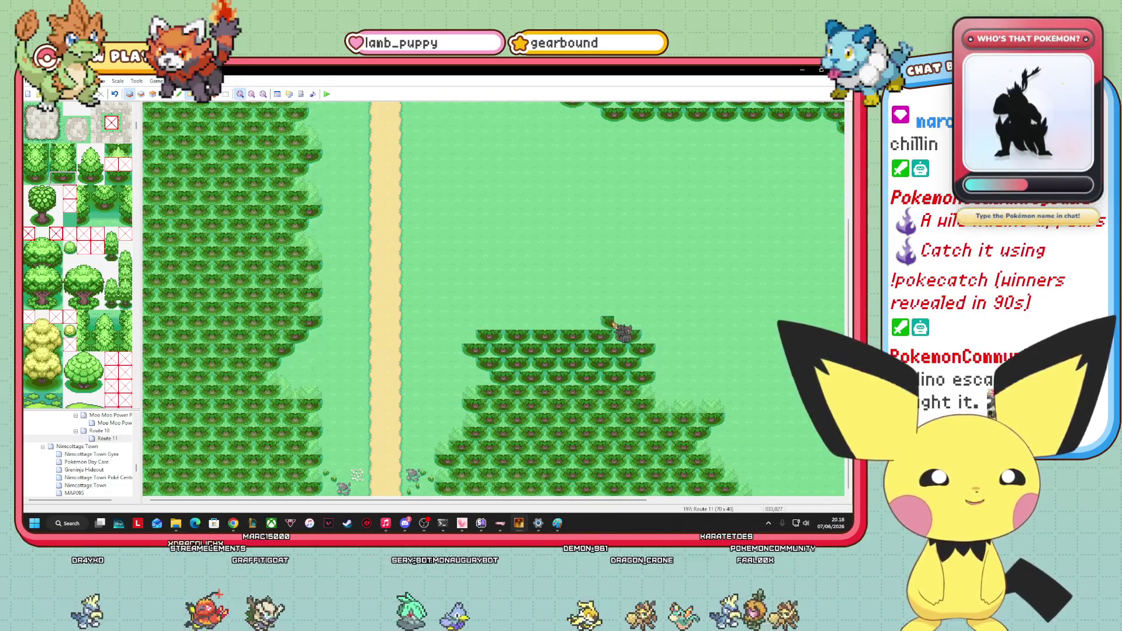
{"action": "left_click_drag", "start_coordinate": [503, 323], "coordinate": [602, 324]}
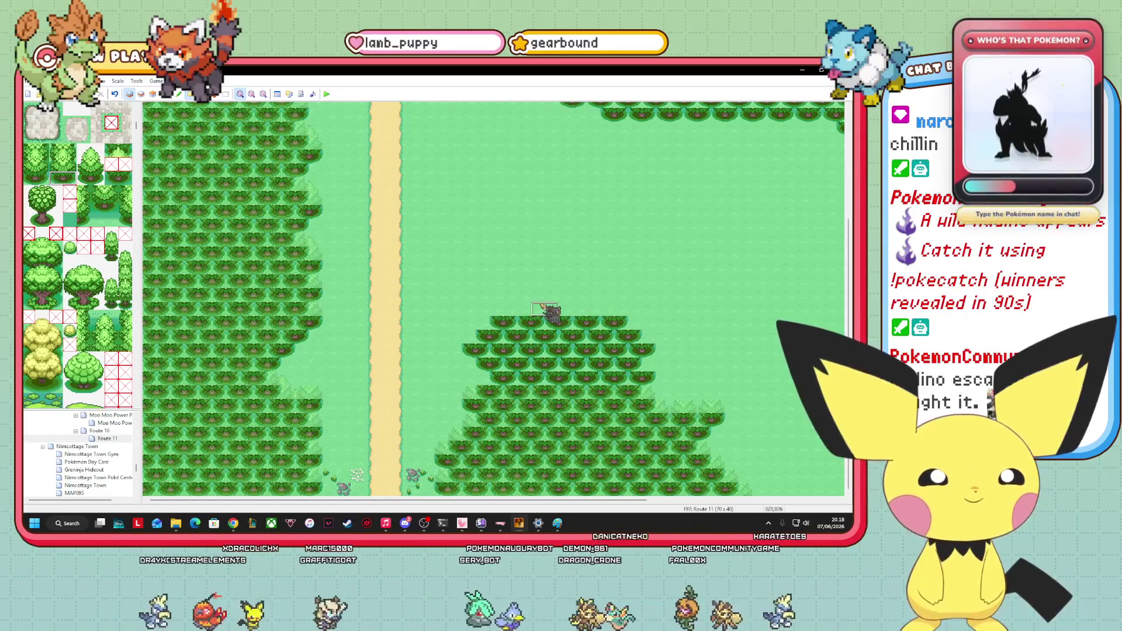
{"action": "left_click_drag", "start_coordinate": [517, 308], "coordinate": [608, 308]}
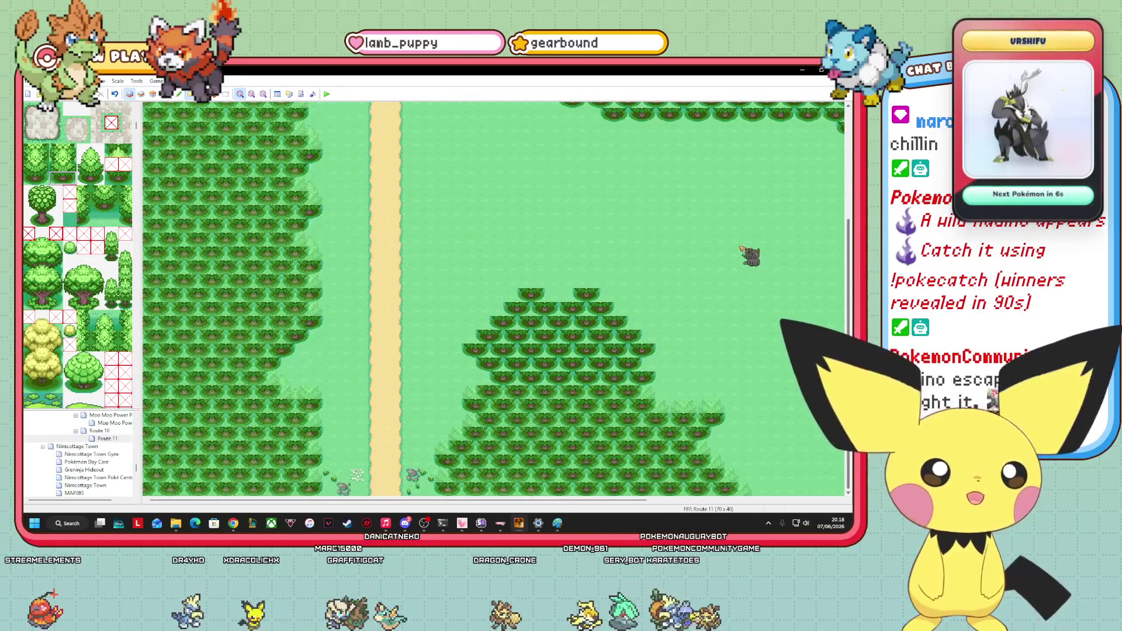
Replace the cluster's top tree row with grass and restore one tree tile.
{"action": "scroll", "coordinate": [493, 298], "scroll_direction": "up", "scroll_amount": 1}
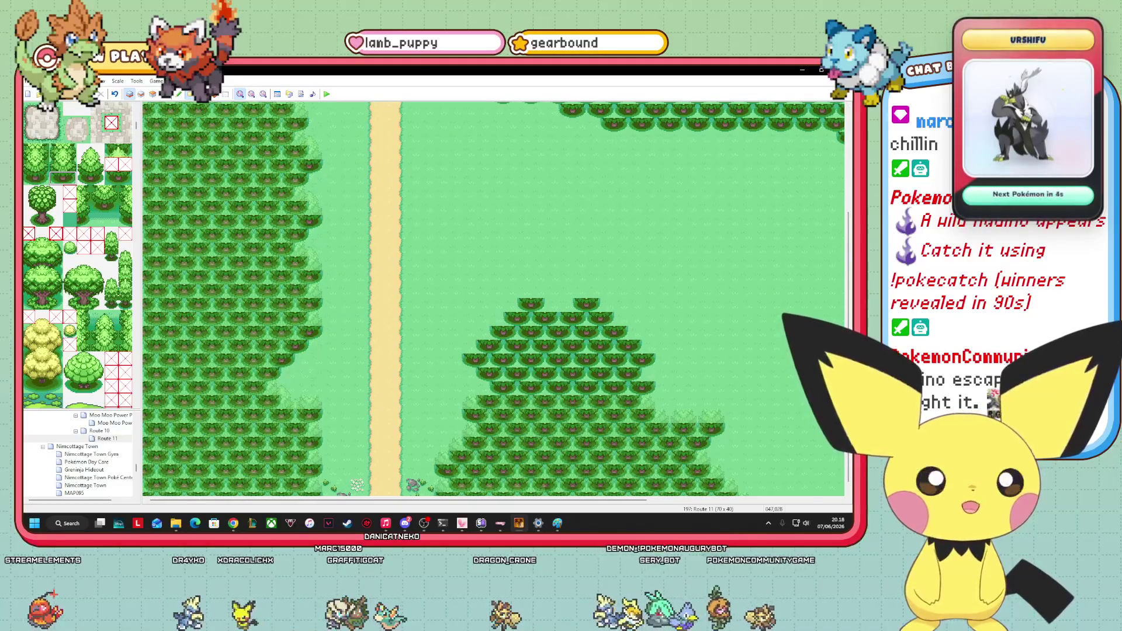
{"action": "mouse_move", "coordinate": [506, 318]}
{"action": "left_mouse_down"}
{"action": "mouse_move", "coordinate": [611, 319]}
{"action": "mouse_move", "coordinate": [601, 350]}
{"action": "mouse_move", "coordinate": [501, 345]}
{"action": "mouse_move", "coordinate": [590, 347]}
{"action": "left_mouse_up"}
{"action": "left_click", "coordinate": [506, 335]}
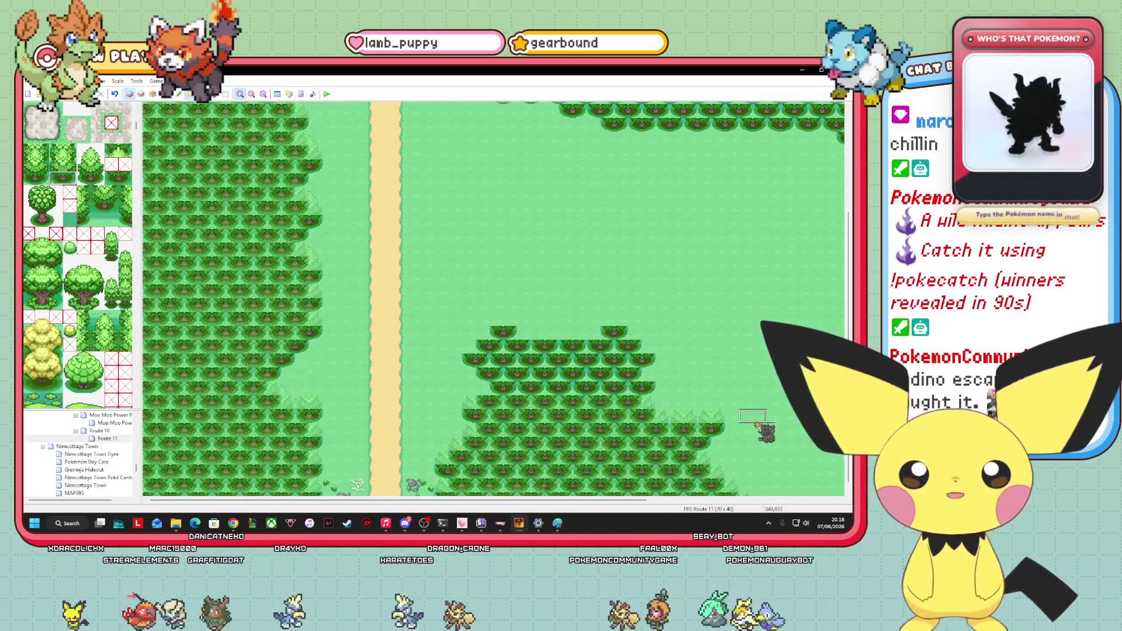
{"action": "scroll", "coordinate": [833, 330], "scroll_direction": "down", "scroll_amount": 1}
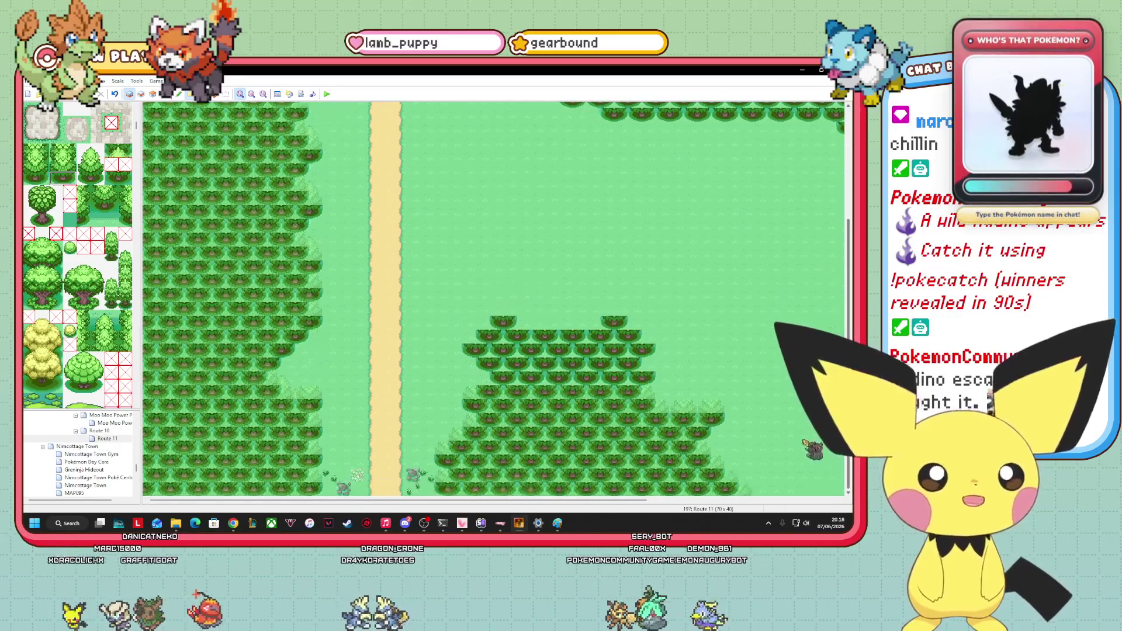
{"action": "mouse_move", "coordinate": [586, 500]}
{"action": "left_mouse_down"}
{"action": "mouse_move", "coordinate": [772, 500]}
{"action": "mouse_move", "coordinate": [655, 500]}
{"action": "left_mouse_up"}
{"action": "scroll", "coordinate": [493, 298], "scroll_direction": "up", "scroll_amount": 5}
Pick a rocky ledge tile, switch to Layer 2 with F6, and paint a ledge strip across the path.
{"action": "scroll", "coordinate": [494, 298], "scroll_direction": "down", "scroll_amount": 5}
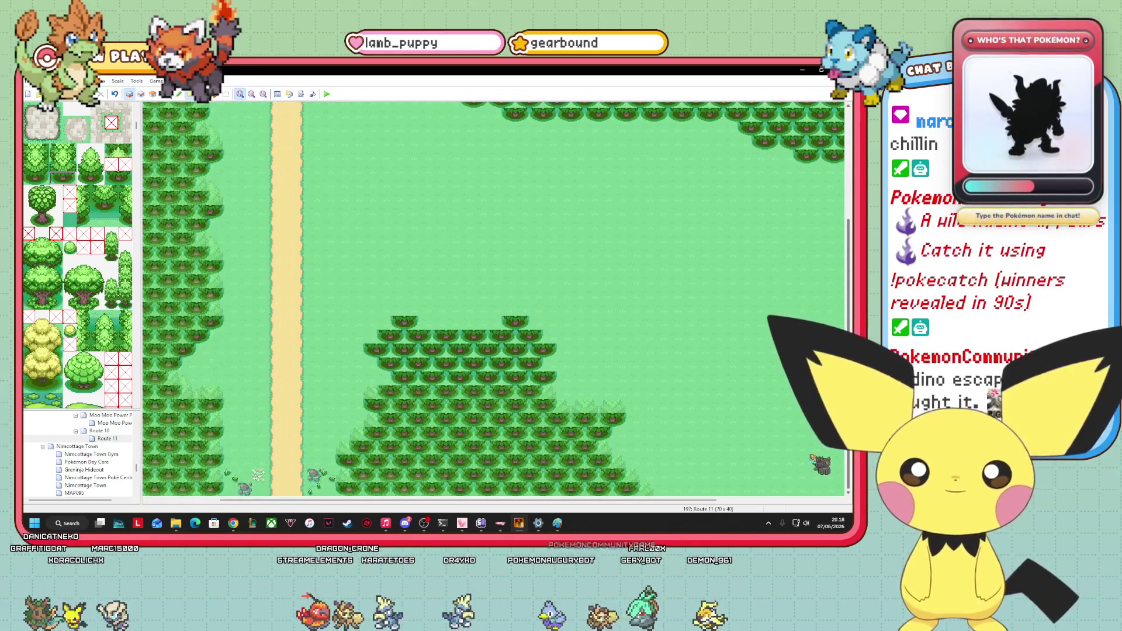
{"action": "scroll", "coordinate": [774, 349], "scroll_direction": "up", "scroll_amount": 3}
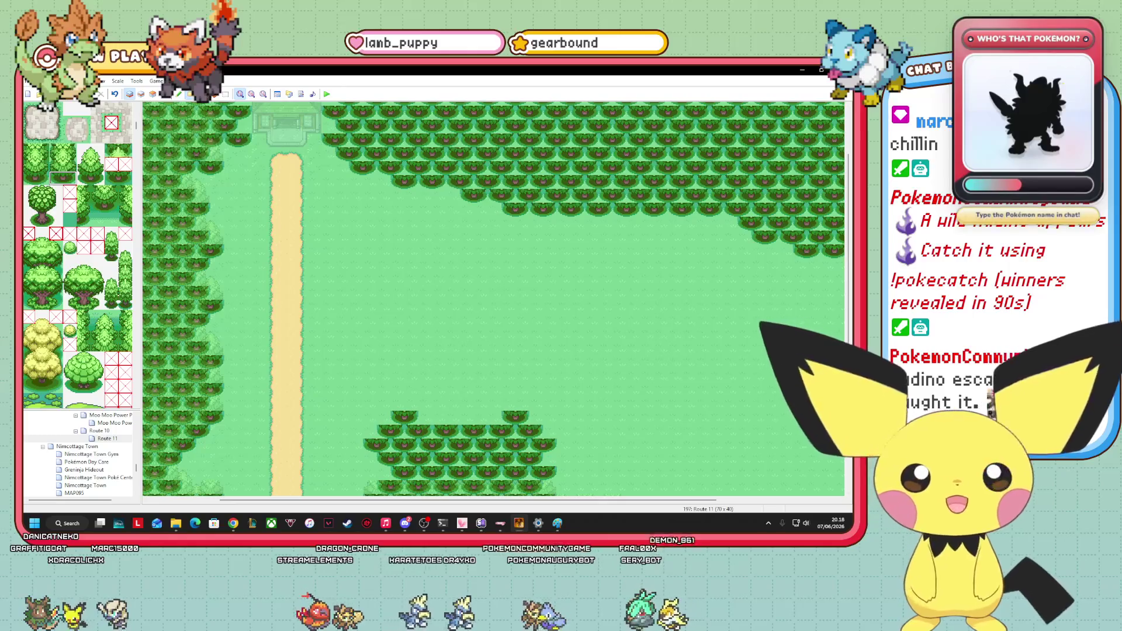
{"action": "scroll", "coordinate": [494, 298], "scroll_direction": "down", "scroll_amount": 3}
{"action": "scroll", "coordinate": [78, 257], "scroll_direction": "down", "scroll_amount": 10}
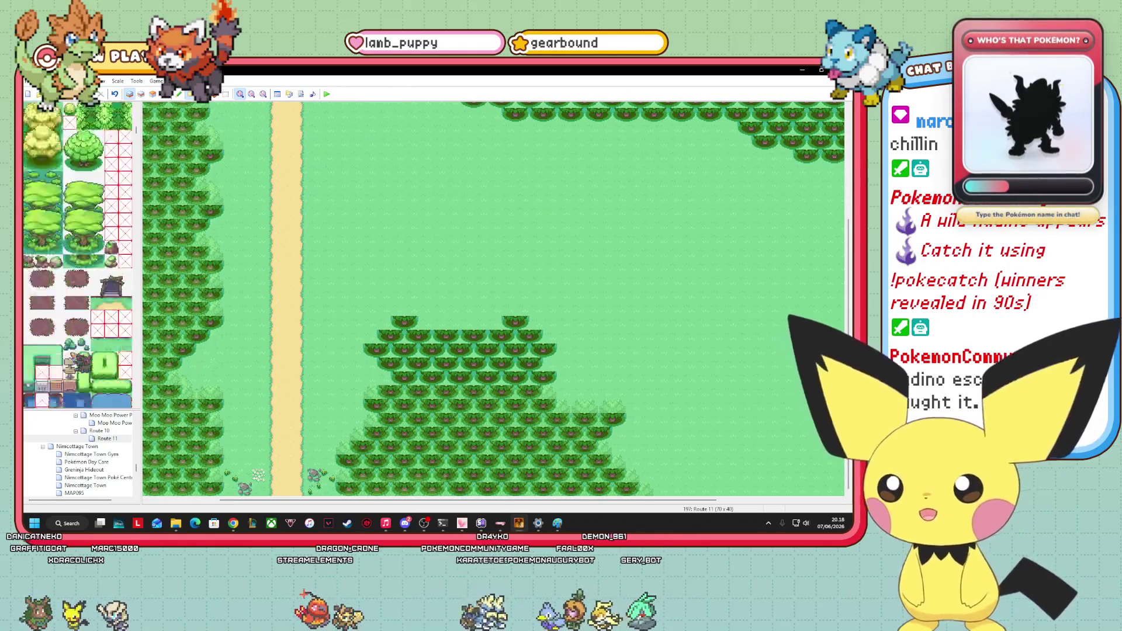
{"action": "scroll", "coordinate": [78, 257], "scroll_direction": "down", "scroll_amount": 5}
{"action": "left_click", "coordinate": [29, 289]}
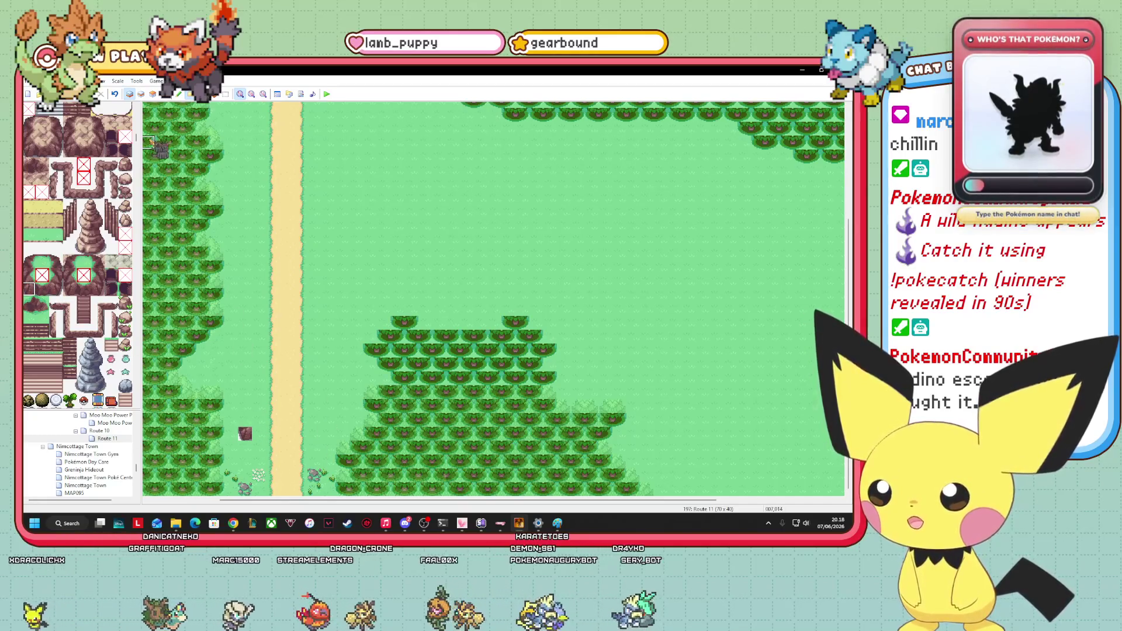
{"action": "key", "text": "F6"}
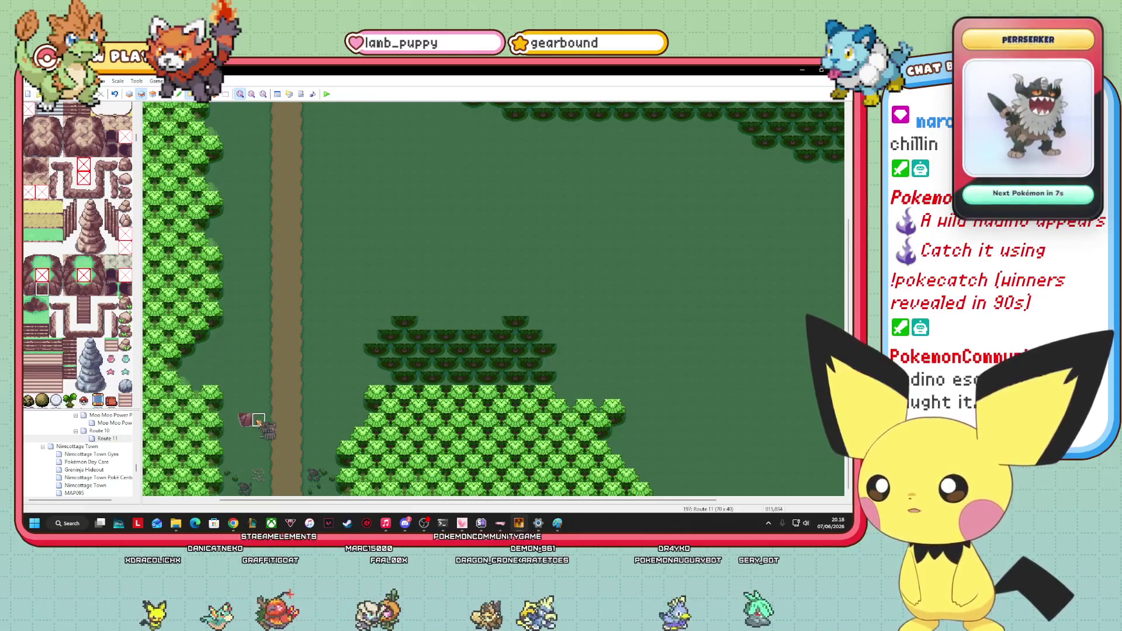
{"action": "left_click_drag", "start_coordinate": [242, 420], "coordinate": [290, 422]}
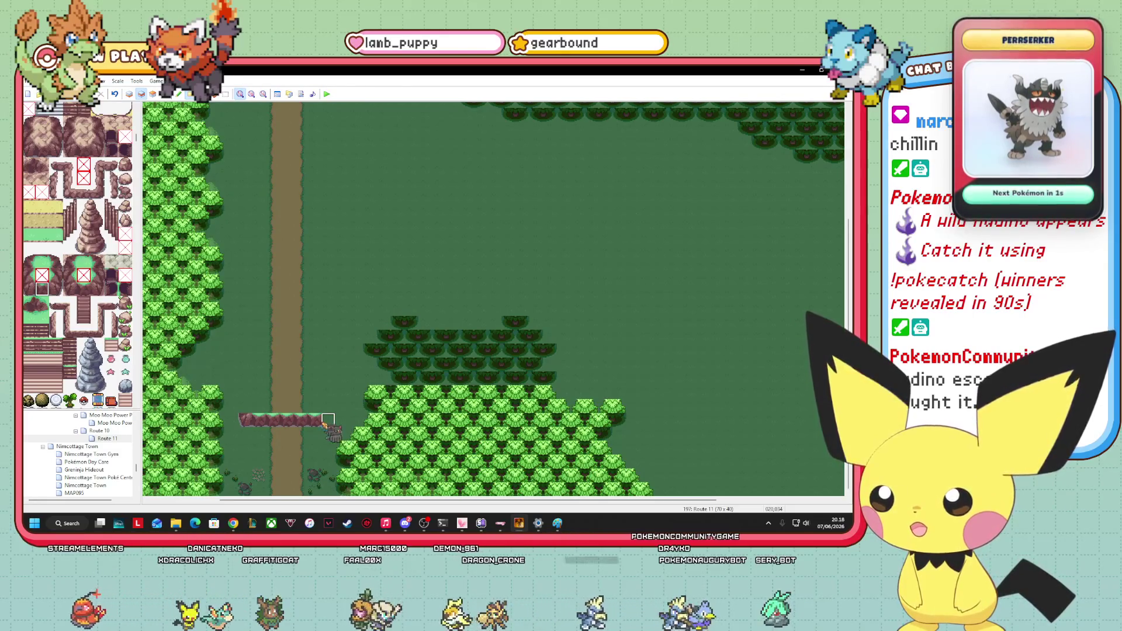
Finish the ledge's right end and add slope corners rising from both ends.
{"action": "left_click", "coordinate": [56, 288]}
{"action": "left_click", "coordinate": [328, 420]}
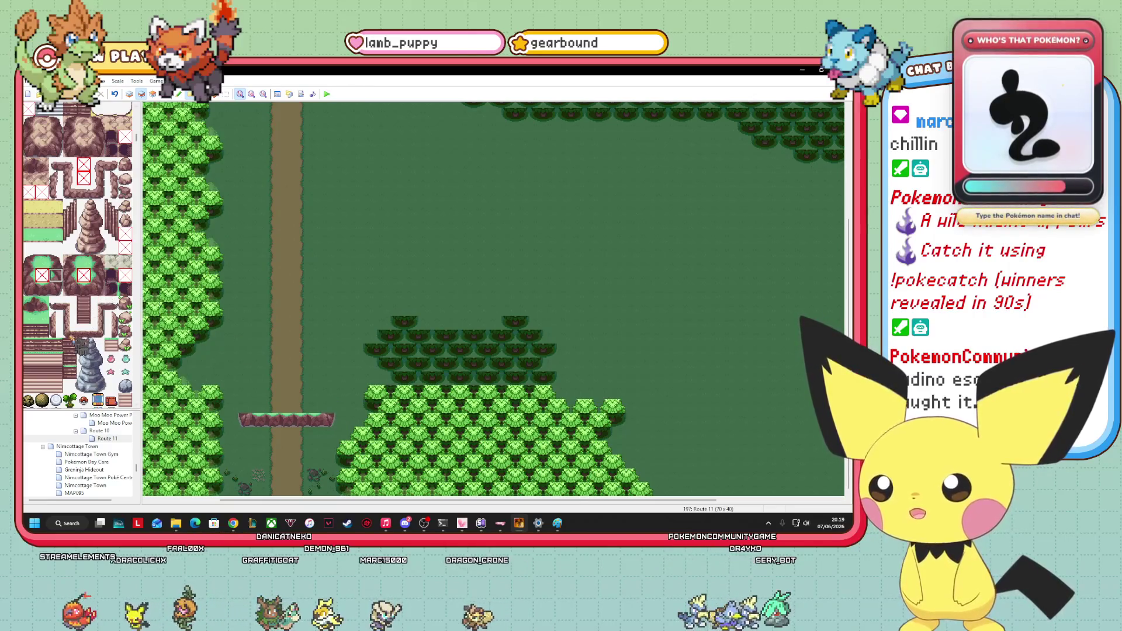
{"action": "right_click", "coordinate": [320, 410]}
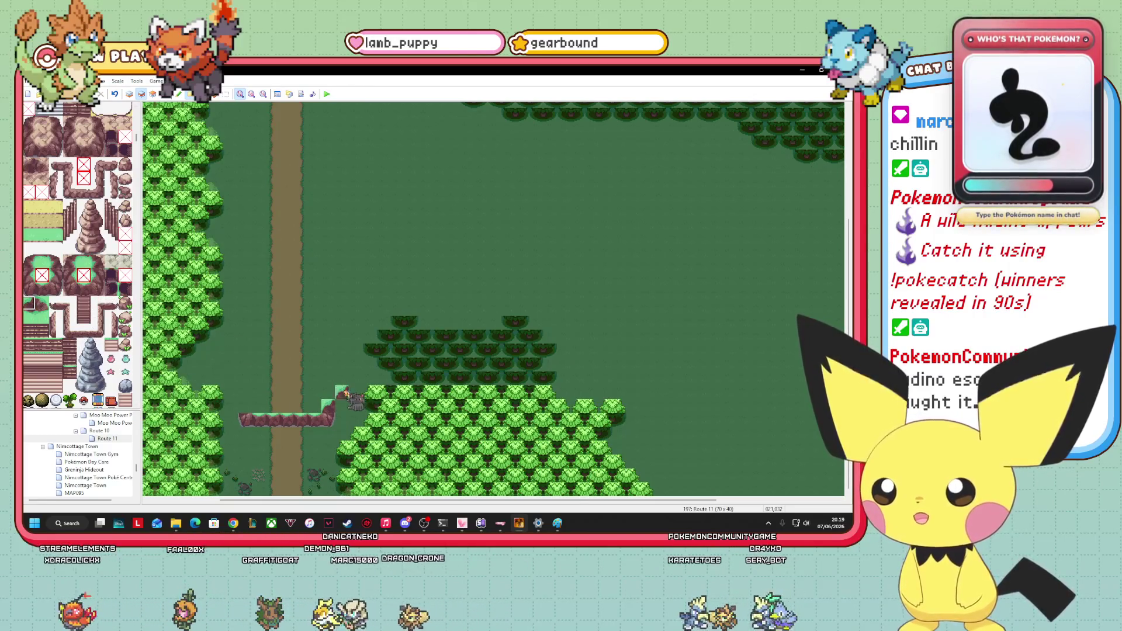
{"action": "left_click", "coordinate": [342, 392]}
{"action": "left_click", "coordinate": [42, 302]}
{"action": "left_click", "coordinate": [245, 407]}
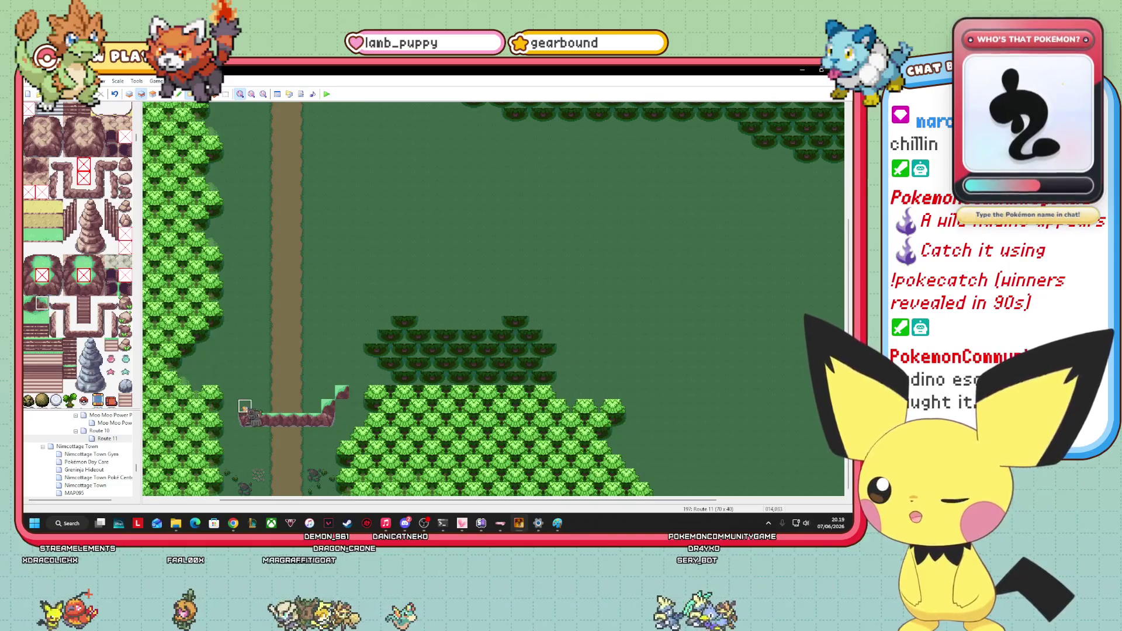
{"action": "left_click", "coordinate": [231, 392]}
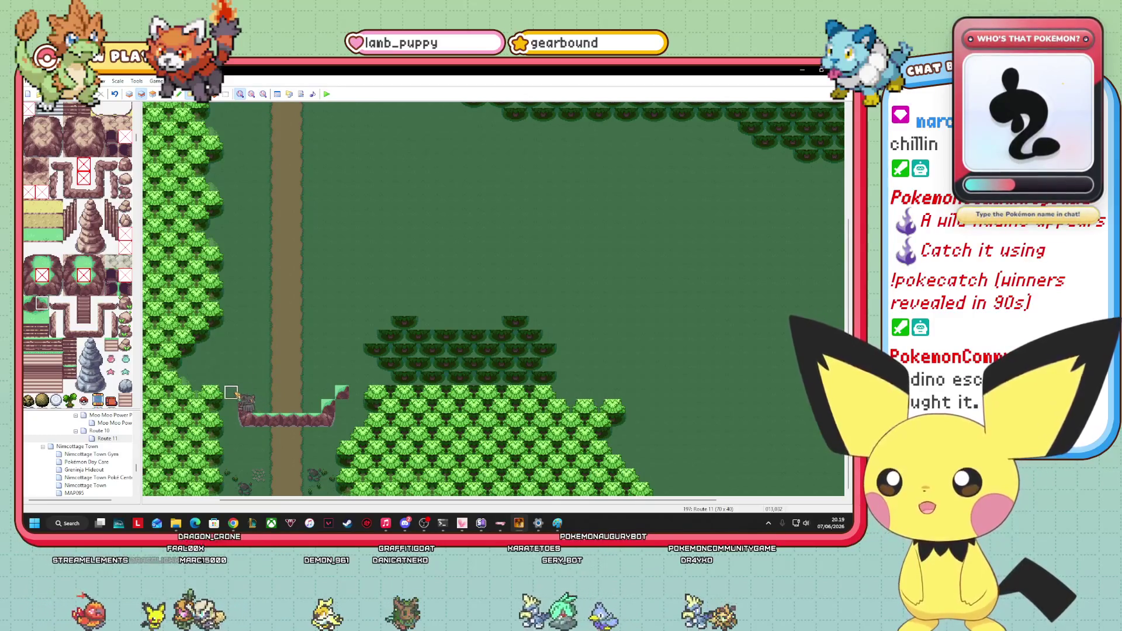
{"action": "left_click", "coordinate": [231, 378]}
Raise ledge walls upward on the right and left sides, with grassy ledge-top tiles on the left.
{"action": "left_click", "coordinate": [42, 302]}
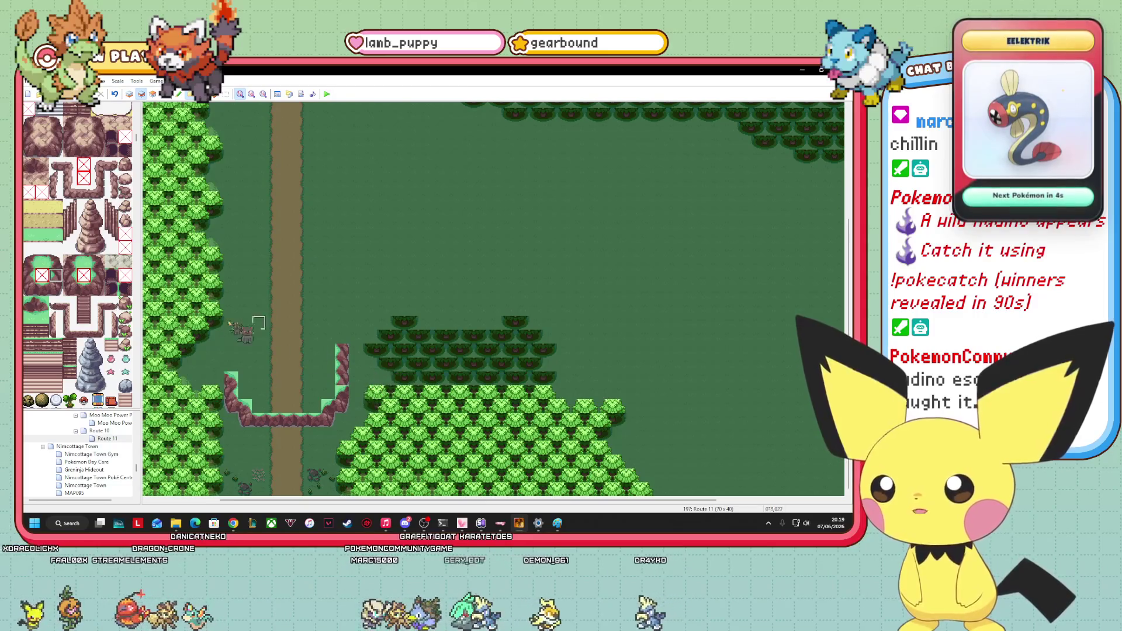
{"action": "left_click", "coordinate": [56, 288]}
{"action": "left_click", "coordinate": [357, 356]}
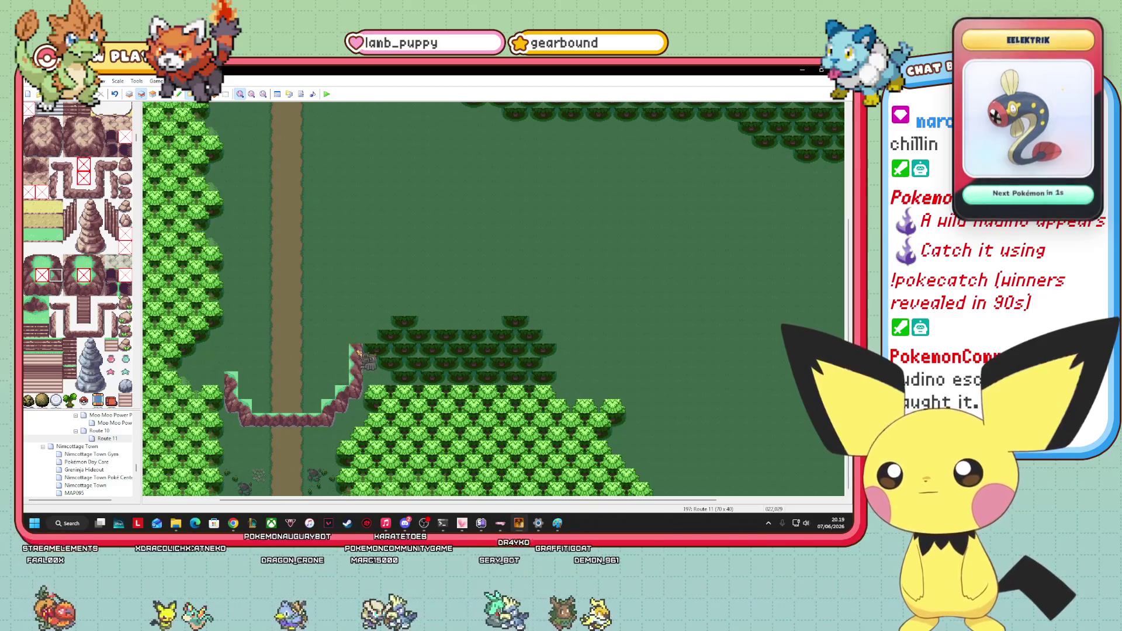
{"action": "left_click", "coordinate": [356, 327]}
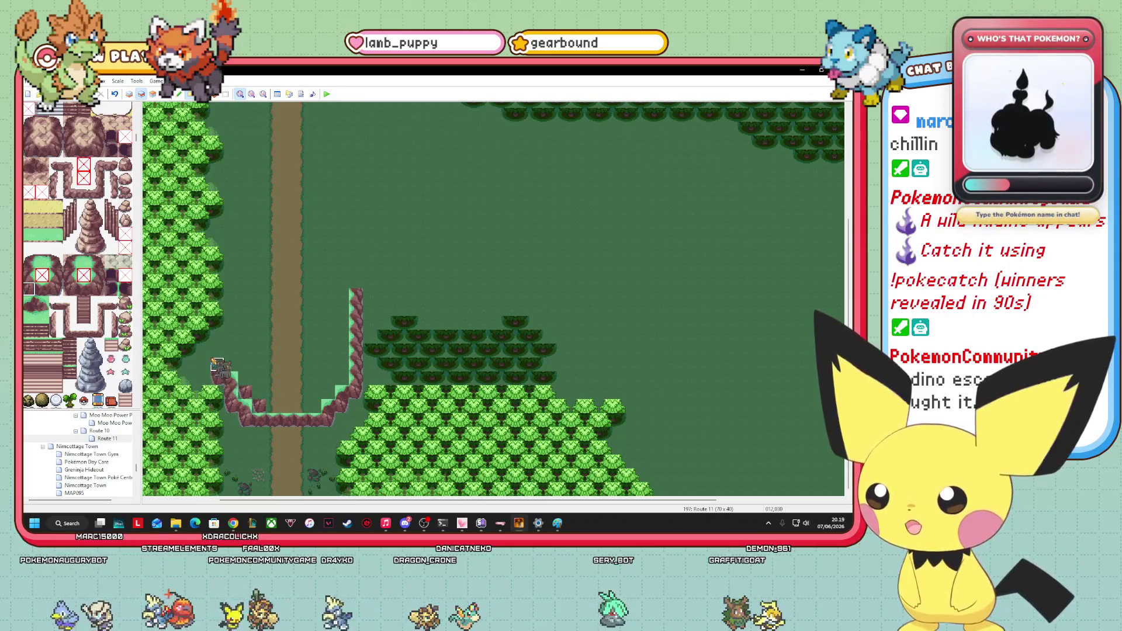
{"action": "left_click", "coordinate": [221, 354]}
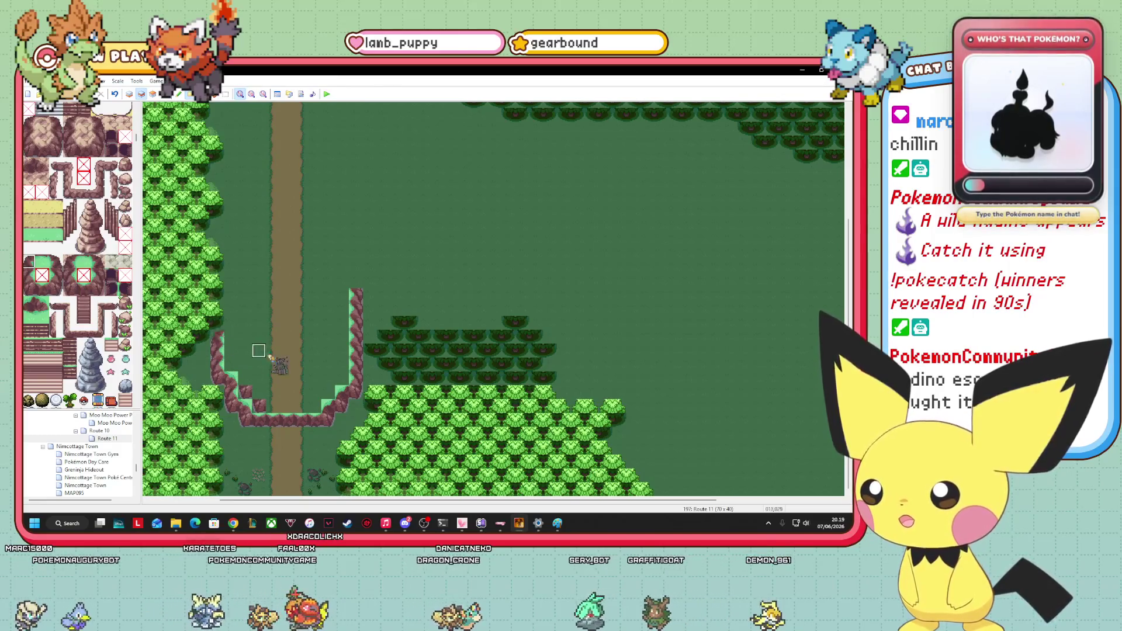
{"action": "left_click", "coordinate": [42, 316]}
{"action": "left_click", "coordinate": [229, 338]}
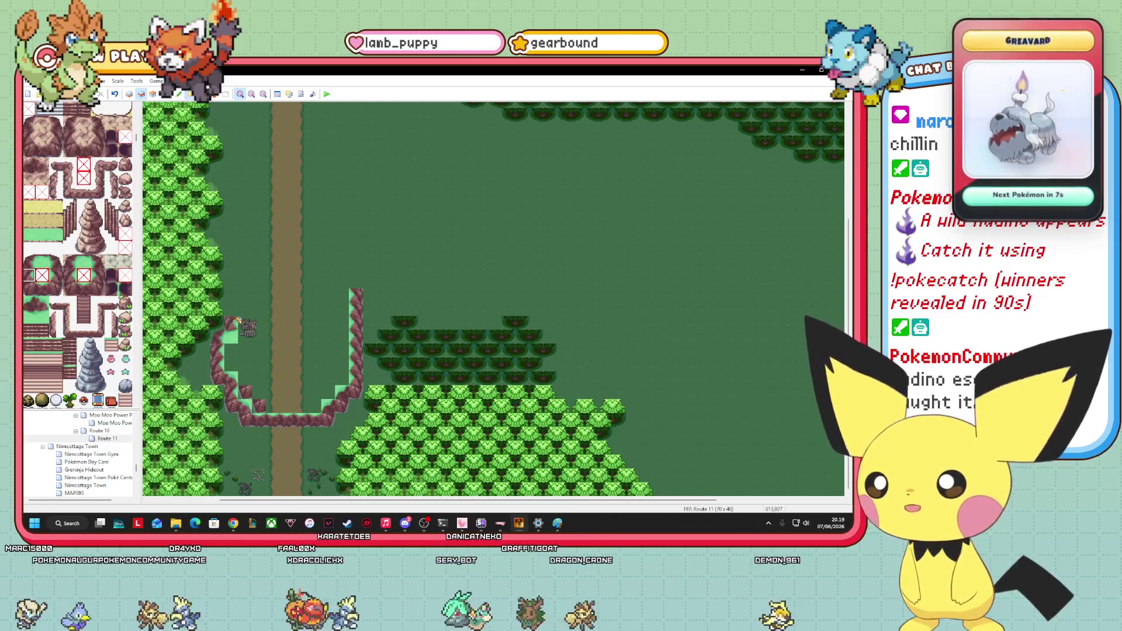
{"action": "left_click_drag", "start_coordinate": [239, 306], "coordinate": [239, 278]}
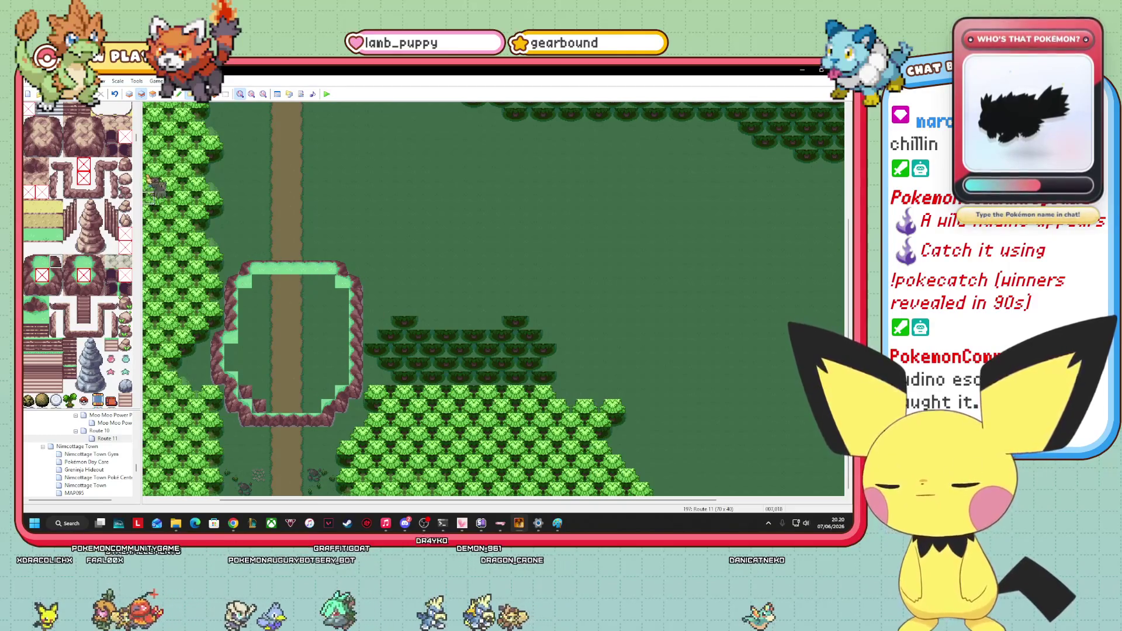
Review the map's events with F8, choose ledge edge tiles on Layer 2, then switch to Layer 3.
{"action": "key", "text": "F8"}
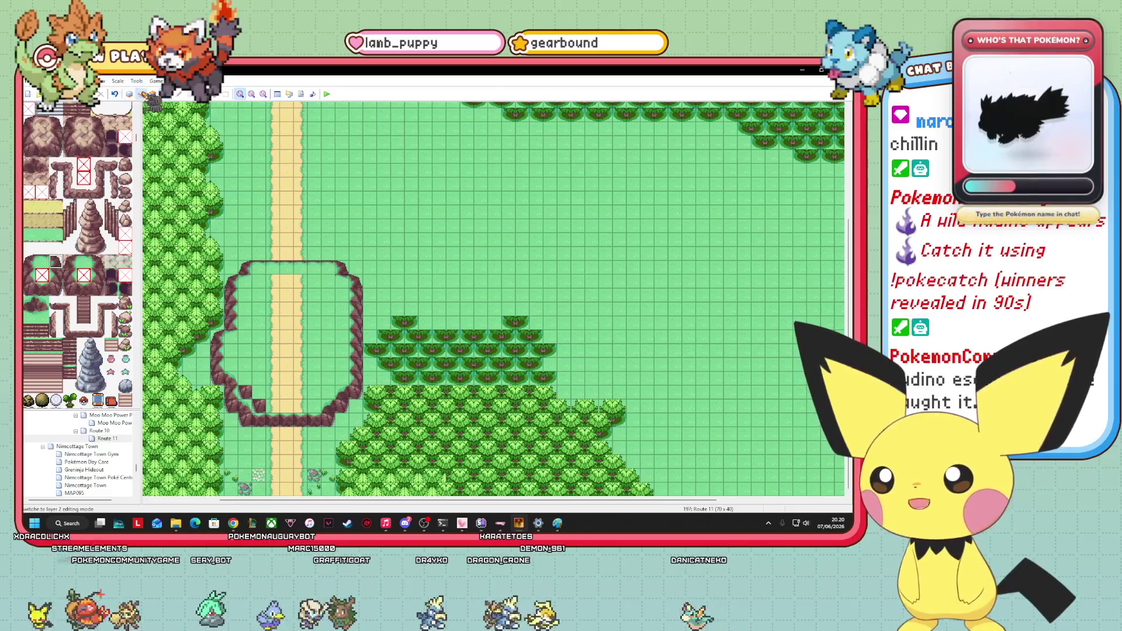
{"action": "left_click", "coordinate": [141, 94]}
{"action": "left_click", "coordinate": [42, 288]}
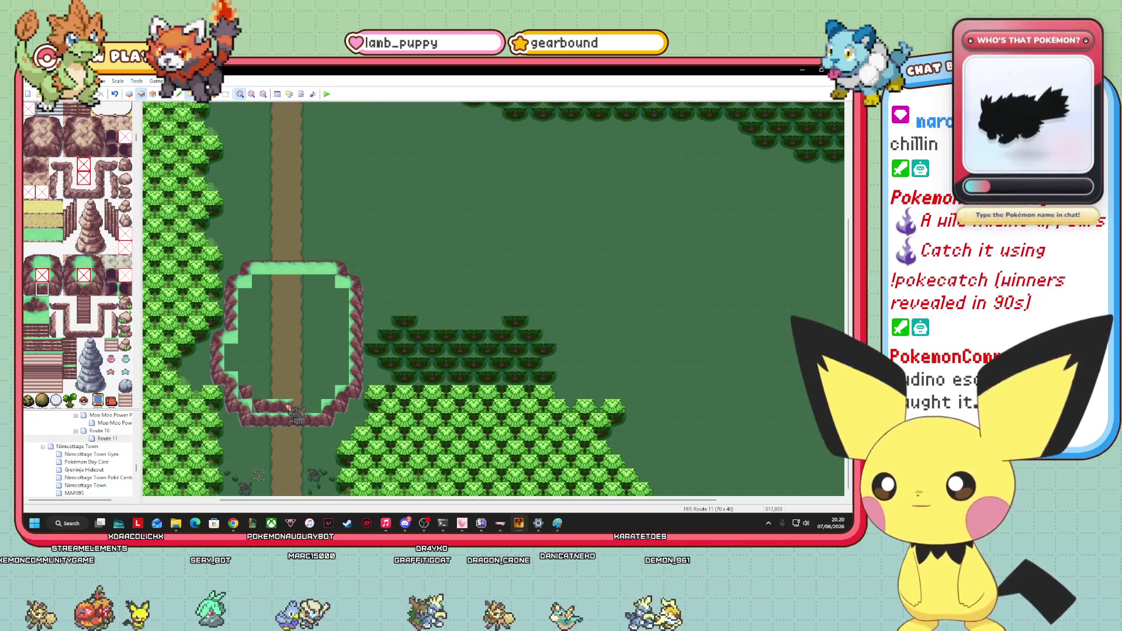
{"action": "left_click", "coordinate": [55, 288]}
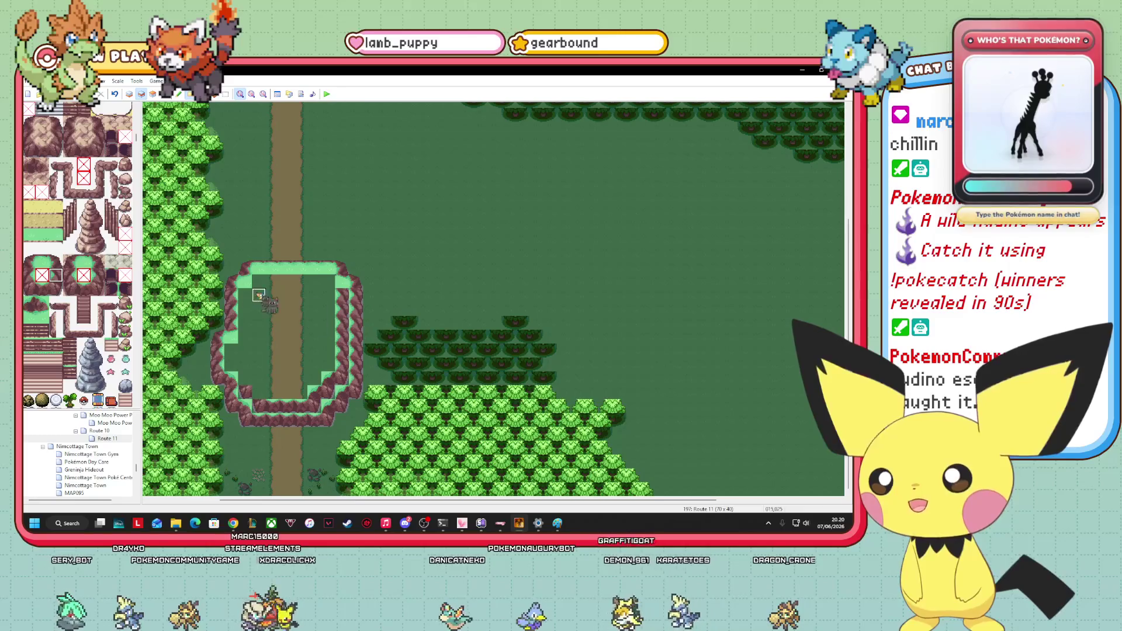
{"action": "key", "text": "F7"}
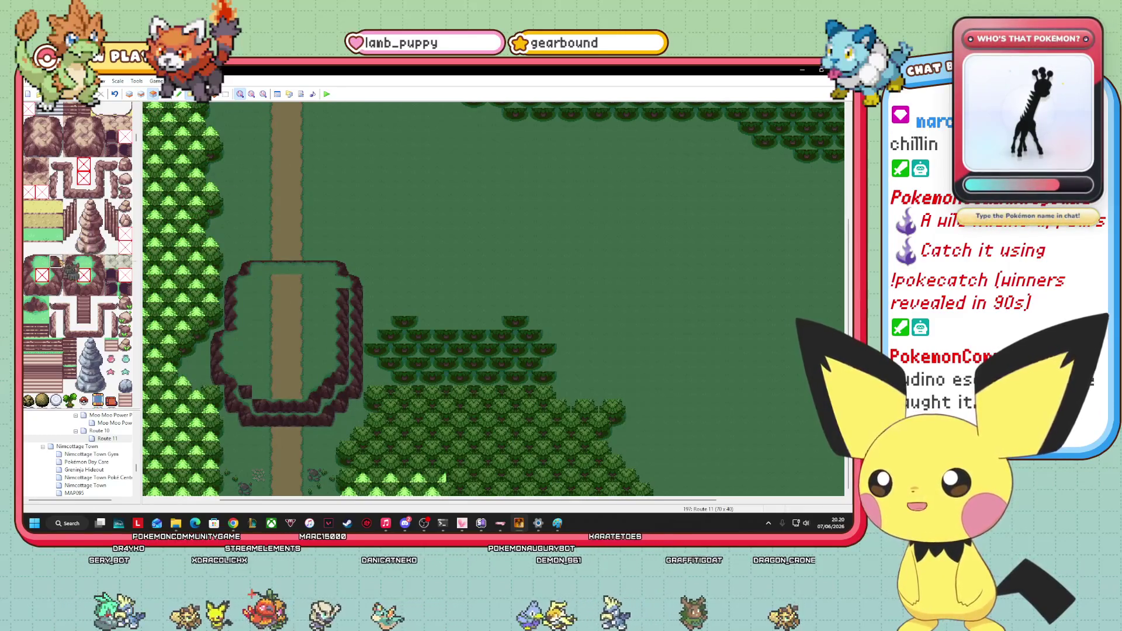